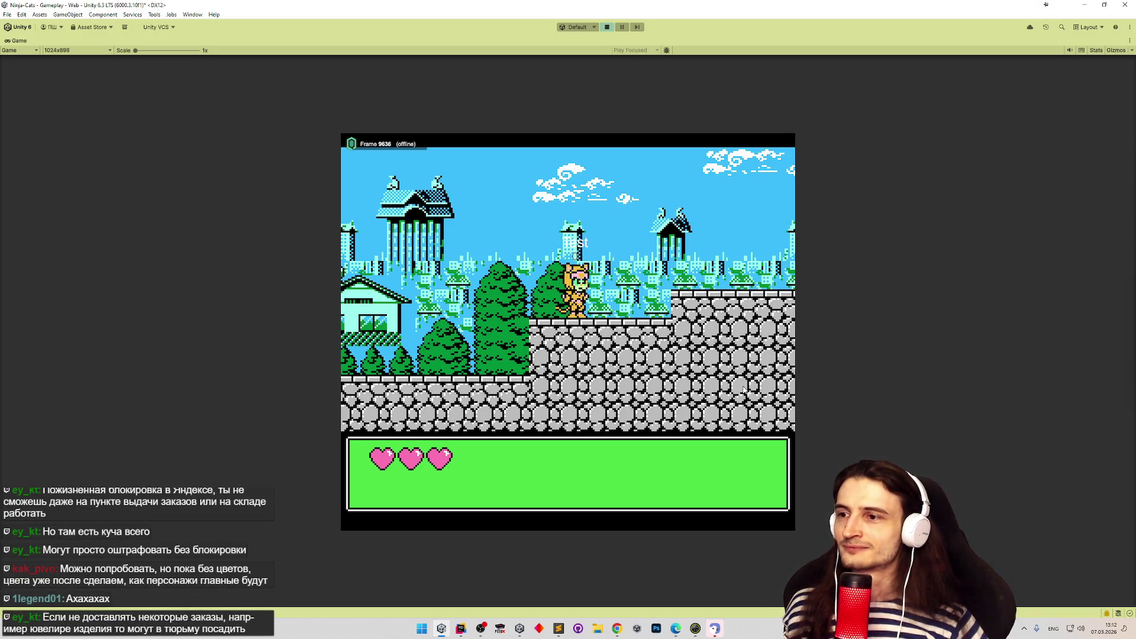
Playtest the cat running, jumping onto stone walls and climbing the ladder.
{"action": "key", "text": "Right"}
{"action": "key", "text": "Right"}
{"action": "key", "text": "space"}
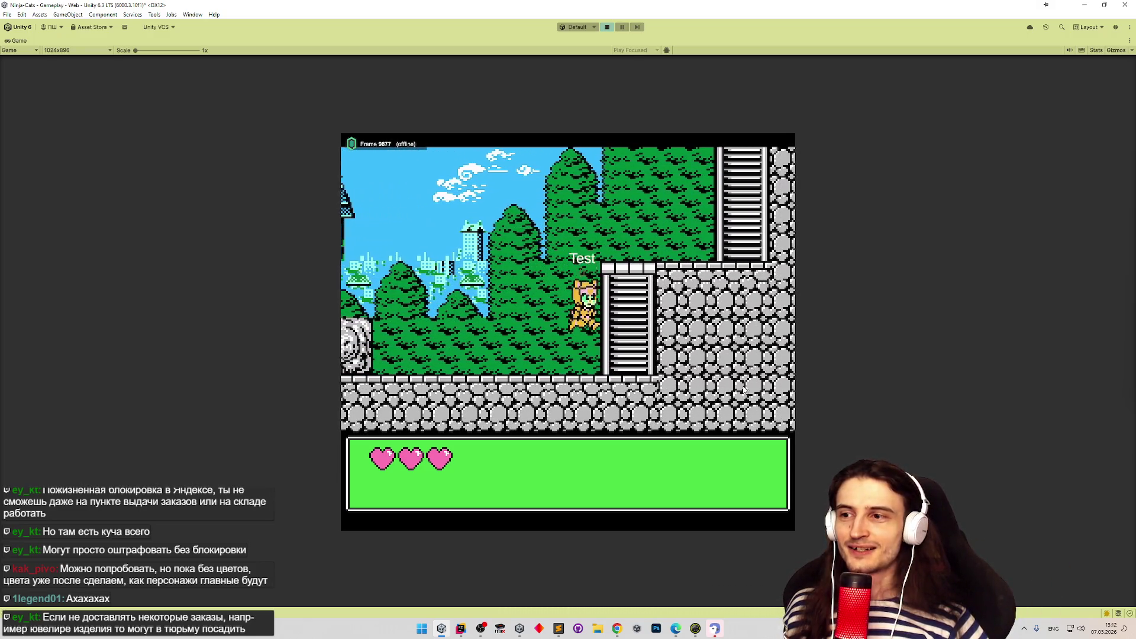
{"action": "key", "text": "Left"}
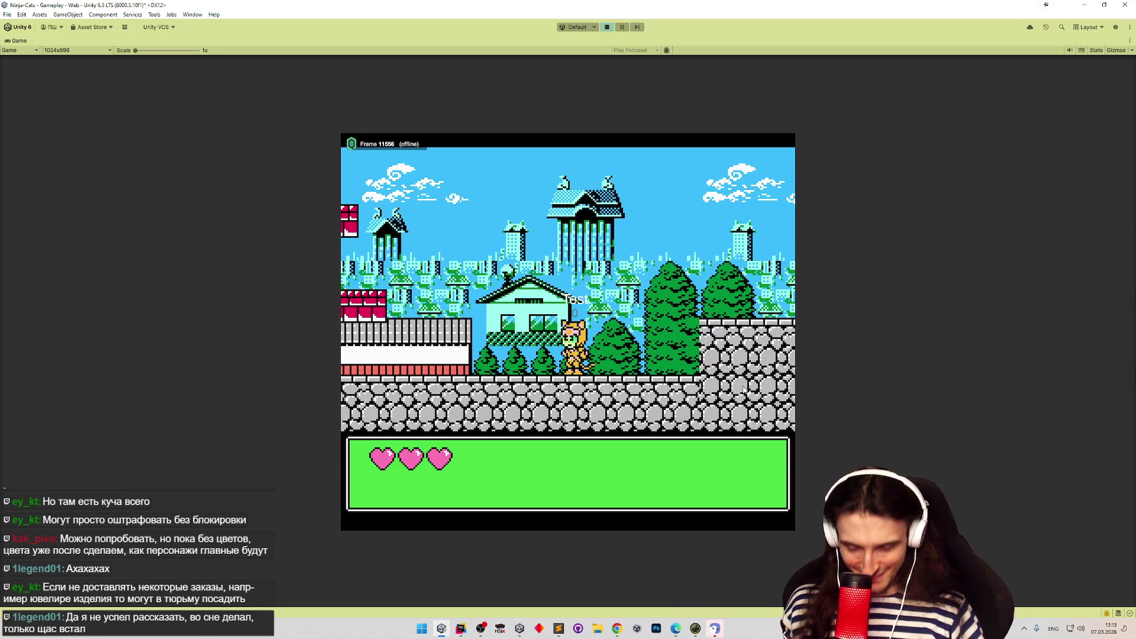
{"action": "key", "text": "Right"}
{"action": "key", "text": "space"}
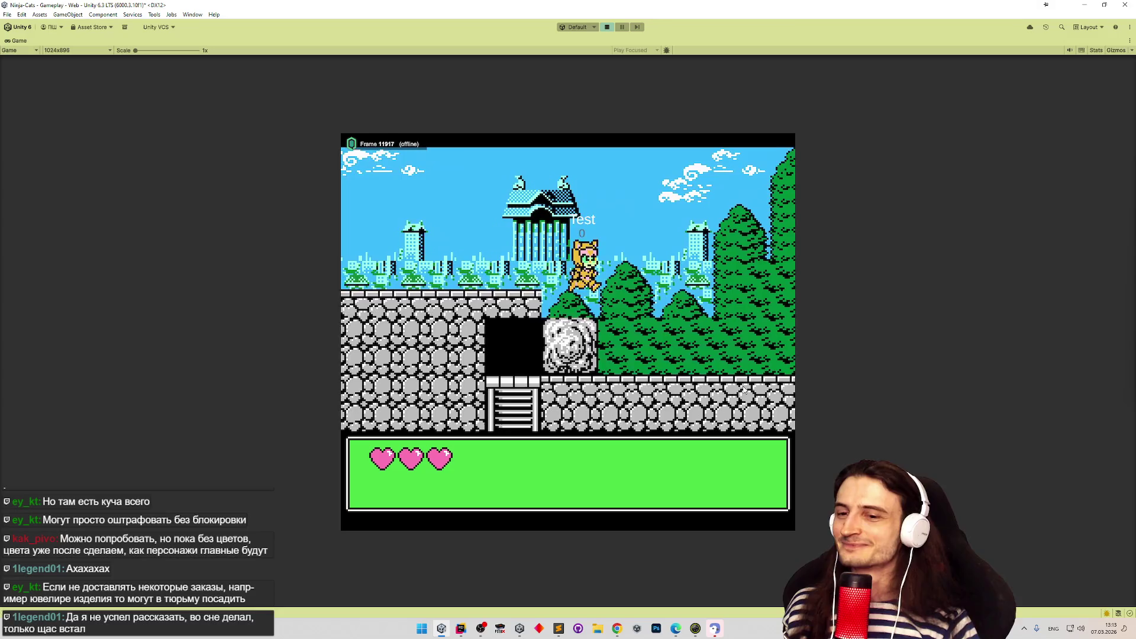
{"action": "key", "text": "Right"}
{"action": "key", "text": "Up"}
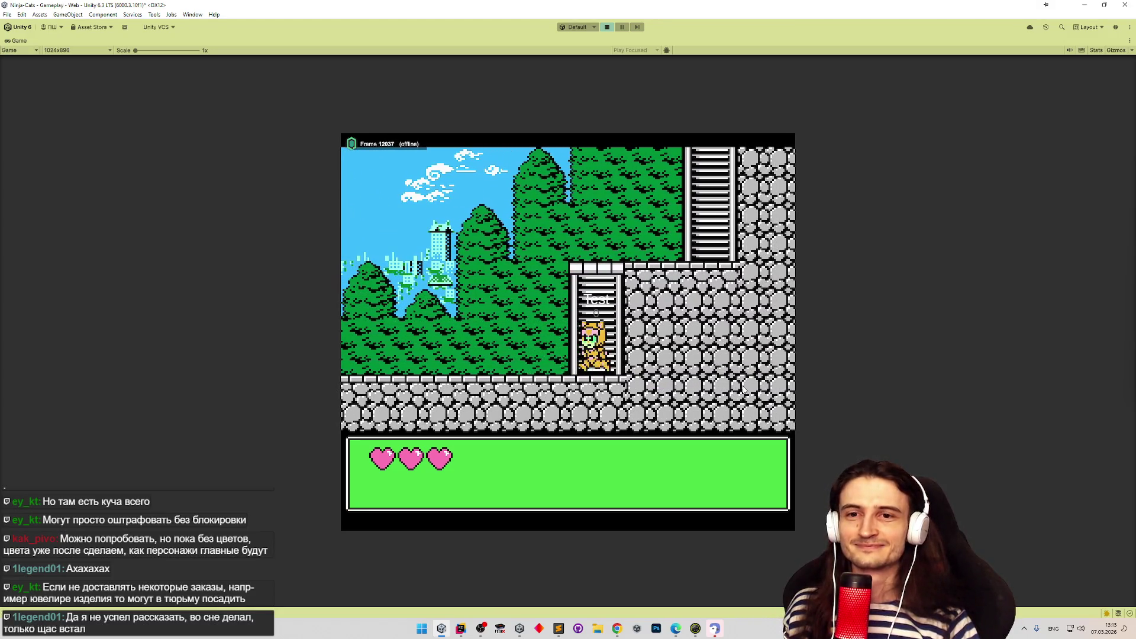
{"action": "key", "text": "Left"}
{"action": "key", "text": "space"}
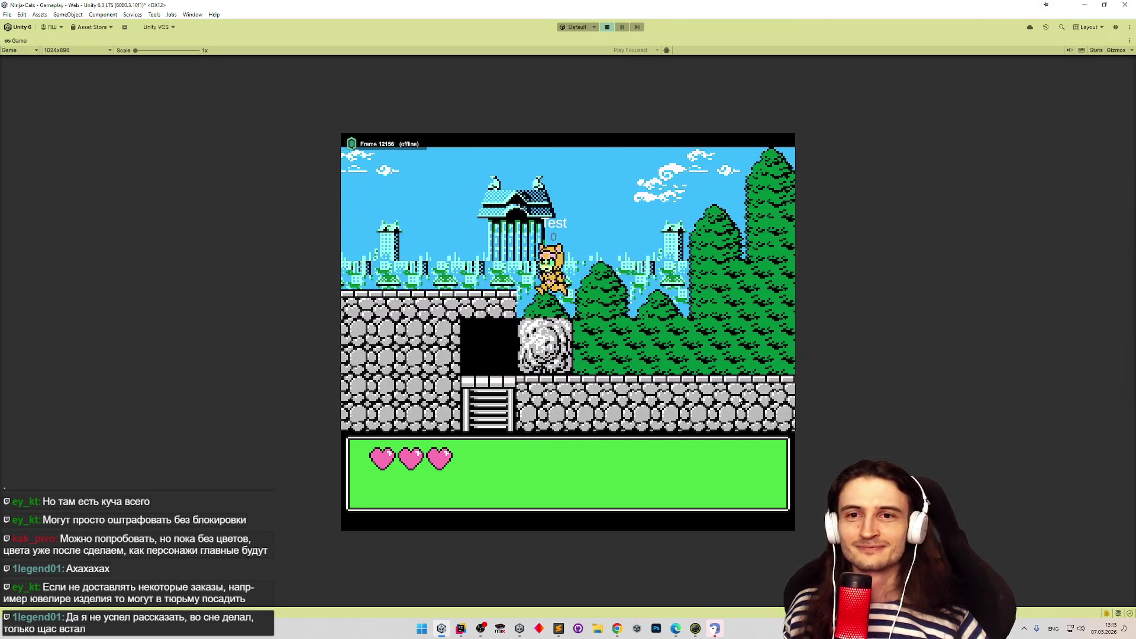
{"action": "key", "text": "Left"}
{"action": "key", "text": "space"}
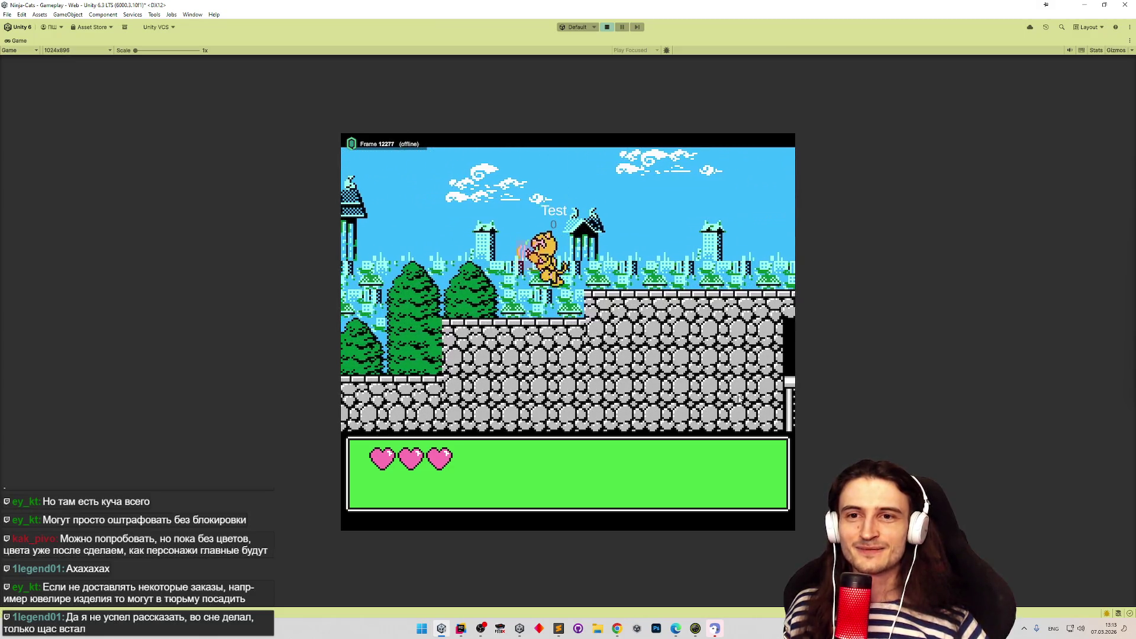
{"action": "key", "text": "Right"}
{"action": "key", "text": "space"}
{"action": "key", "text": "Left"}
{"action": "key", "text": "space"}
{"action": "key", "text": "Left"}
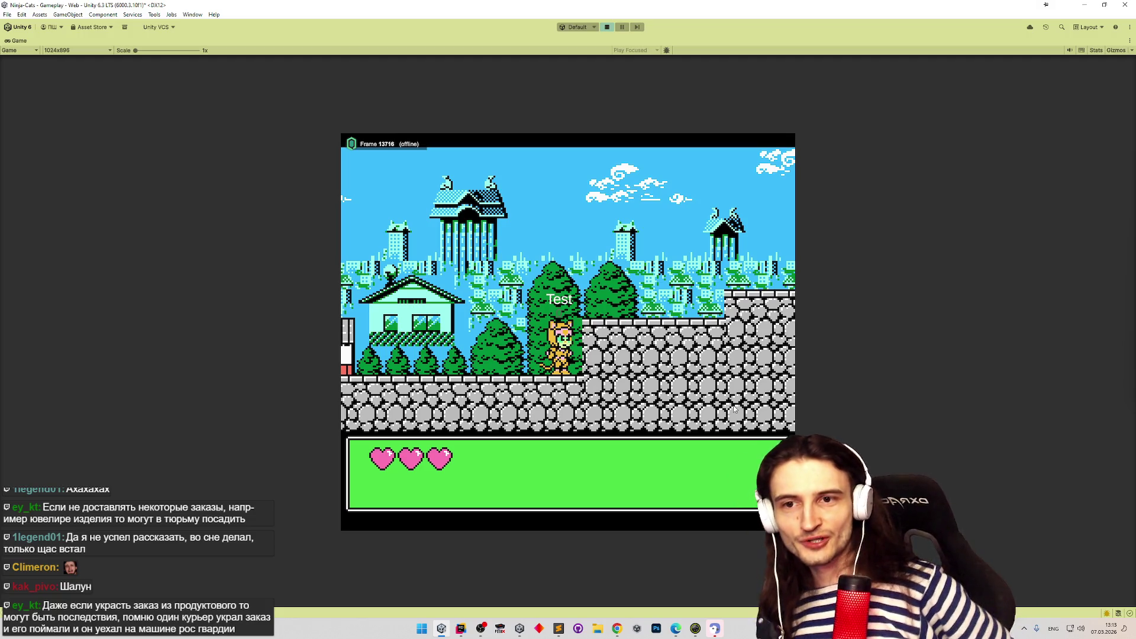
Keep playtesting jumps onto the higher wall and ledges while running right.
{"action": "key", "text": "space"}
{"action": "key", "text": "Right"}
{"action": "key", "text": "Right"}
{"action": "key", "text": "Left"}
{"action": "key", "text": "Right"}
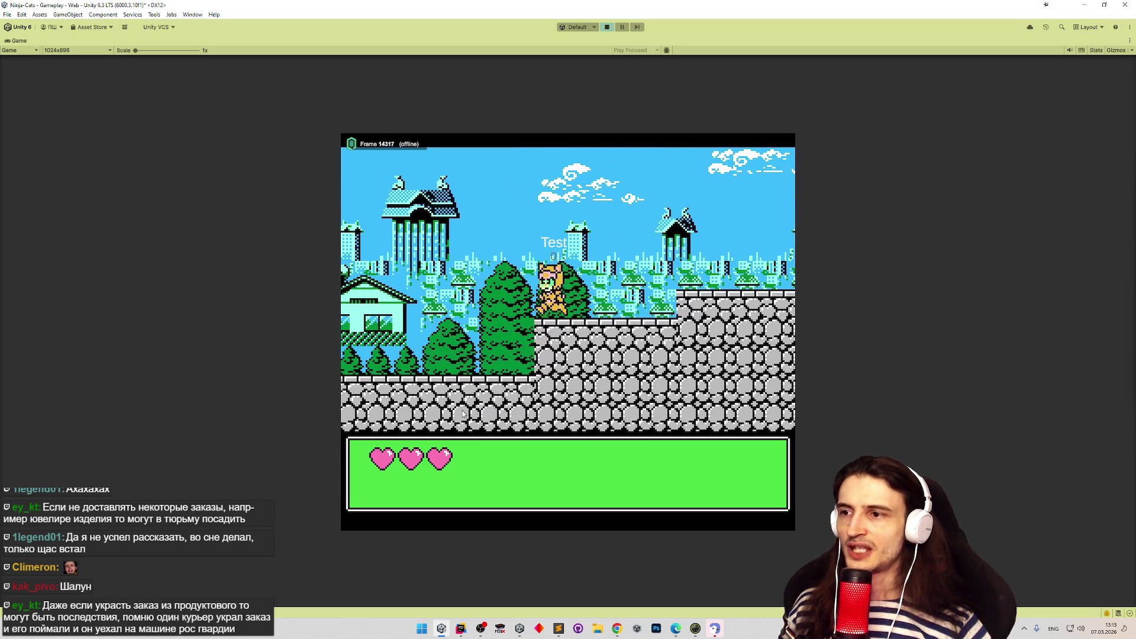
{"action": "key", "text": "Right"}
{"action": "key", "text": "space"}
{"action": "key", "text": "Right"}
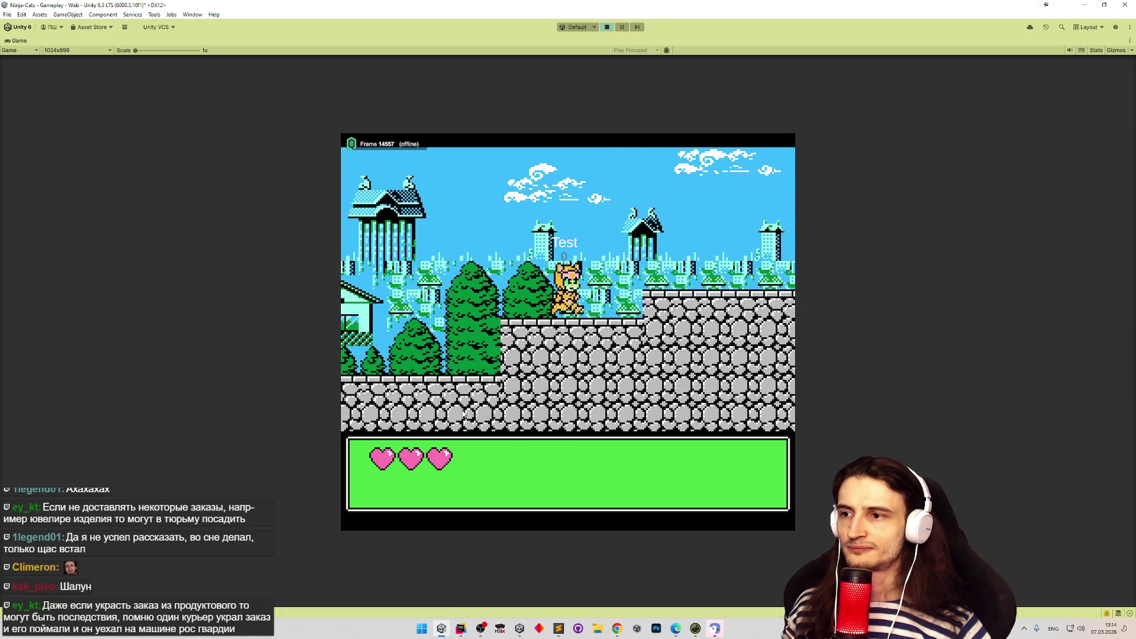
{"action": "key", "text": "Right"}
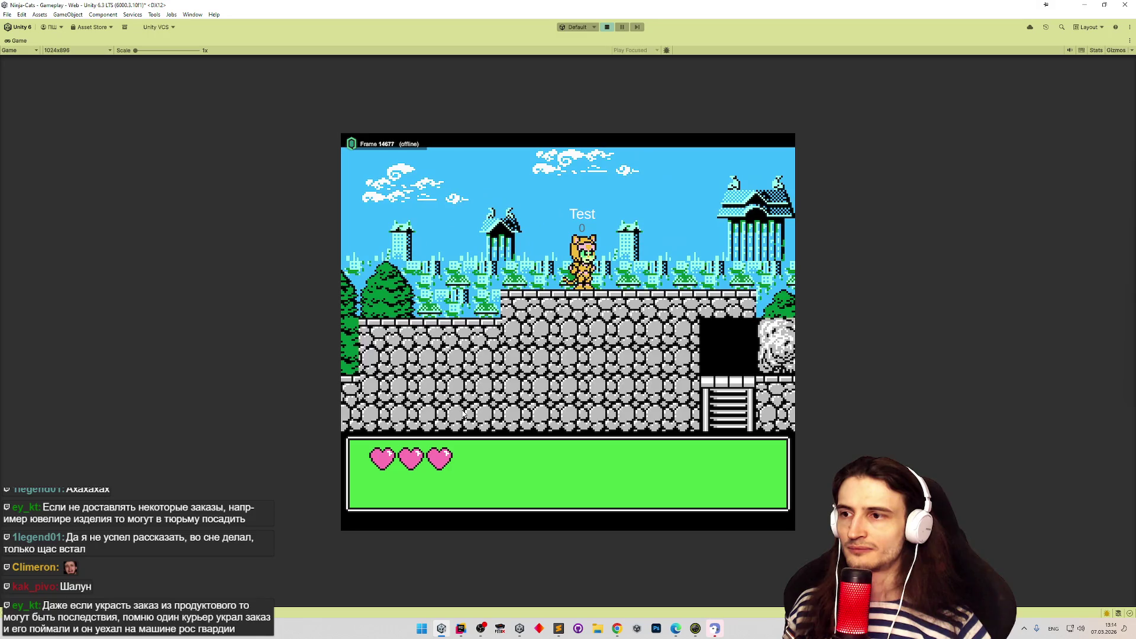
{"action": "key", "text": "Right"}
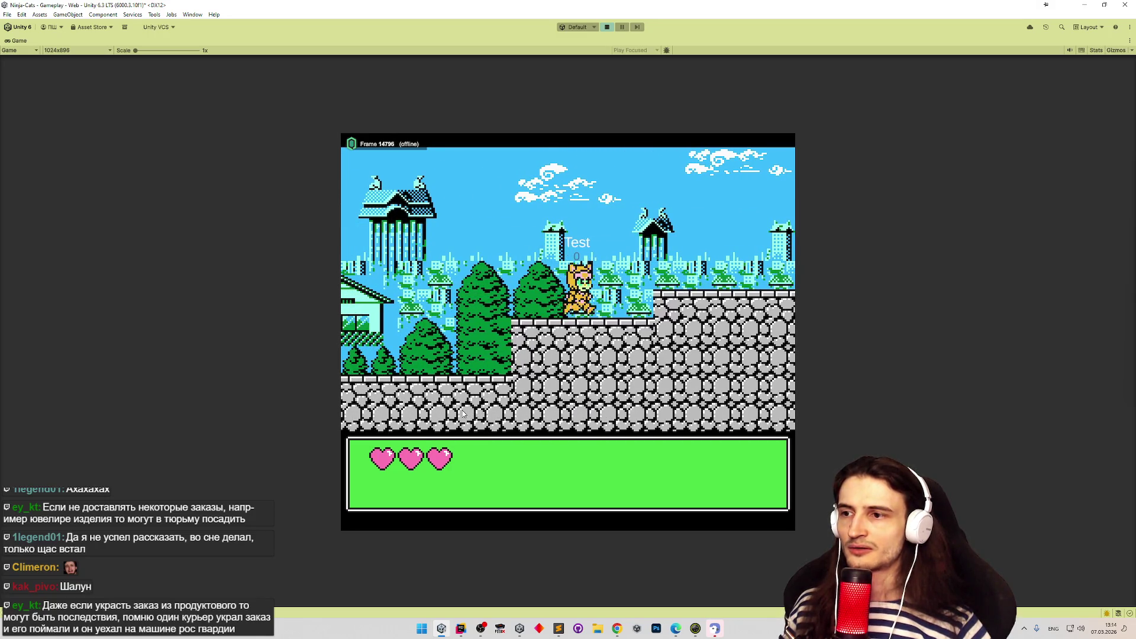
{"action": "key", "text": "space"}
{"action": "key", "text": "Right"}
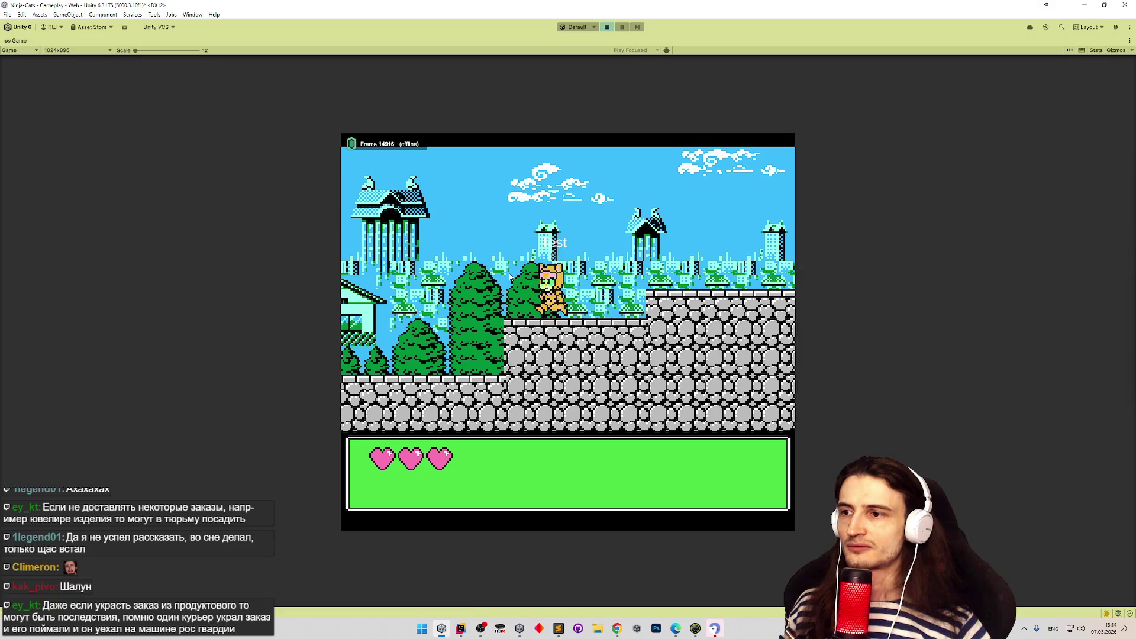
Open the Quantum State Inspector from the Window menu and restore the full editor layout.
{"action": "left_click", "coordinate": [193, 14]}
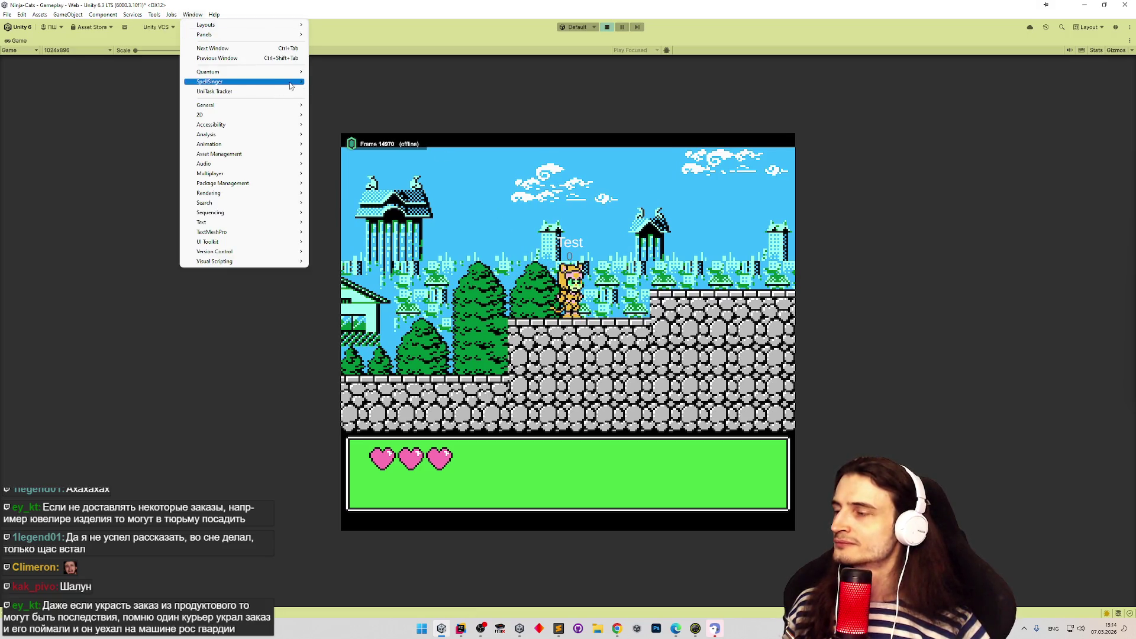
{"action": "mouse_move", "coordinate": [297, 75]}
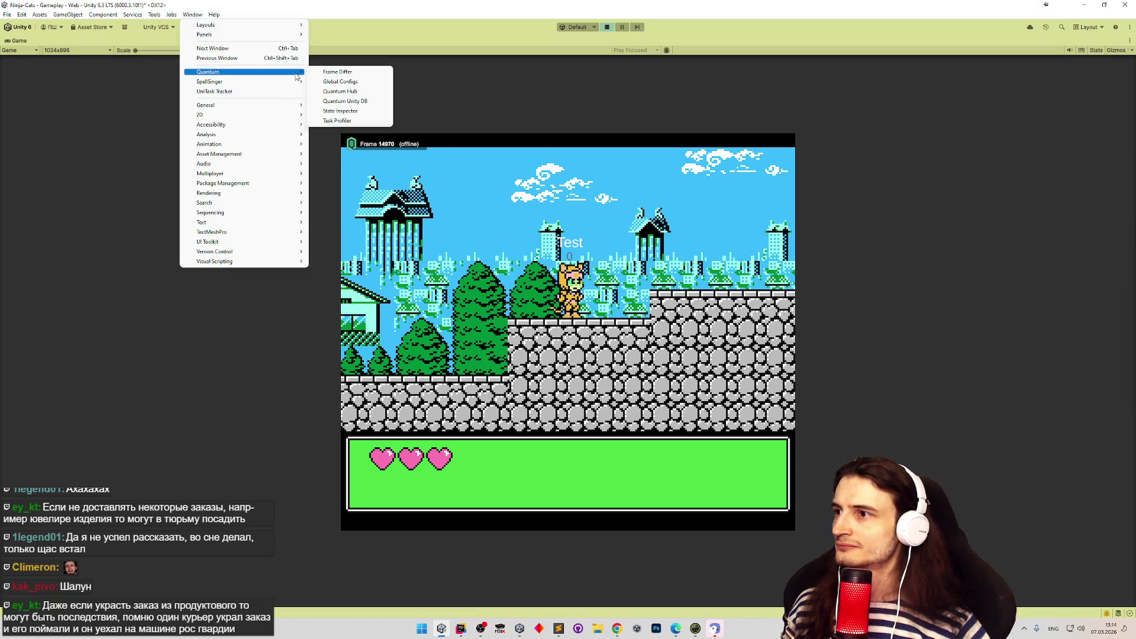
{"action": "left_click", "coordinate": [457, 99]}
{"action": "key", "text": "shift+space"}
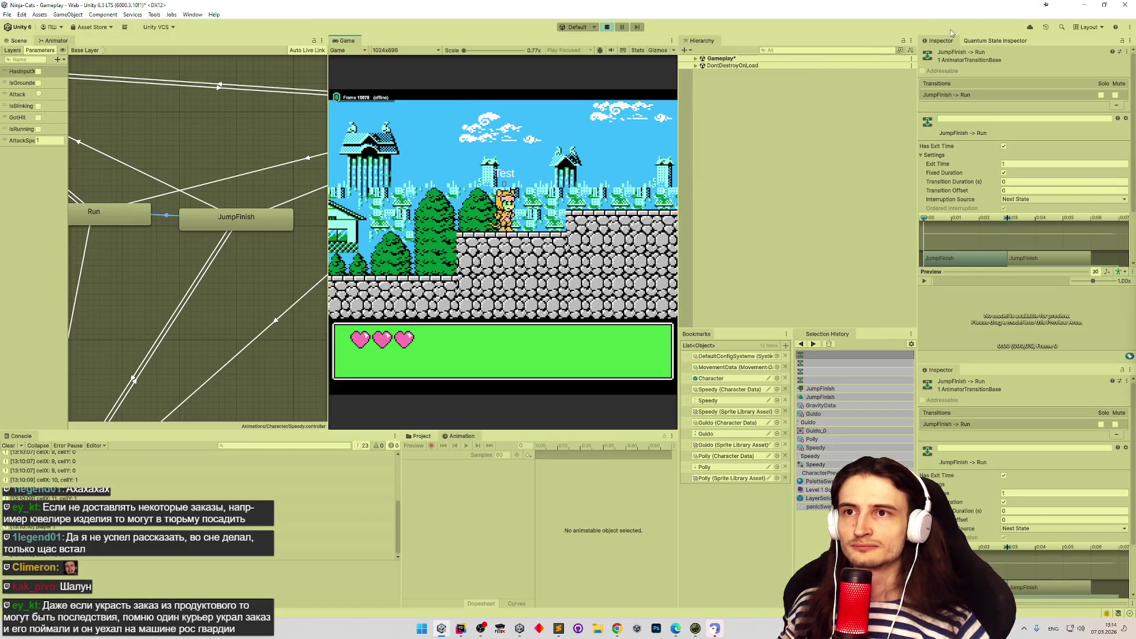
Expand LOCALDEBUG > Entities, select E.00001.001, and keep running the character.
{"action": "left_click", "coordinate": [985, 42]}
{"action": "left_click", "coordinate": [923, 59]}
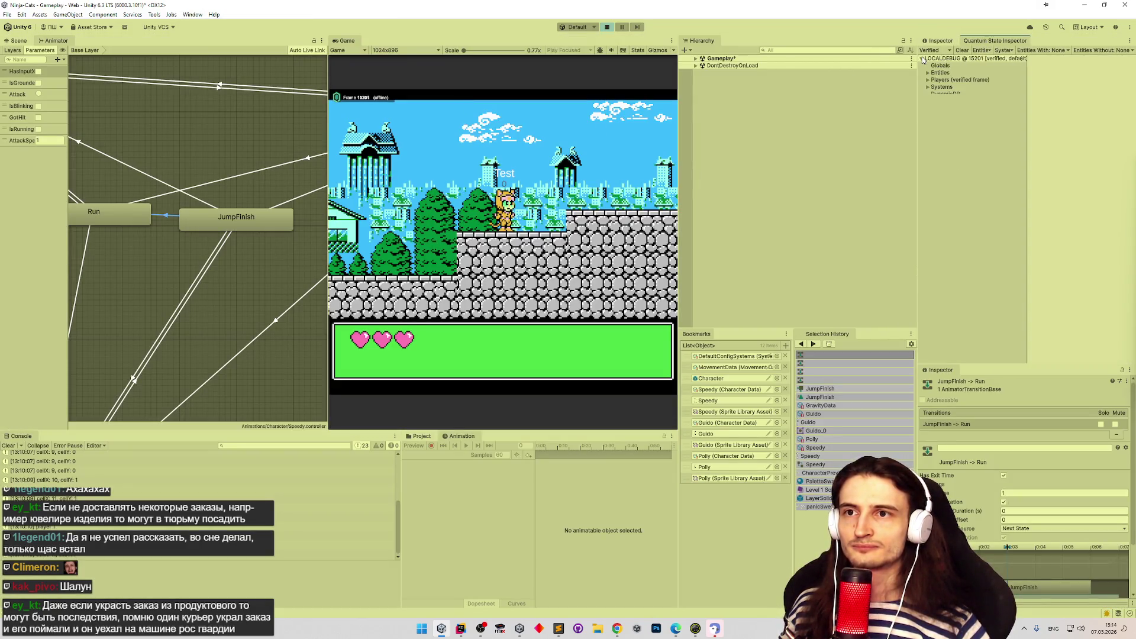
{"action": "left_click", "coordinate": [928, 73]}
{"action": "left_click", "coordinate": [935, 80]}
{"action": "left_click", "coordinate": [648, 128]}
{"action": "key", "text": "Right"}
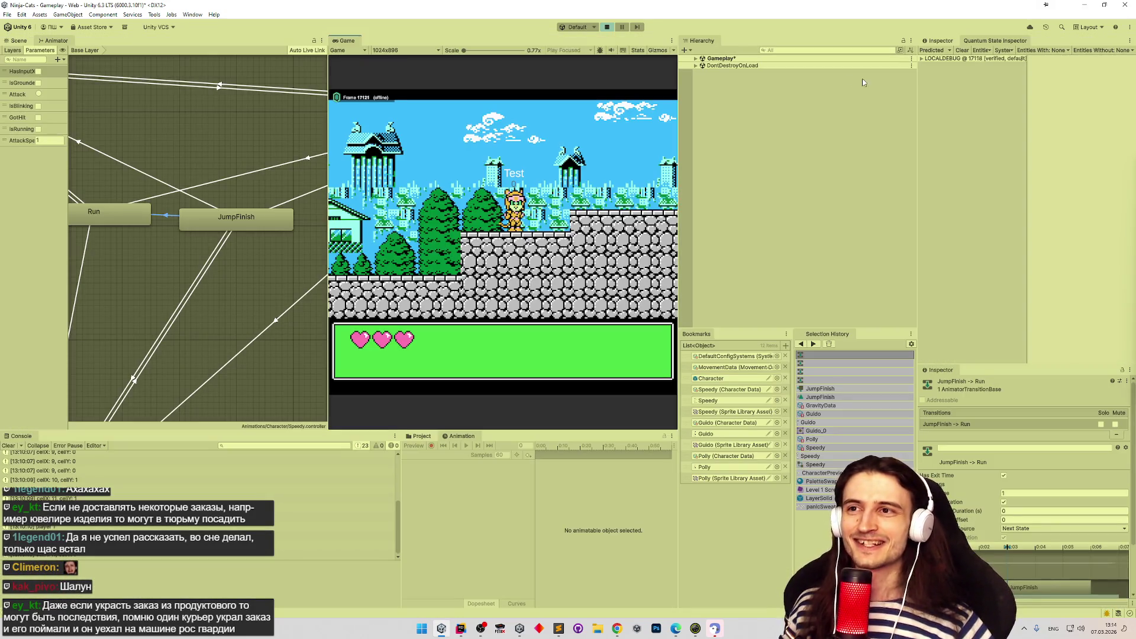
{"action": "left_click", "coordinate": [921, 57]}
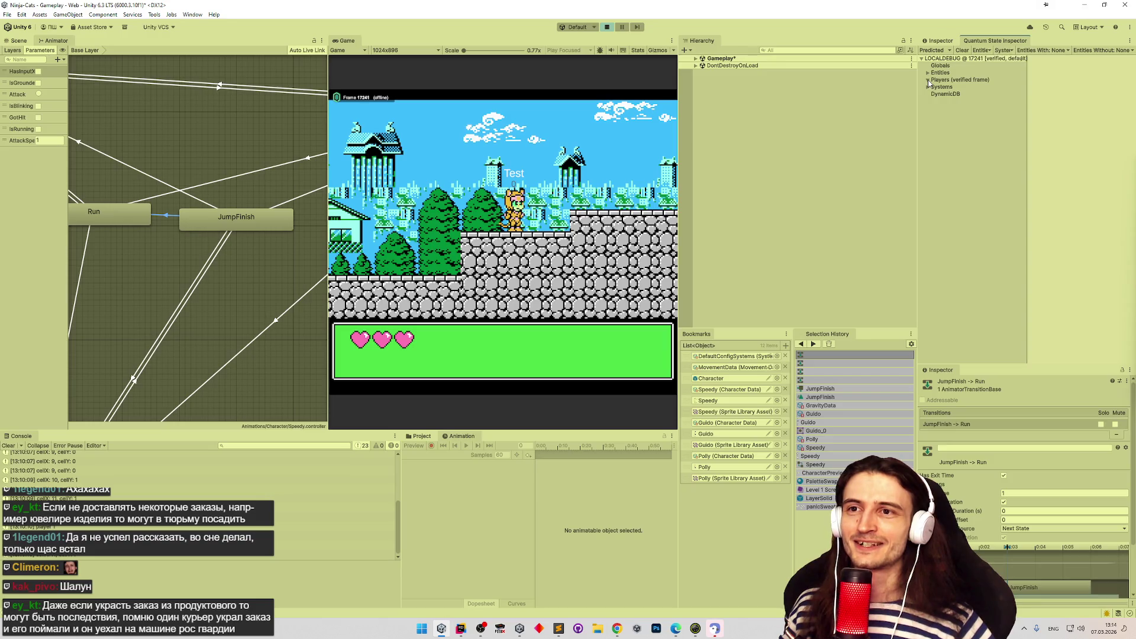
Inspect the first verified player and select entity E.00001.001 in the State Inspector.
{"action": "left_click", "coordinate": [928, 81]}
{"action": "left_click", "coordinate": [942, 86]}
{"action": "left_click", "coordinate": [927, 72]}
{"action": "left_click", "coordinate": [950, 80]}
{"action": "left_click", "coordinate": [633, 122]}
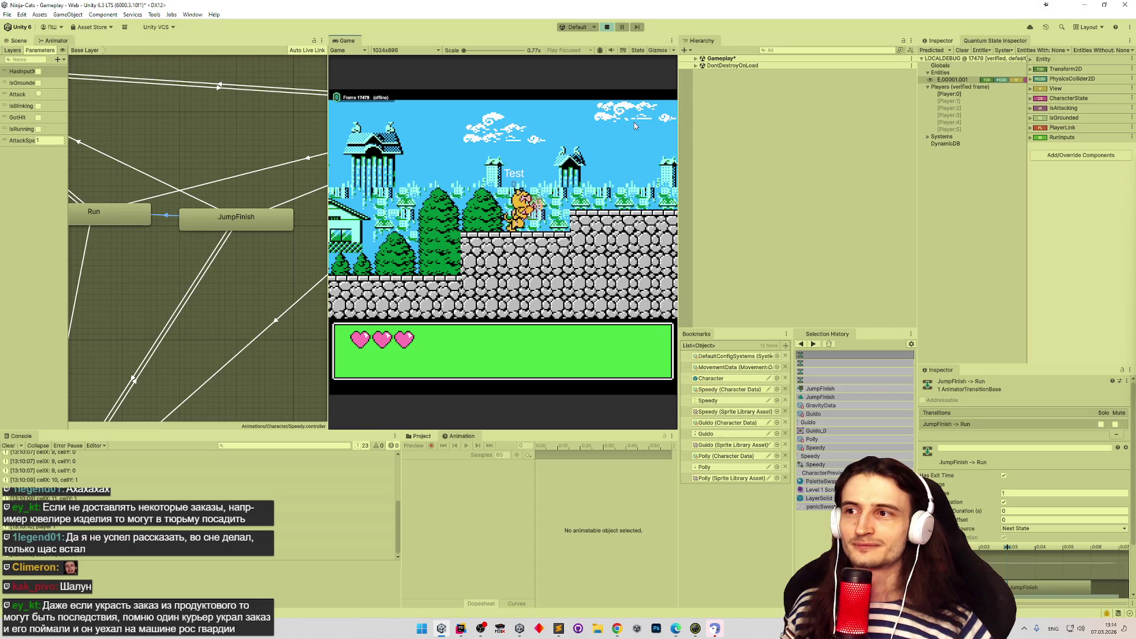
{"action": "key", "text": "Left"}
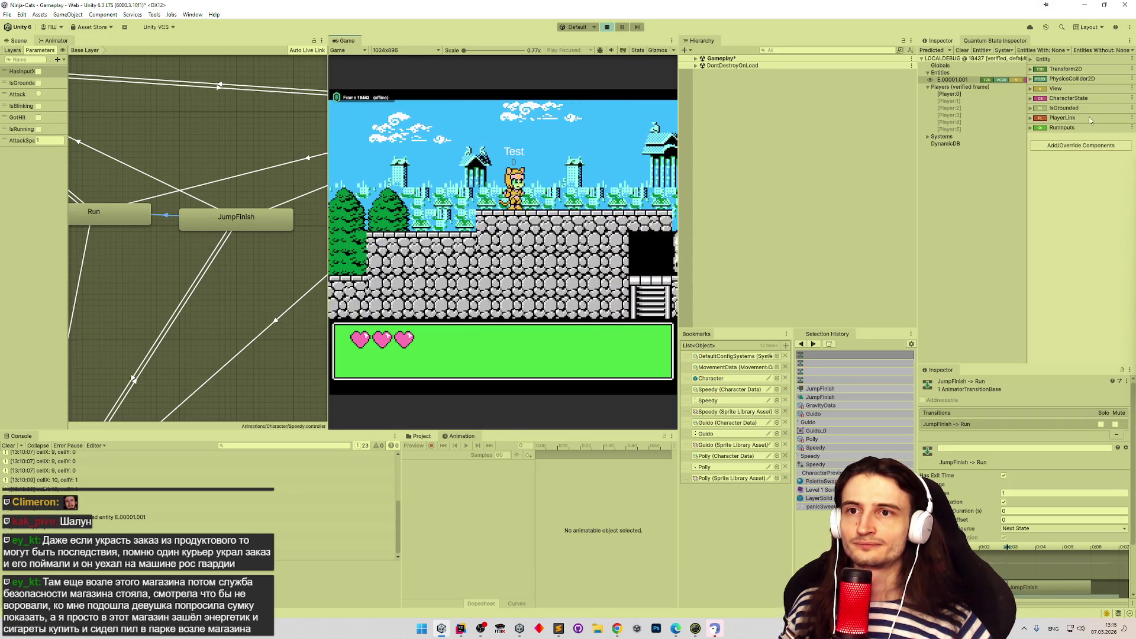
Expand CharacterState, playtest left/right movement and jumps watching its fields, then stop Play.
{"action": "left_click", "coordinate": [1030, 99]}
{"action": "left_click", "coordinate": [611, 129]}
{"action": "key", "text": "Left"}
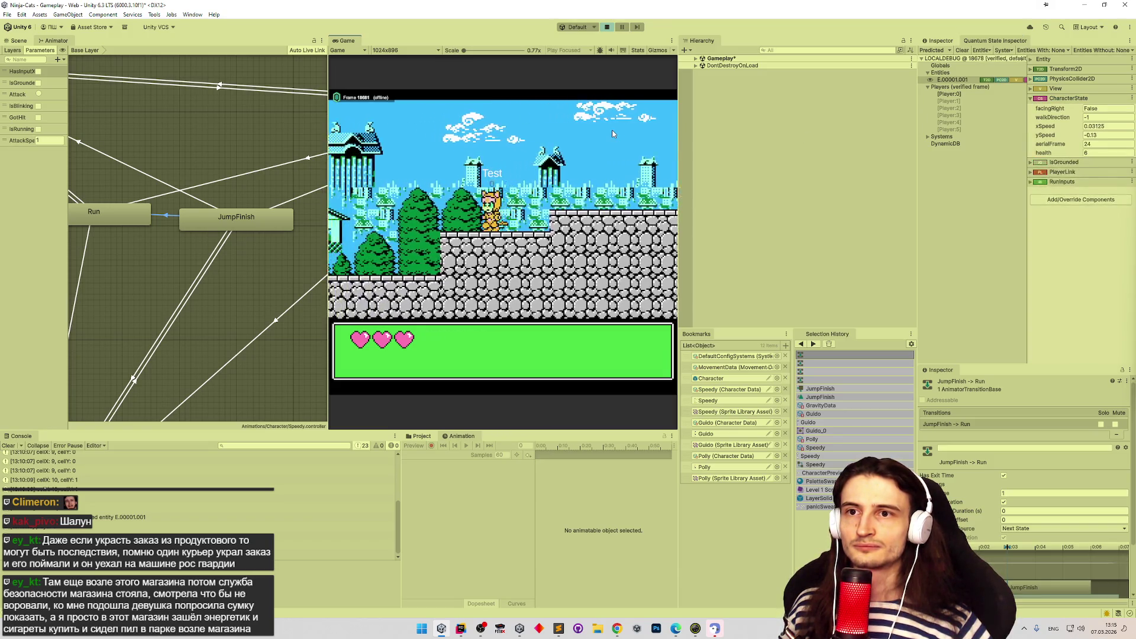
{"action": "key", "text": "Right"}
{"action": "key", "text": "Right"}
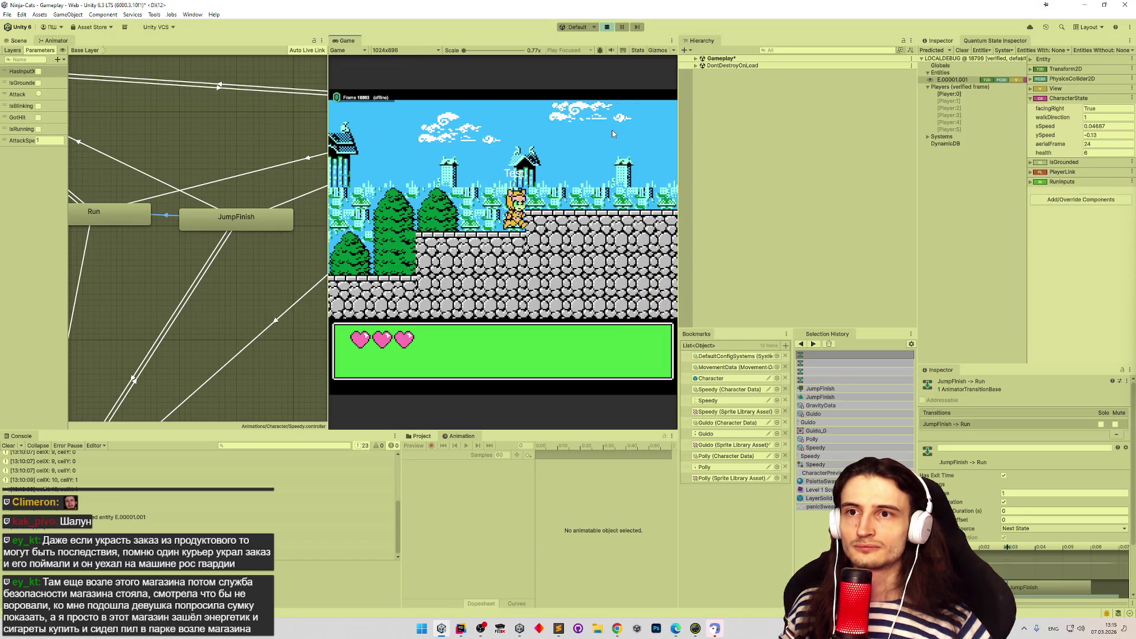
{"action": "key", "text": "Left"}
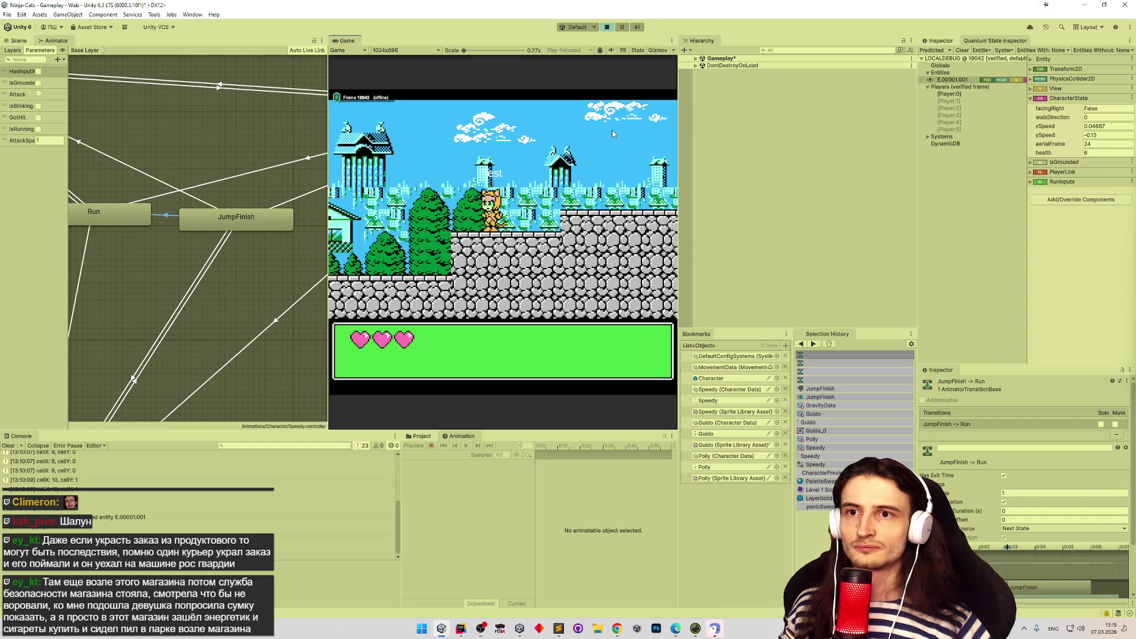
{"action": "key", "text": "Left"}
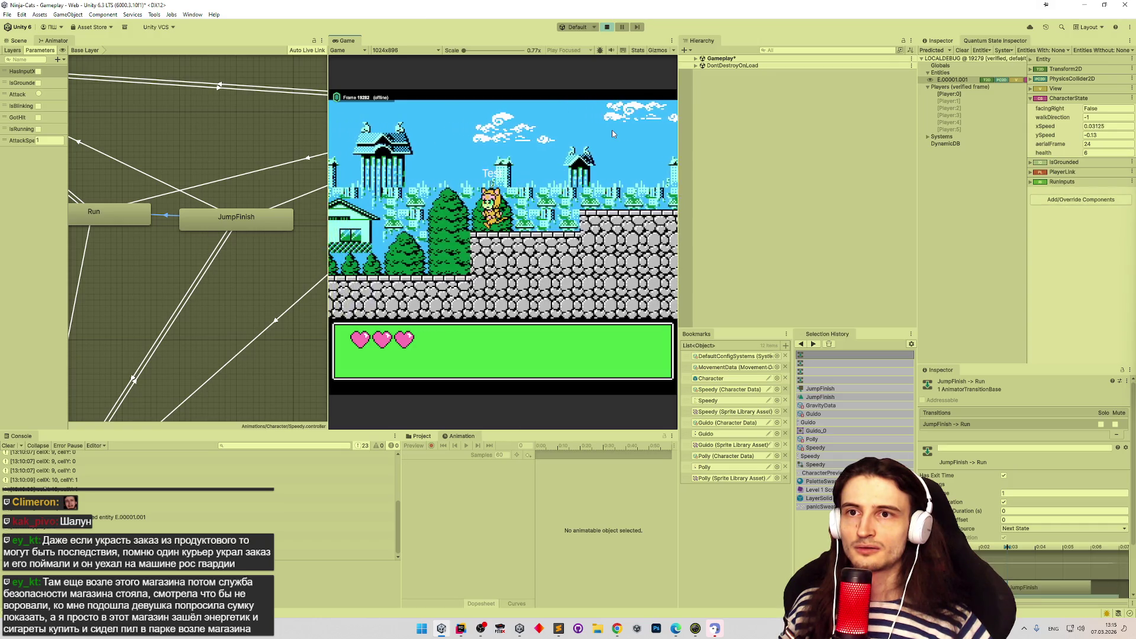
{"action": "key", "text": "Right"}
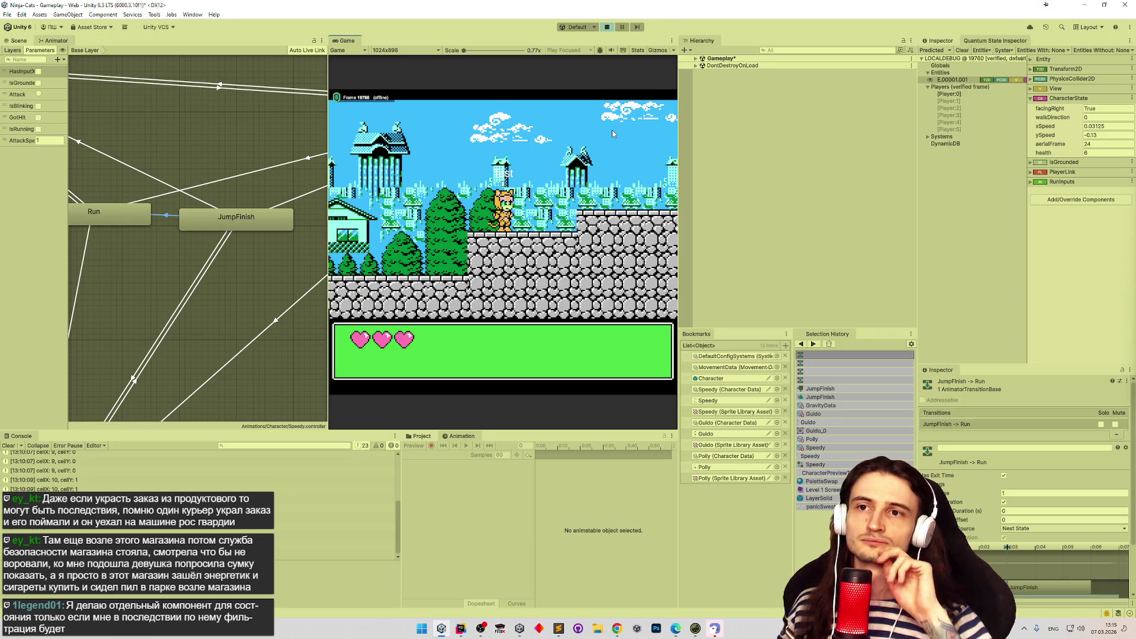
{"action": "key", "text": "Right"}
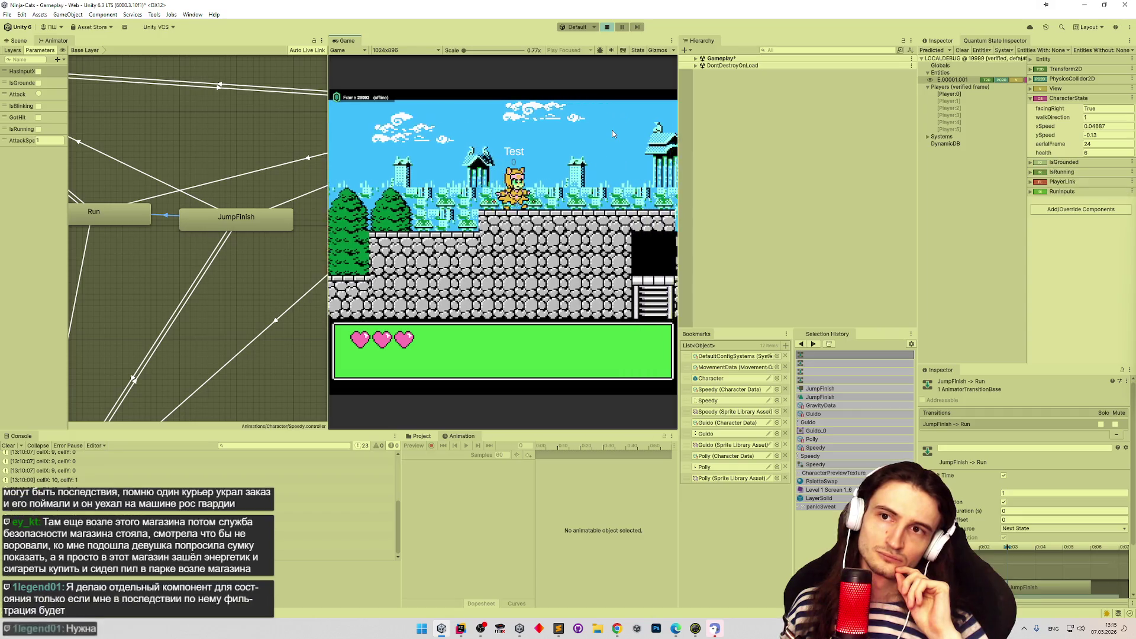
{"action": "key", "text": "Left"}
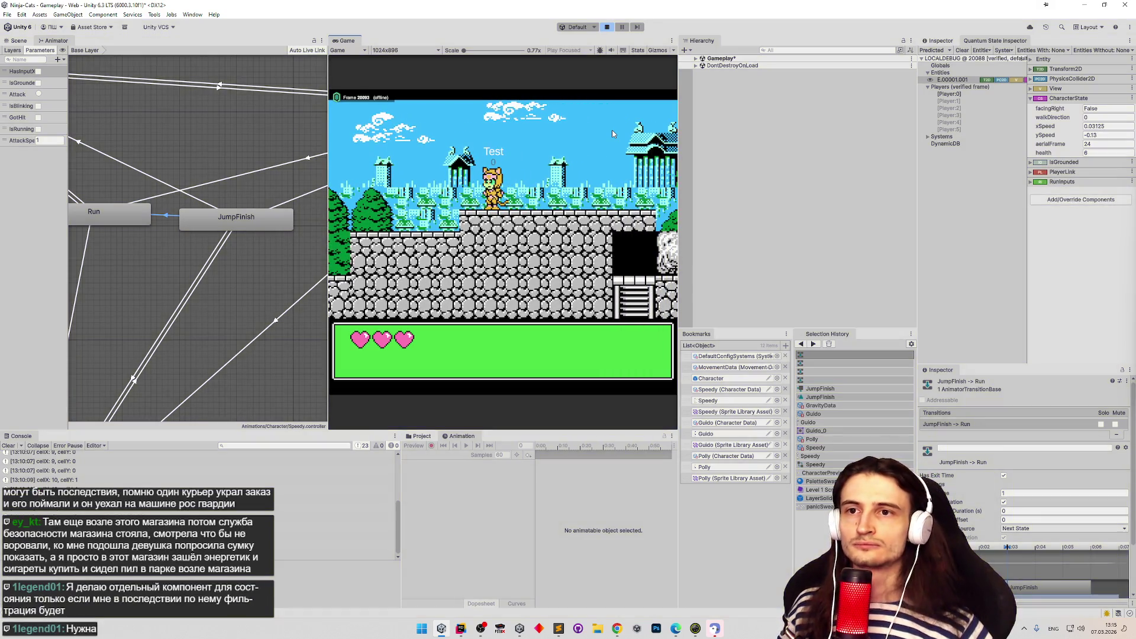
{"action": "key", "text": "ctrl+p"}
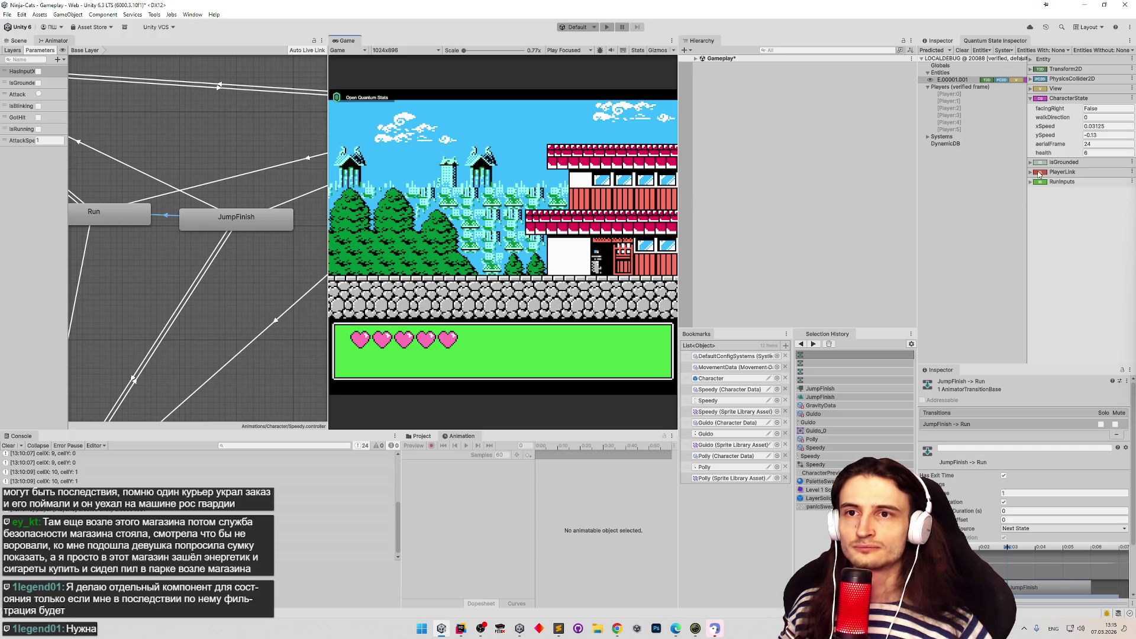
{"action": "left_click", "coordinate": [1112, 126]}
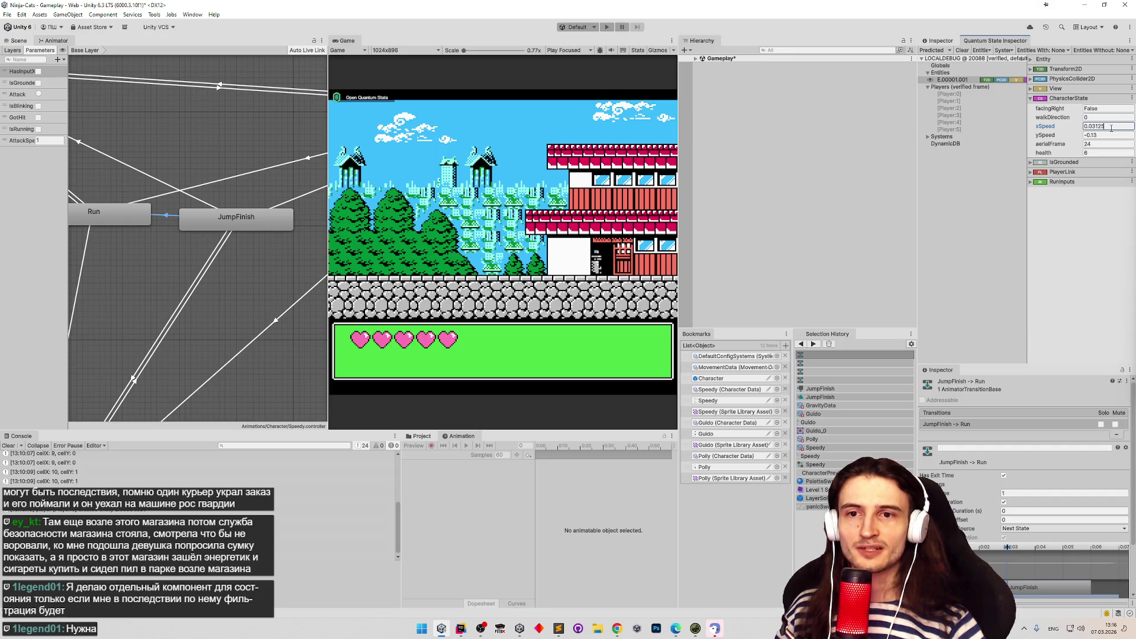
Leave the xSpeed field and restart Play mode at the character-selection screen.
{"action": "left_click", "coordinate": [638, 132]}
{"action": "key", "text": "ctrl+p"}
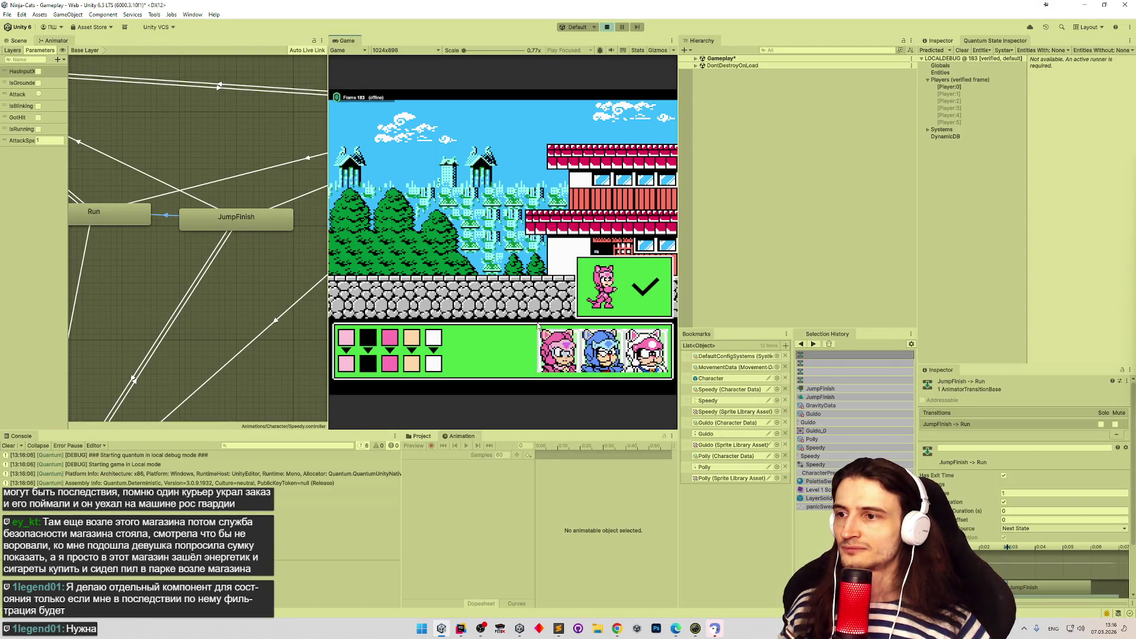
Walk the cat right onto the roof, hop onto the stone wall, and turn around.
{"action": "key", "text": "Right"}
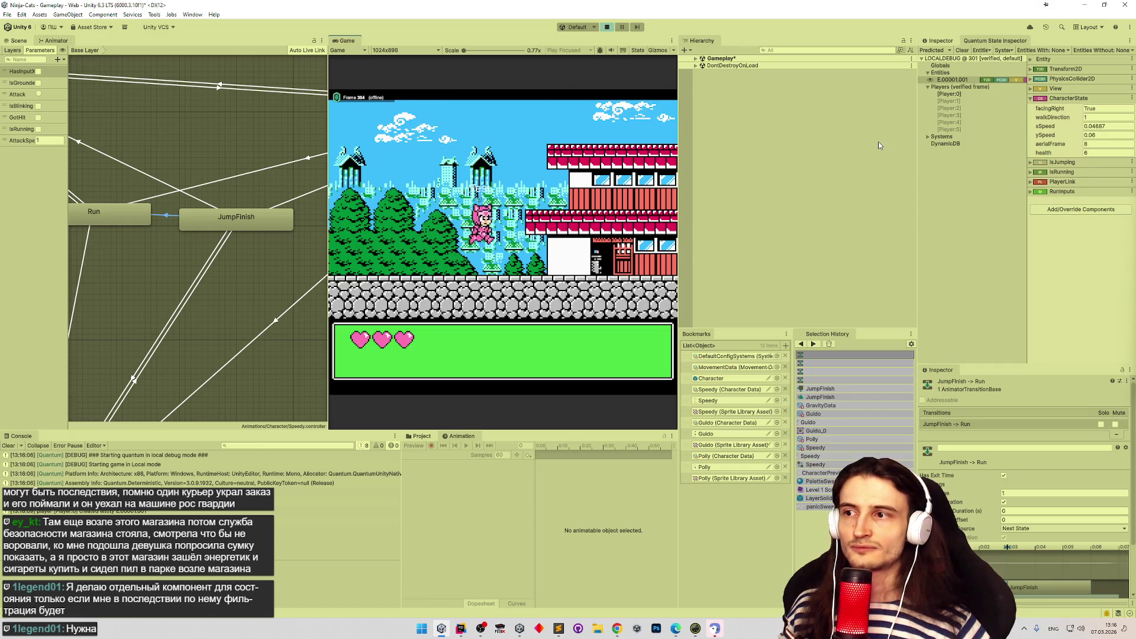
{"action": "key", "text": "space"}
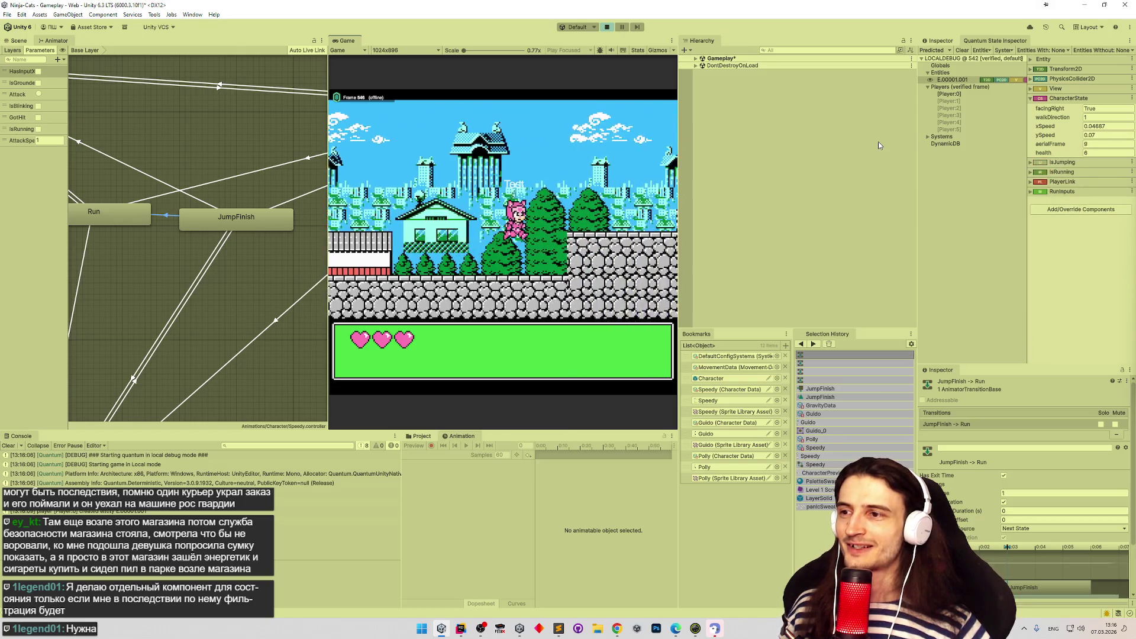
{"action": "key", "text": "space"}
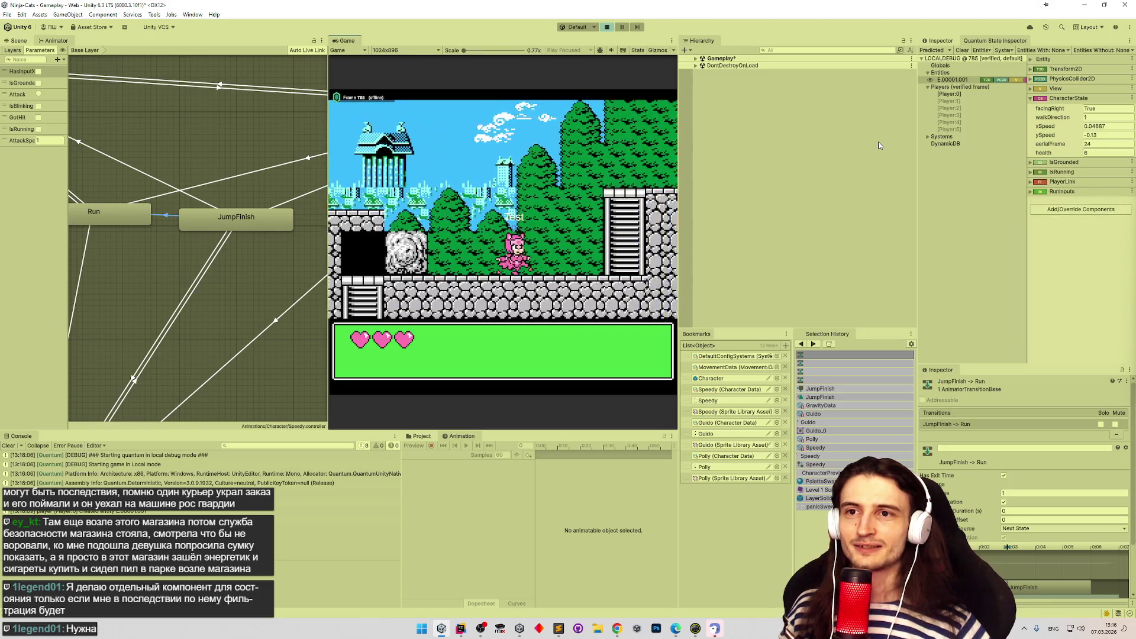
{"action": "key", "text": "Left"}
{"action": "key", "text": "space"}
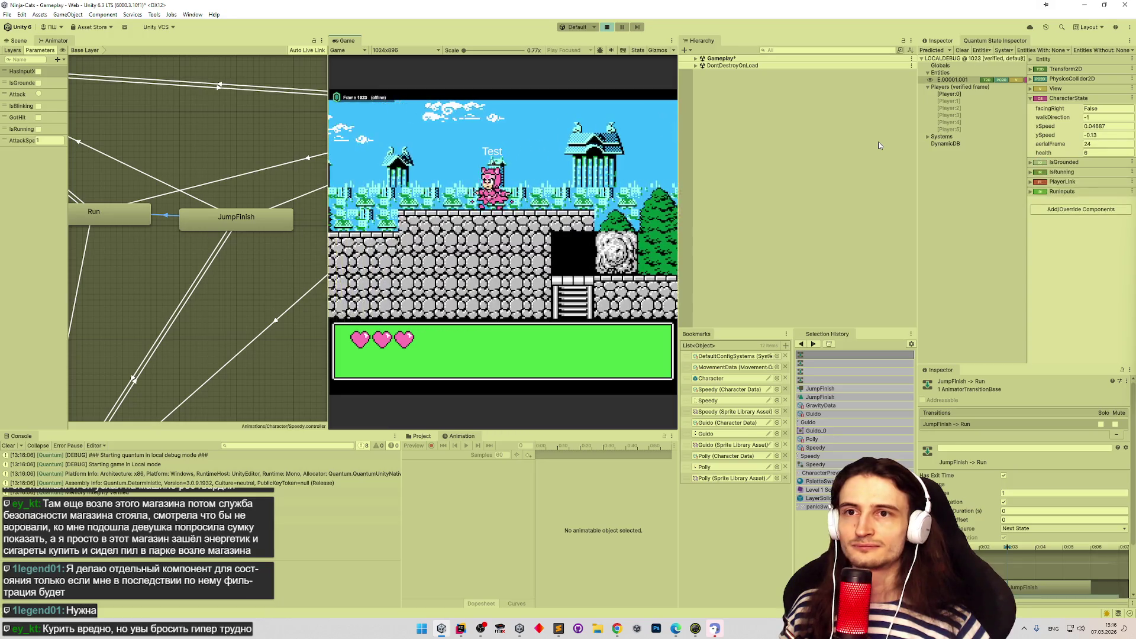
{"action": "key", "text": "Right"}
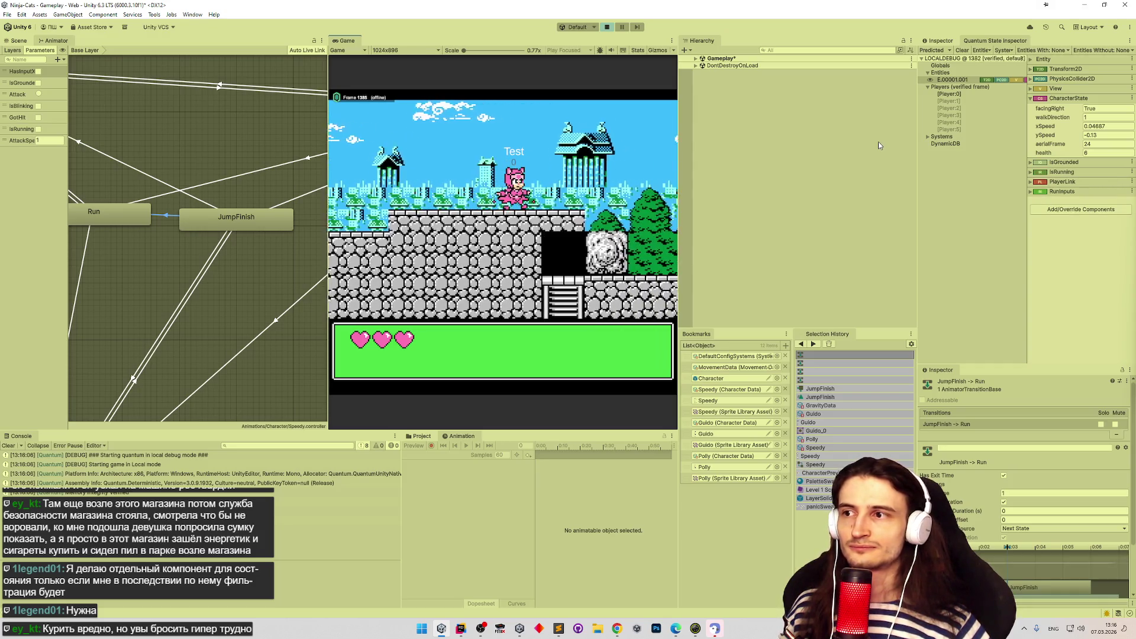
{"action": "key", "text": "Left"}
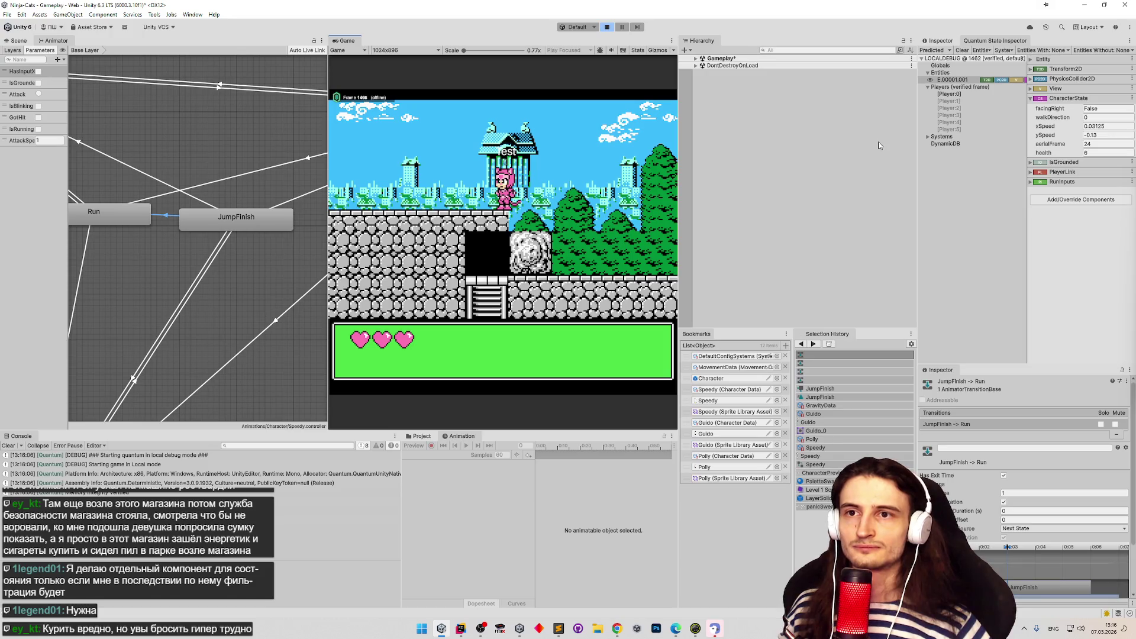
Stop Play mode, select the cat's xSpeed field, and switch over to Rider.
{"action": "key", "text": "ctrl+p"}
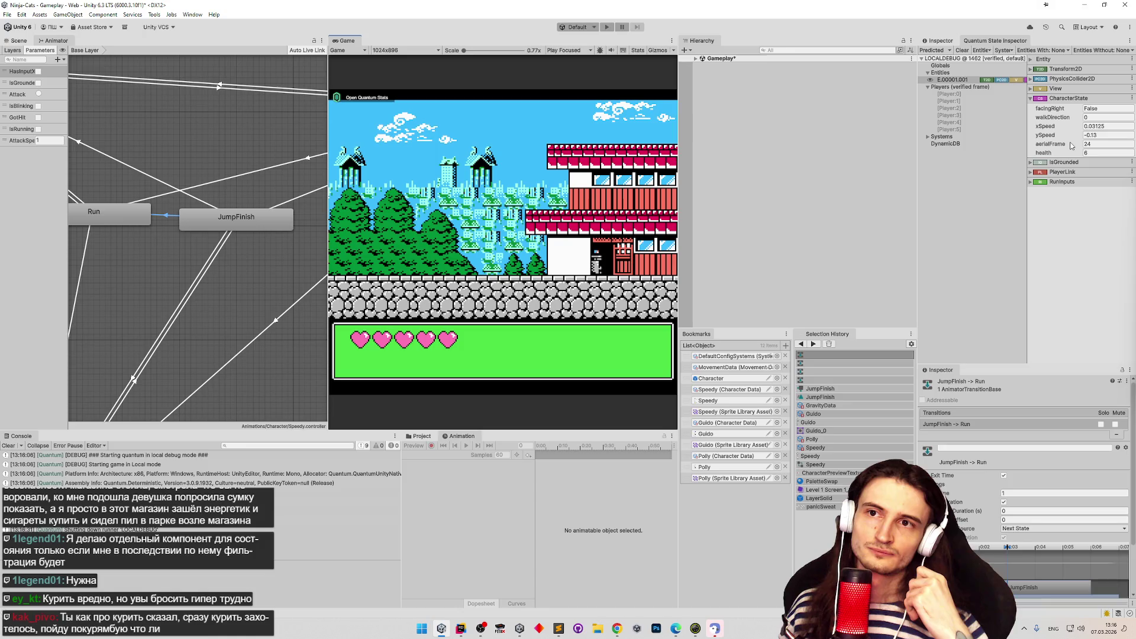
{"action": "left_click", "coordinate": [1108, 127]}
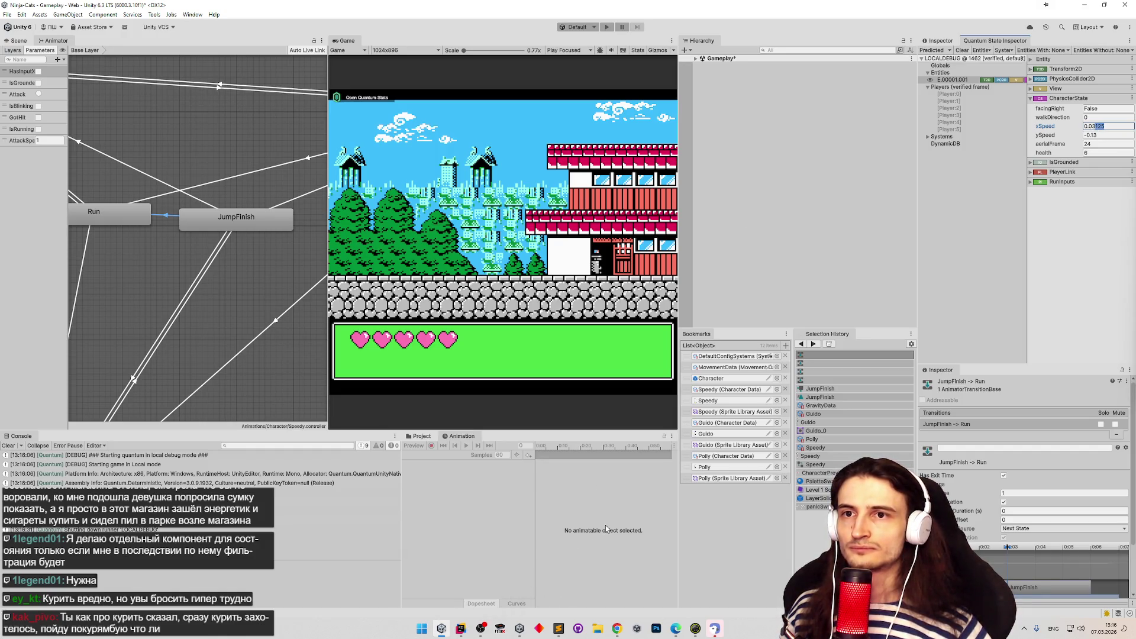
{"action": "left_click", "coordinate": [460, 628]}
Open RunSystem.cs through Search Everywhere with the query 'runsys'.
{"action": "key", "text": "ctrl+t"}
{"action": "type", "text": "runsys"}
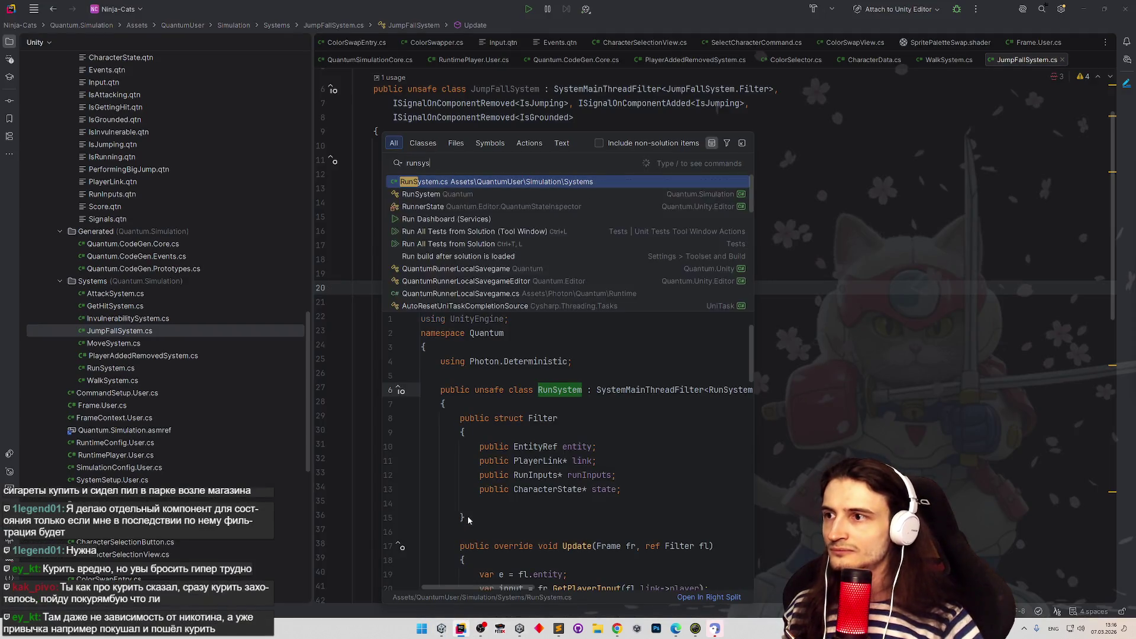
{"action": "key", "text": "Return"}
{"action": "scroll", "coordinate": [563, 382], "scroll_direction": "down", "scroll_amount": 5}
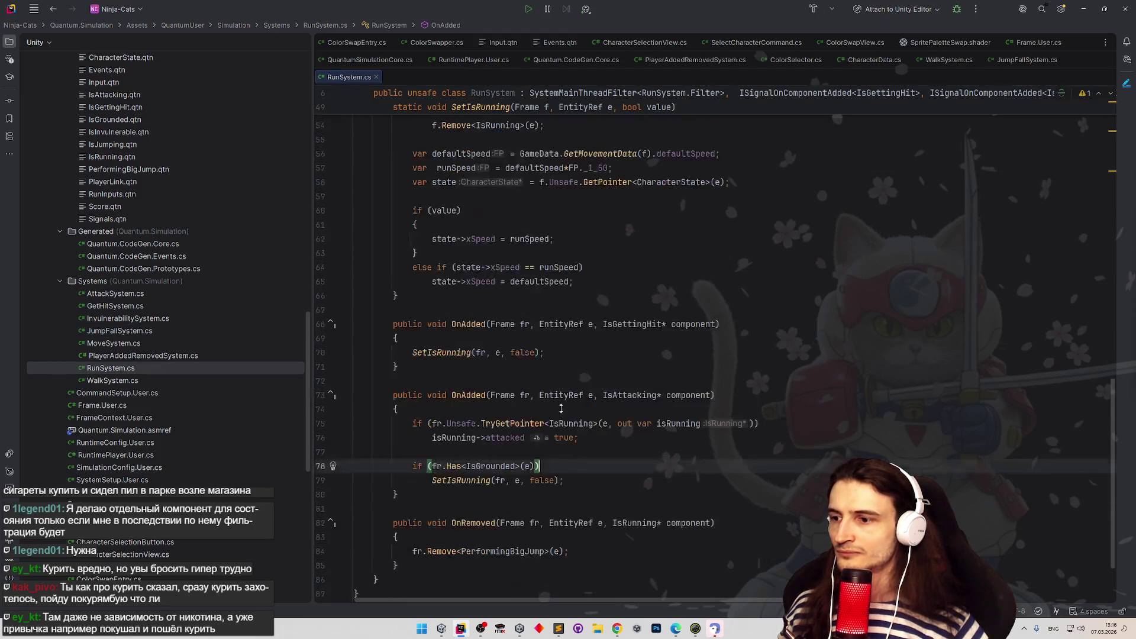
{"action": "scroll", "coordinate": [566, 377], "scroll_direction": "up", "scroll_amount": 3}
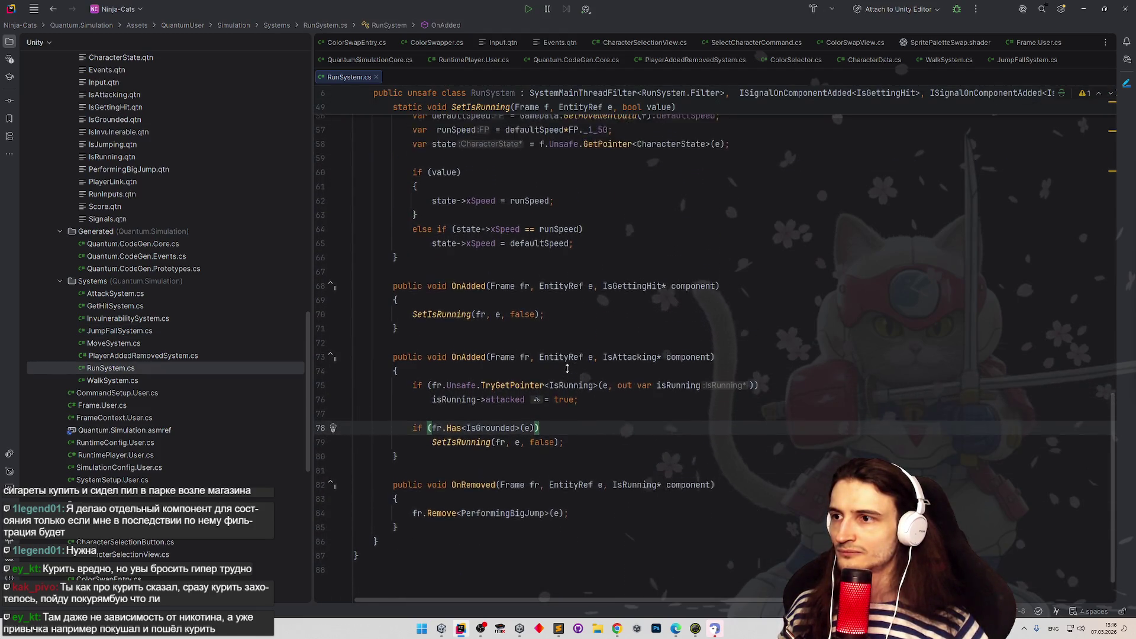
{"action": "scroll", "coordinate": [566, 368], "scroll_direction": "up", "scroll_amount": 4}
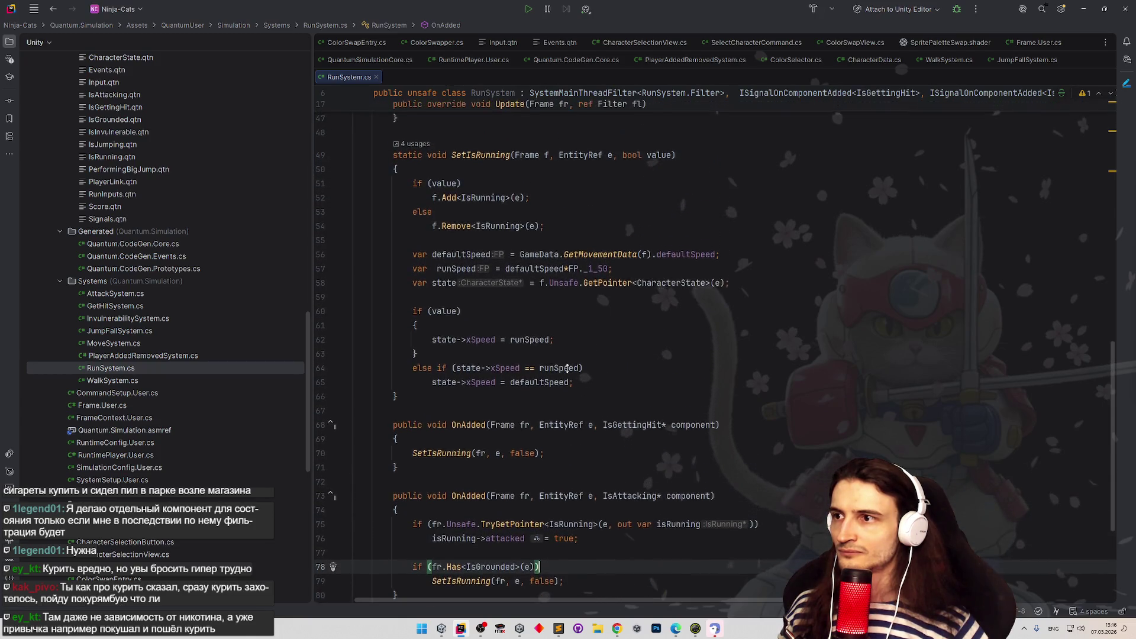
{"action": "scroll", "coordinate": [566, 376], "scroll_direction": "down", "scroll_amount": 4}
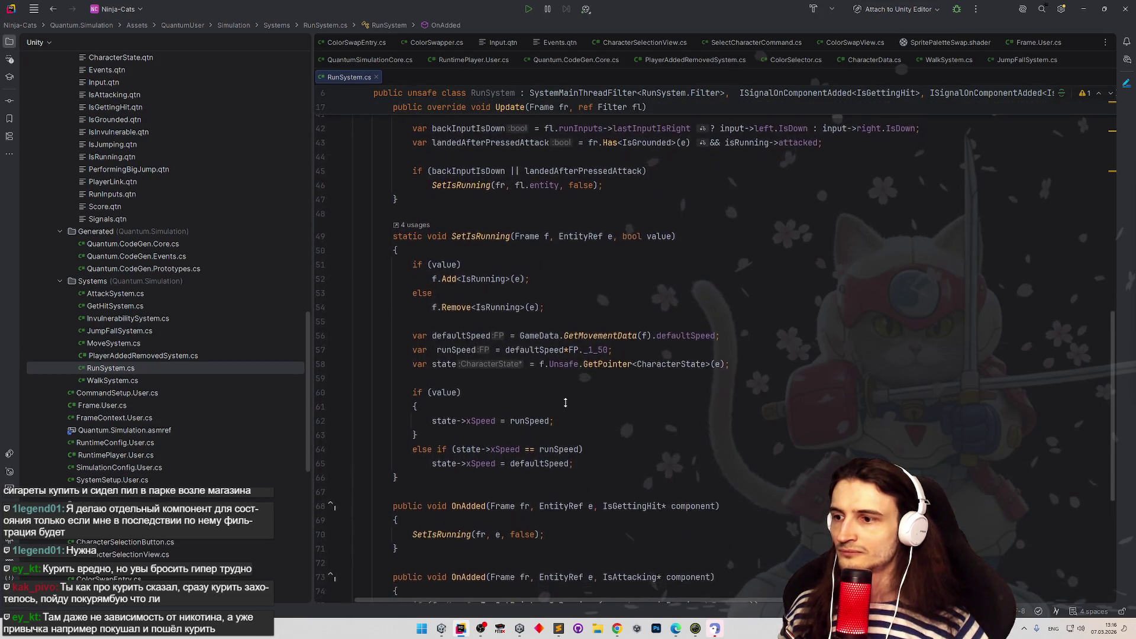
{"action": "scroll", "coordinate": [565, 385], "scroll_direction": "down", "scroll_amount": 2}
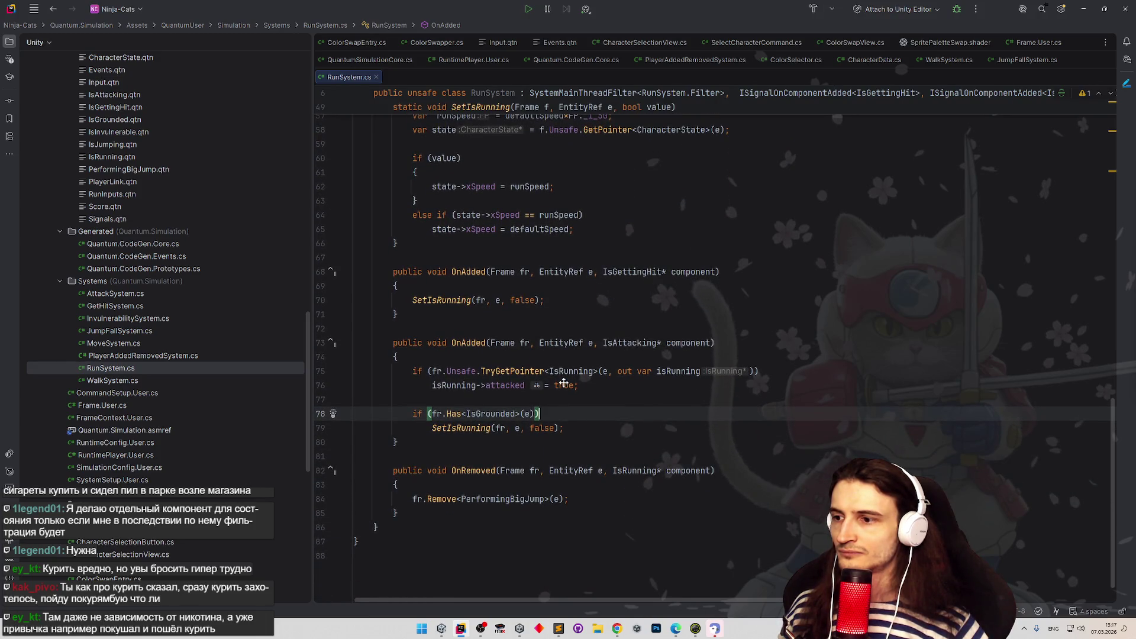
{"action": "scroll", "coordinate": [563, 379], "scroll_direction": "up", "scroll_amount": 4}
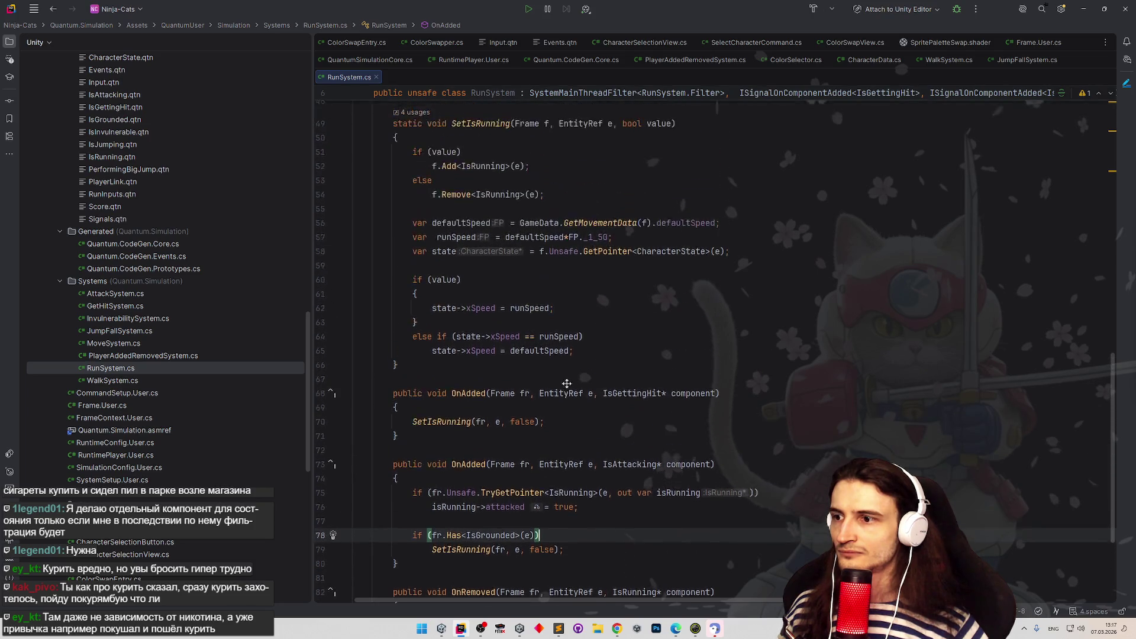
Select the xSpeed if/else block inside SetIsRunning.
{"action": "left_click_drag", "start_coordinate": [413, 421], "coordinate": [545, 421]}
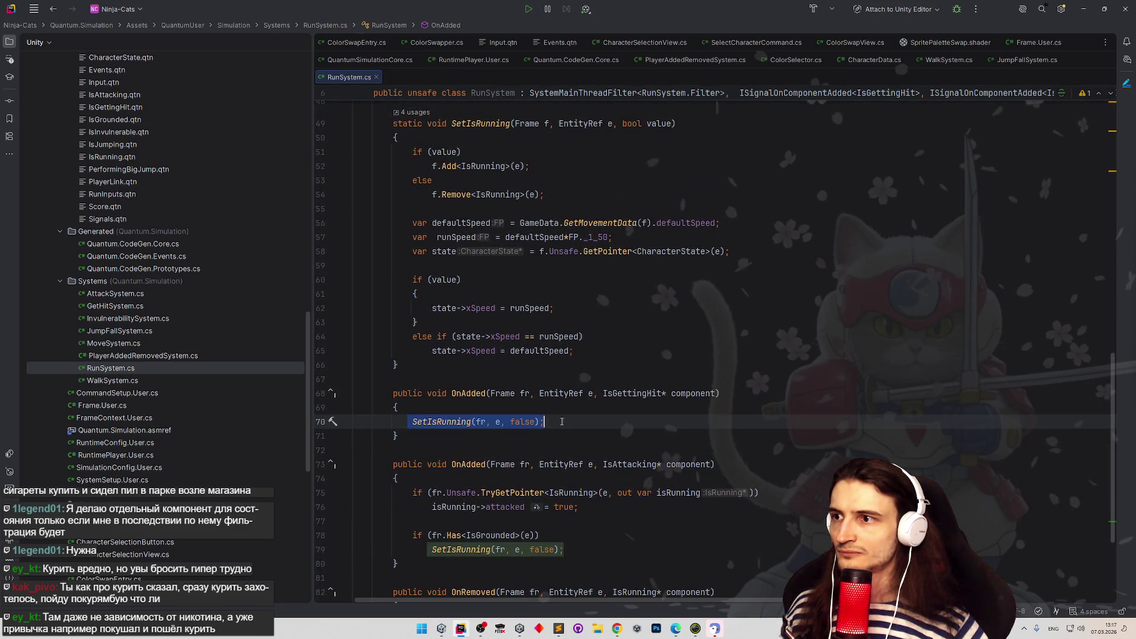
{"action": "scroll", "coordinate": [562, 421], "scroll_direction": "down", "scroll_amount": 2}
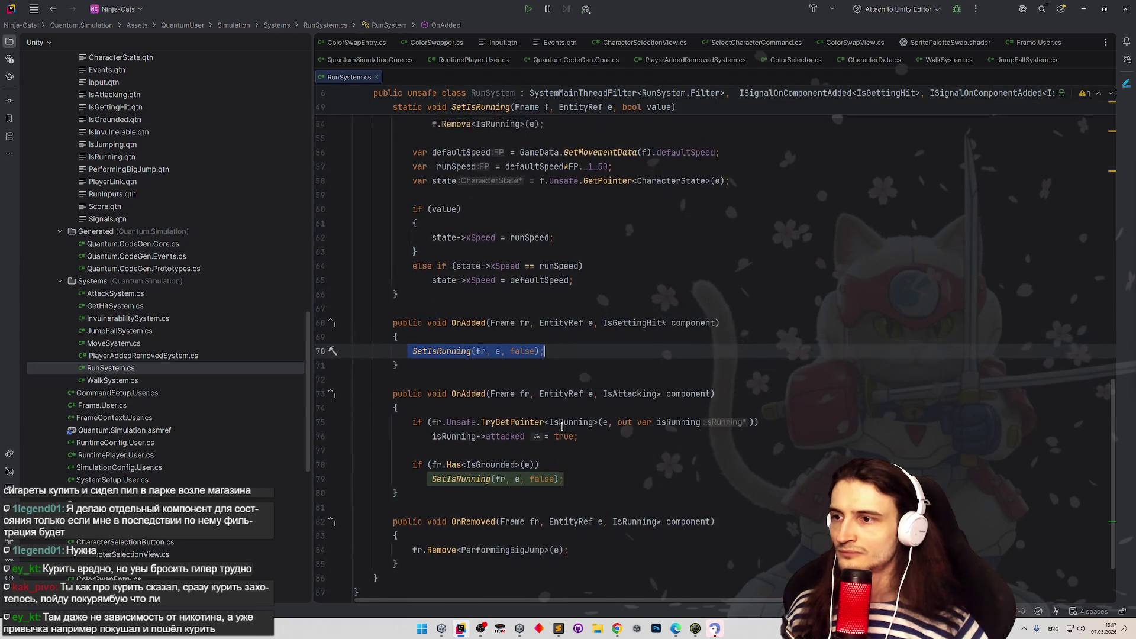
{"action": "scroll", "coordinate": [588, 397], "scroll_direction": "up", "scroll_amount": 3}
{"action": "scroll", "coordinate": [588, 408], "scroll_direction": "down", "scroll_amount": 1}
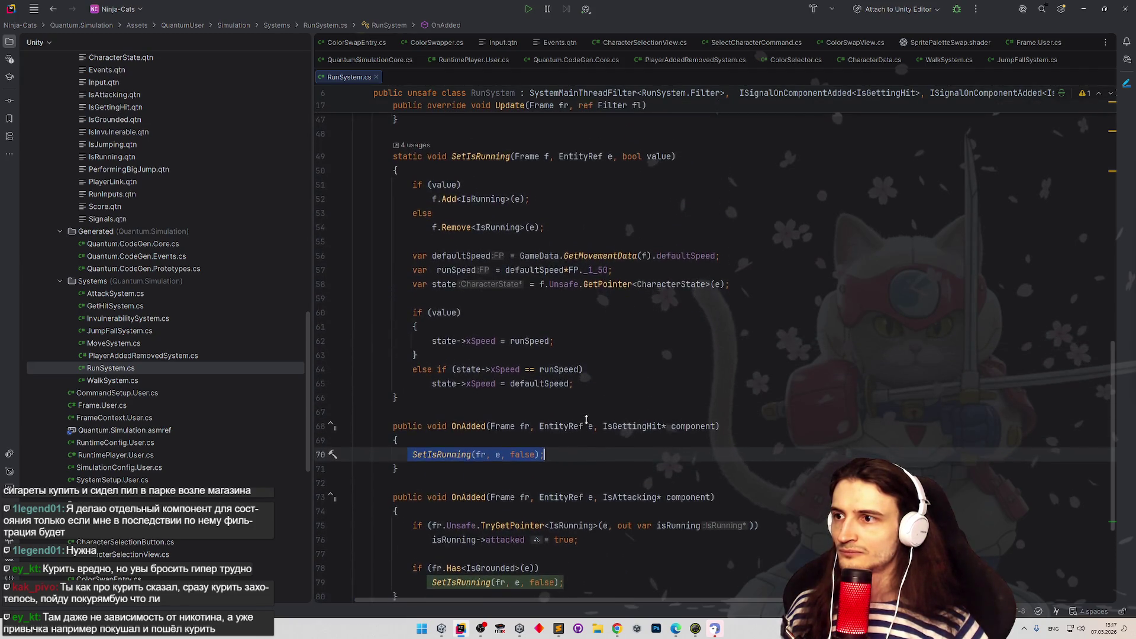
{"action": "scroll", "coordinate": [585, 405], "scroll_direction": "down", "scroll_amount": 1}
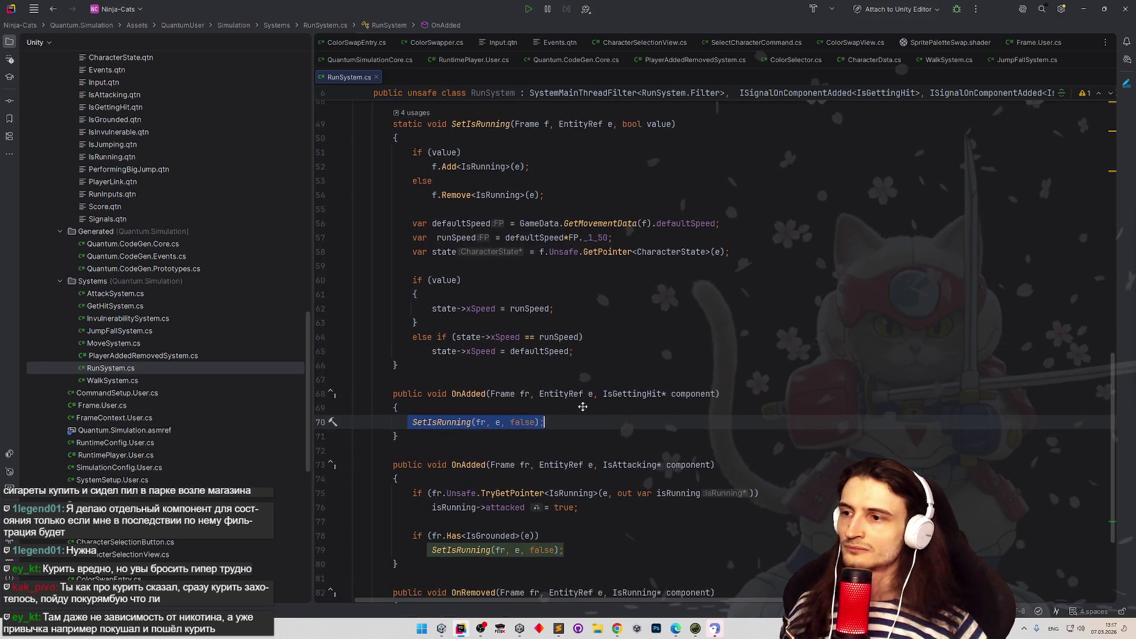
{"action": "mouse_move", "coordinate": [573, 351]}
{"action": "left_mouse_down"}
{"action": "mouse_move", "coordinate": [417, 298]}
{"action": "mouse_move", "coordinate": [413, 279]}
{"action": "left_mouse_up"}
{"action": "key", "text": "ctrl+c"}
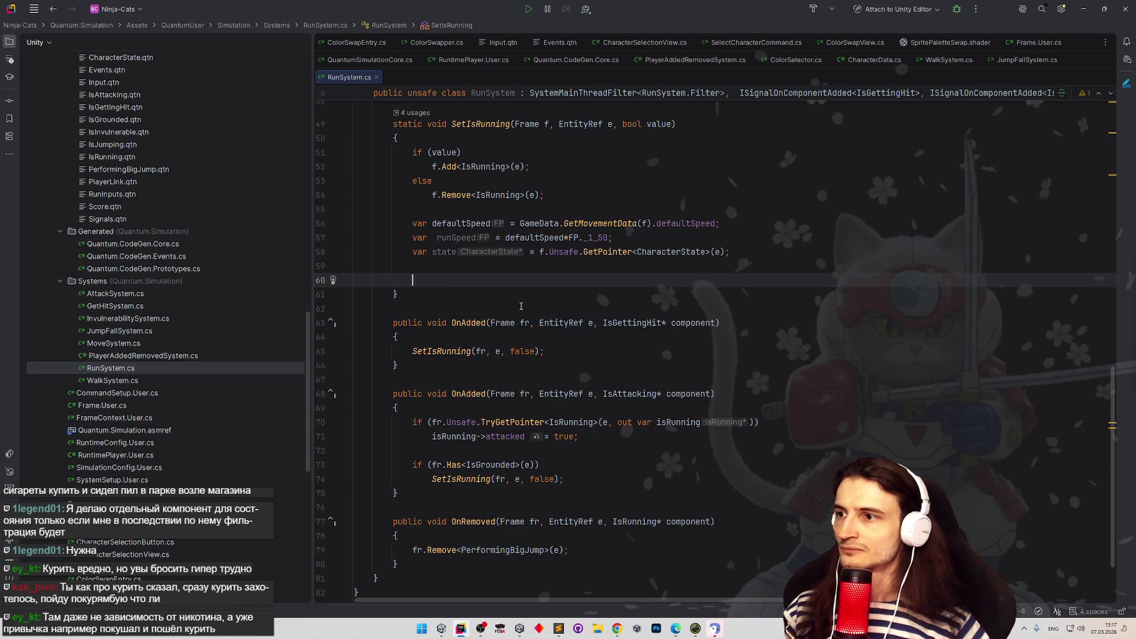
Restore the xSpeed if/else in SetIsRunning and paste a copy into OnRemoved.
{"action": "key", "text": "BackSpace"}
{"action": "key", "text": "ctrl+v"}
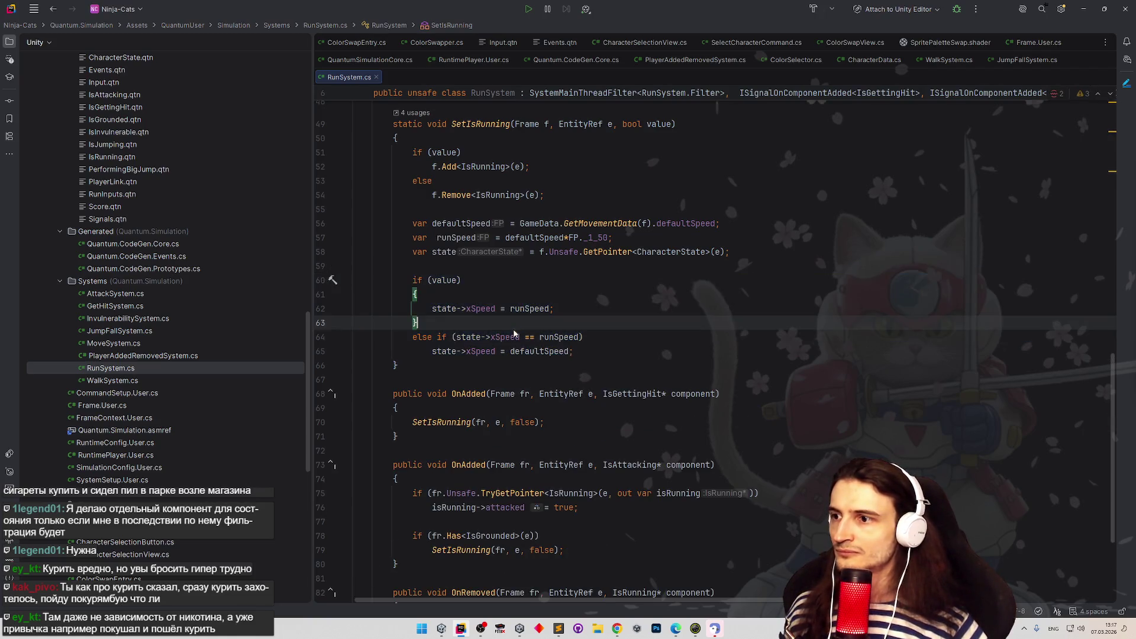
{"action": "left_click_drag", "start_coordinate": [437, 337], "coordinate": [572, 351]}
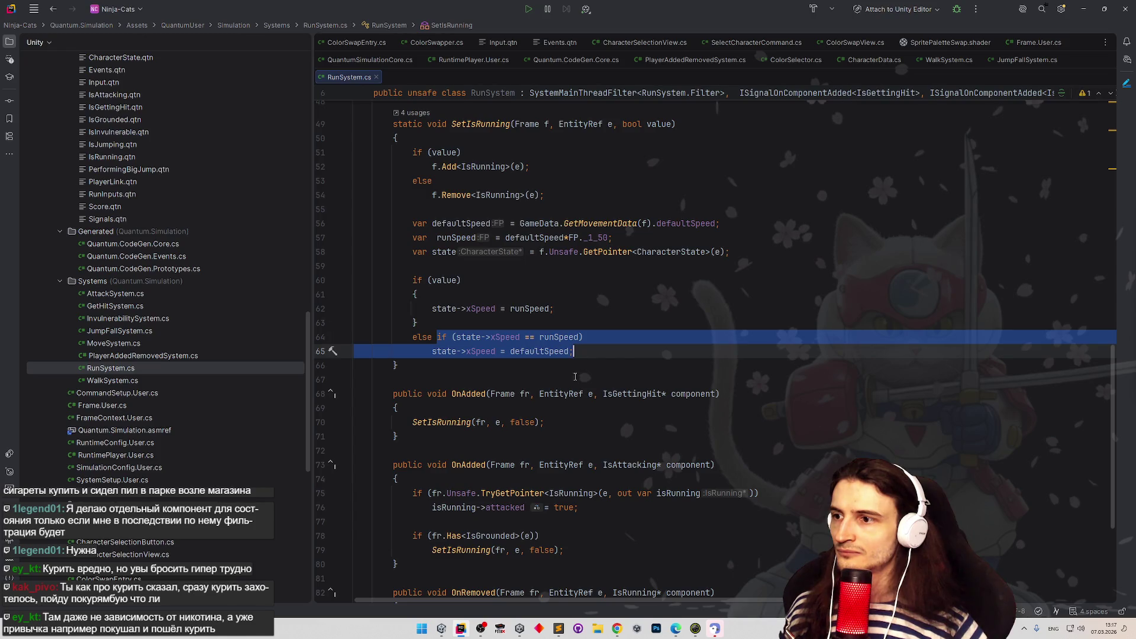
{"action": "scroll", "coordinate": [580, 466], "scroll_direction": "down", "scroll_amount": 4}
{"action": "key", "text": "ctrl+c"}
{"action": "left_click", "coordinate": [581, 466]}
{"action": "key", "text": "Return"}
{"action": "key", "text": "ctrl+v"}
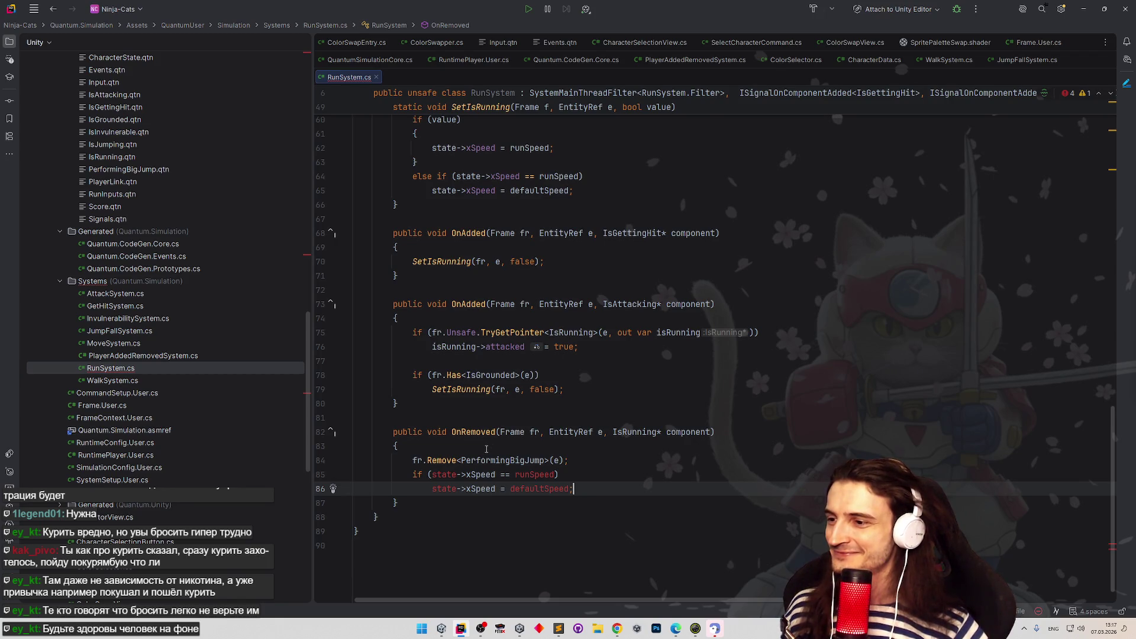
Paste the xSpeed reset lines into OnRemoved once more.
{"action": "scroll", "coordinate": [484, 438], "scroll_direction": "up", "scroll_amount": 3}
{"action": "scroll", "coordinate": [483, 421], "scroll_direction": "down", "scroll_amount": 1}
{"action": "scroll", "coordinate": [484, 417], "scroll_direction": "up", "scroll_amount": 3}
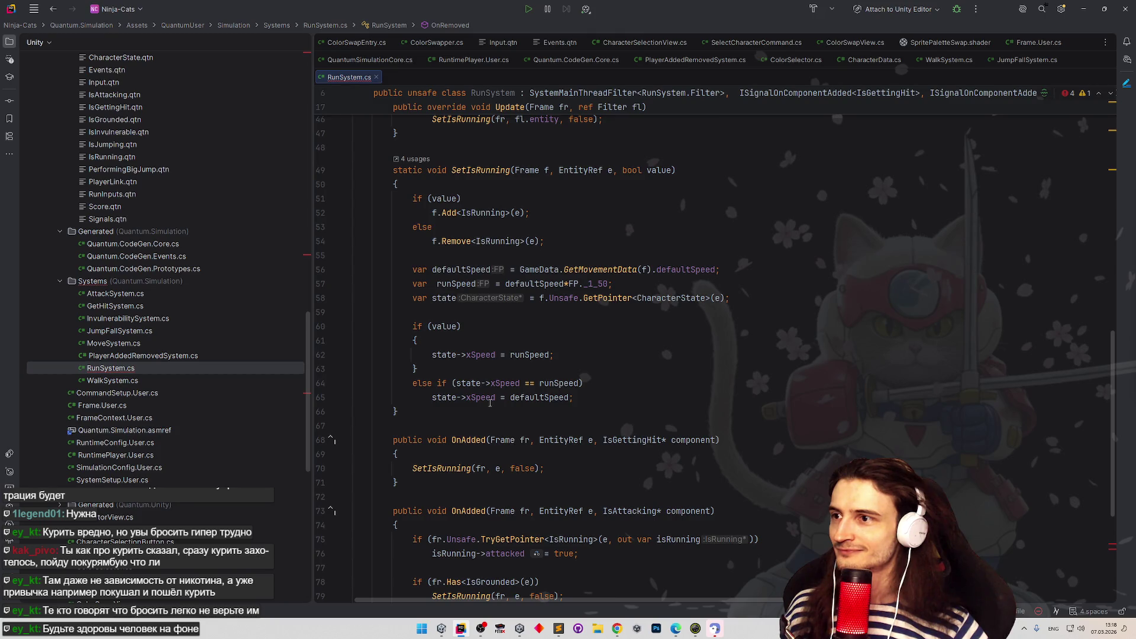
{"action": "scroll", "coordinate": [490, 403], "scroll_direction": "down", "scroll_amount": 2}
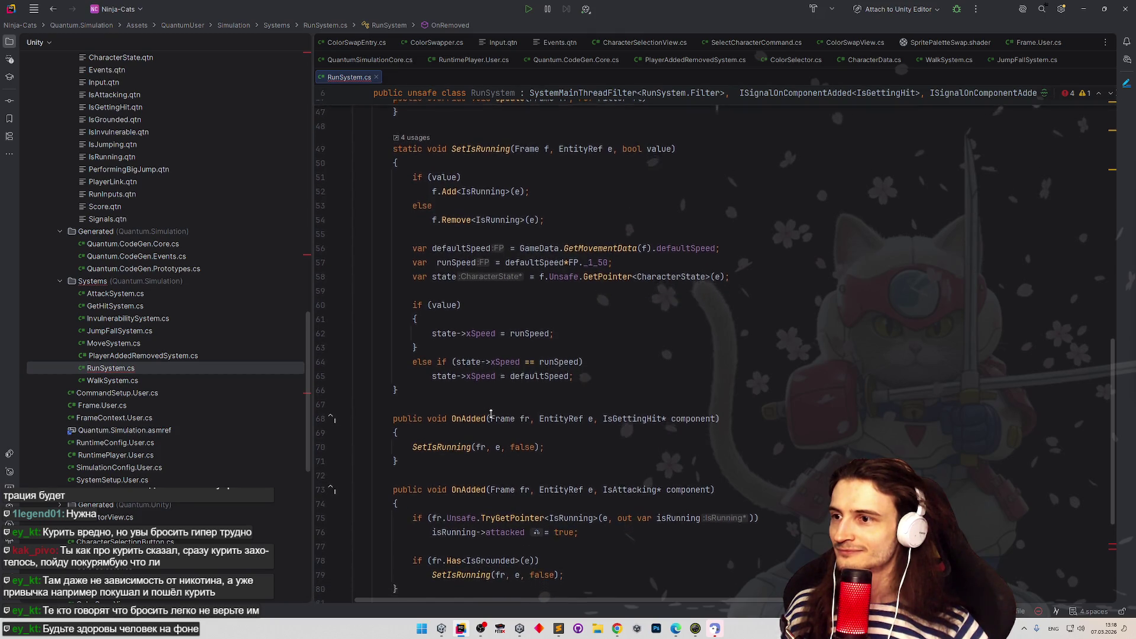
{"action": "scroll", "coordinate": [491, 415], "scroll_direction": "down", "scroll_amount": 2}
{"action": "key", "text": "ctrl+v"}
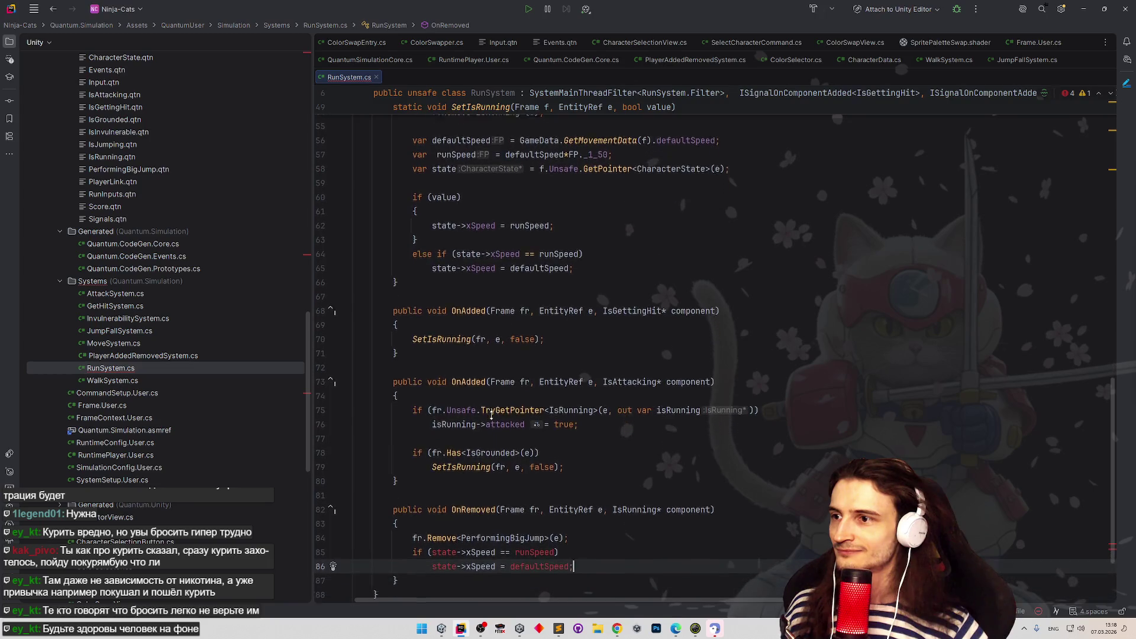
{"action": "scroll", "coordinate": [496, 395], "scroll_direction": "up", "scroll_amount": 2}
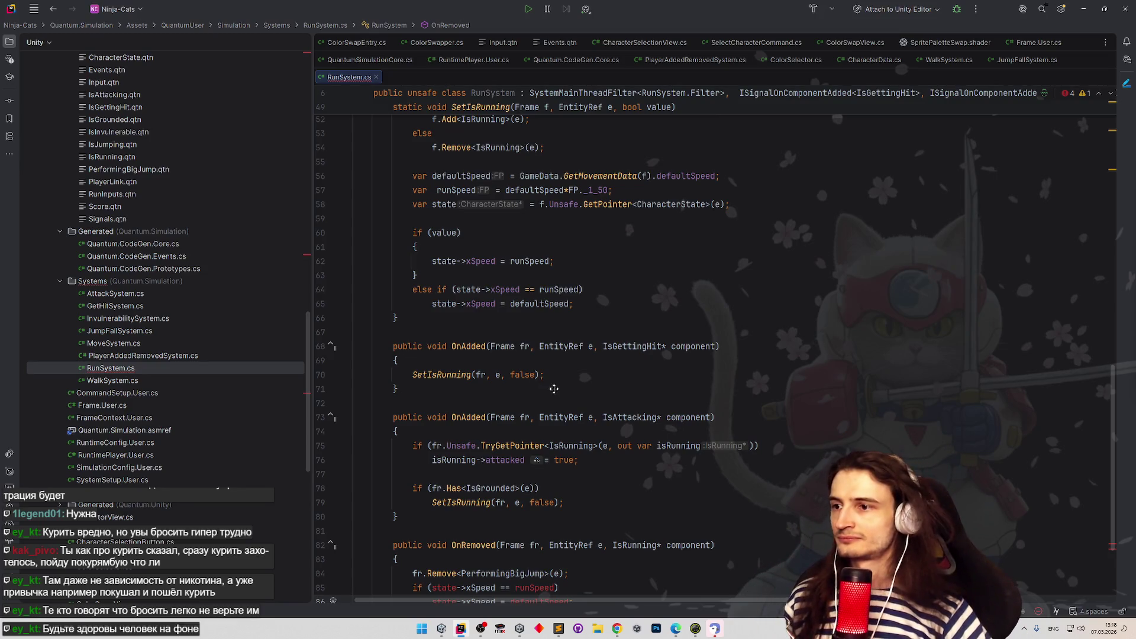
{"action": "scroll", "coordinate": [504, 260], "scroll_direction": "down", "scroll_amount": 1}
Copy the three speed variable declarations and paste them below OnRemoved's Remove call.
{"action": "left_click_drag", "start_coordinate": [413, 171], "coordinate": [729, 204]}
{"action": "left_click", "coordinate": [729, 204]}
{"action": "scroll", "coordinate": [562, 373], "scroll_direction": "down", "scroll_amount": 3}
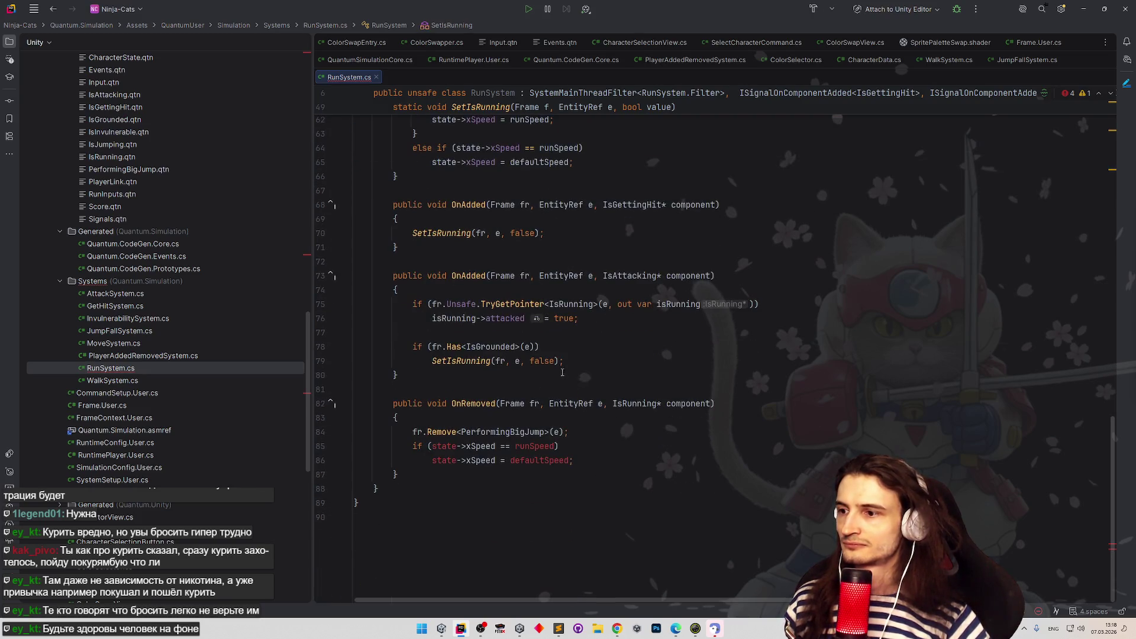
{"action": "left_click", "coordinate": [586, 429]}
{"action": "key", "text": "Return"}
{"action": "key", "text": "ctrl+v"}
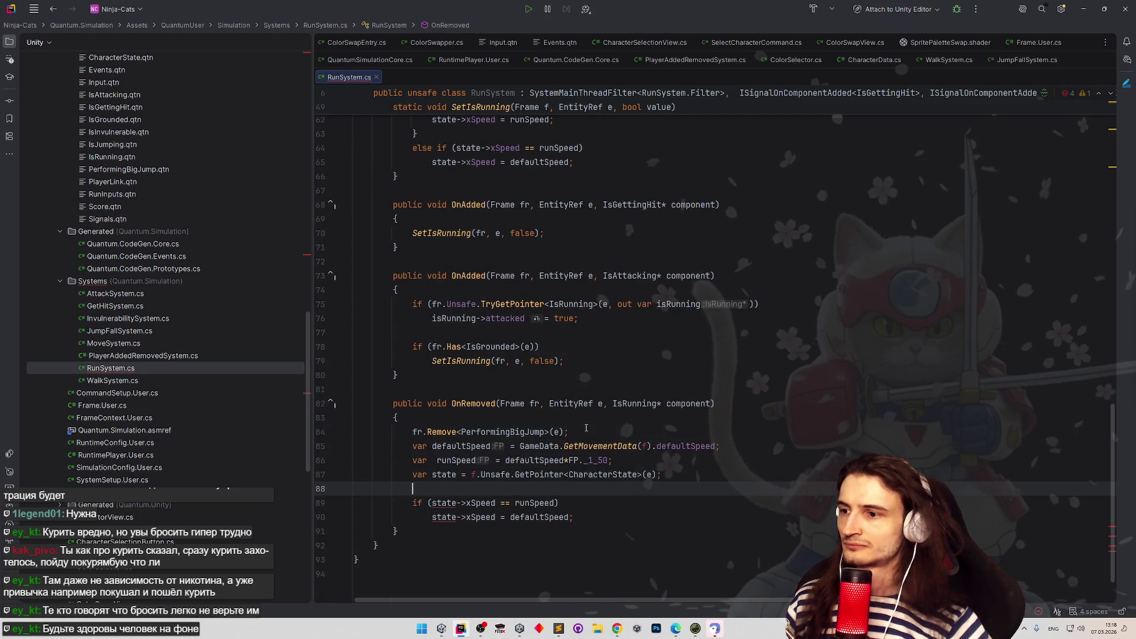
{"action": "left_click", "coordinate": [586, 432]}
{"action": "key", "text": "Return"}
Delete the added lines after OnRemoved, then select SetIsRunning's speed-setting code.
{"action": "mouse_move", "coordinate": [574, 531]}
{"action": "left_mouse_down"}
{"action": "mouse_move", "coordinate": [449, 515]}
{"action": "mouse_move", "coordinate": [569, 432]}
{"action": "left_mouse_up"}
{"action": "key", "text": "BackSpace"}
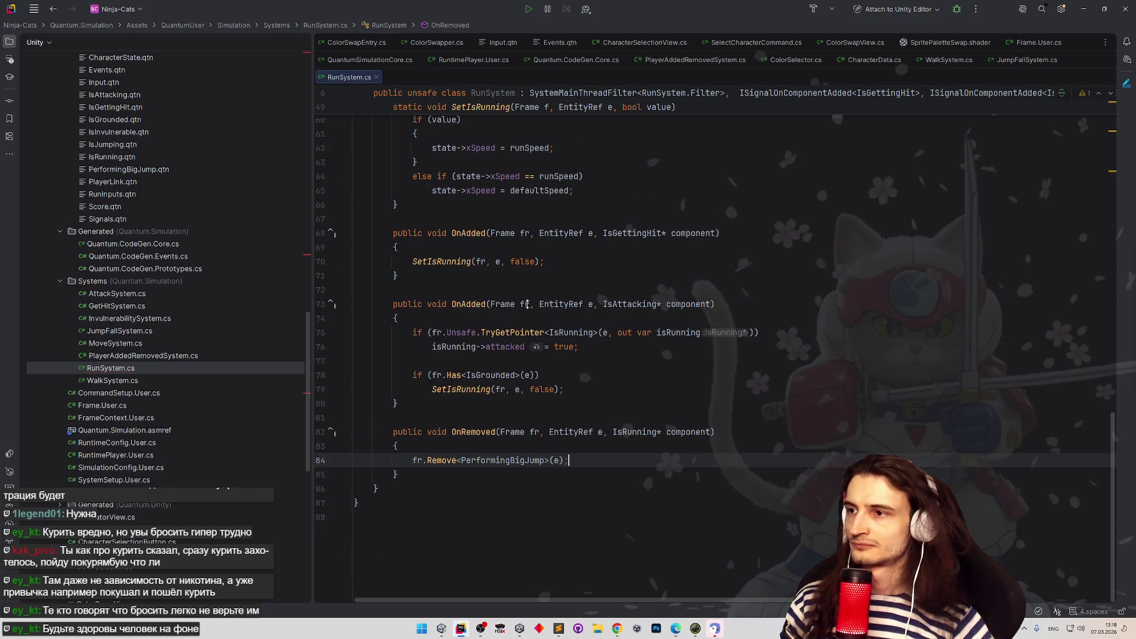
{"action": "scroll", "coordinate": [526, 310], "scroll_direction": "up", "scroll_amount": 4}
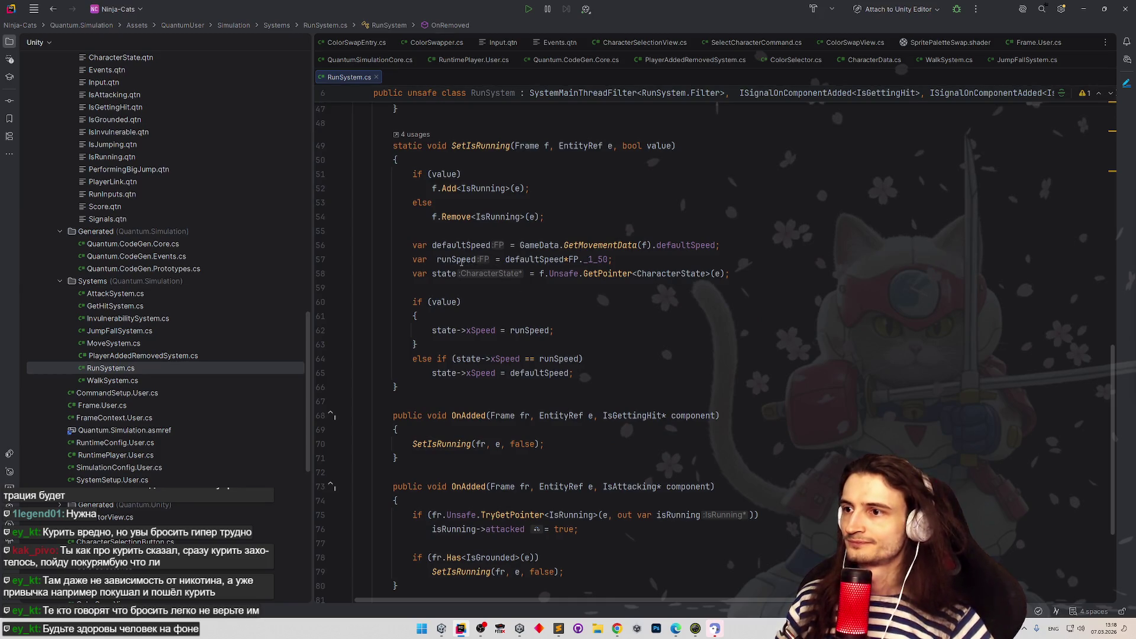
{"action": "left_click_drag", "start_coordinate": [413, 245], "coordinate": [616, 360]}
{"action": "scroll", "coordinate": [616, 362], "scroll_direction": "down", "scroll_amount": 3}
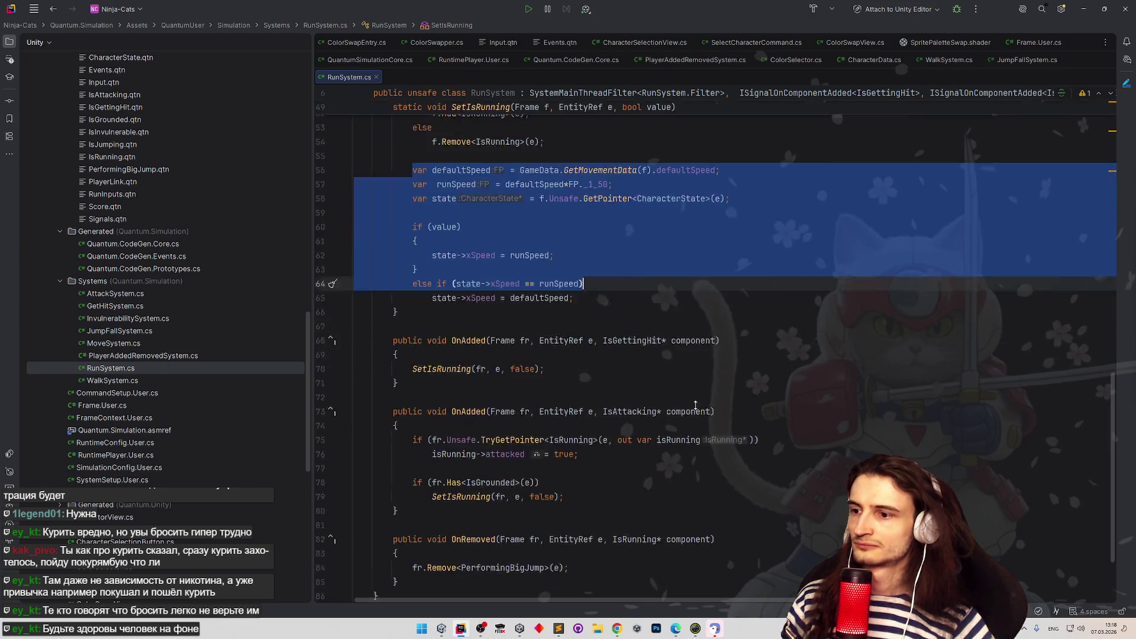
{"action": "scroll", "coordinate": [632, 327], "scroll_direction": "up", "scroll_amount": 3}
Extract the speed logic through the defaultSpeed assignment into a new method SetXSpeed.
{"action": "left_click_drag", "start_coordinate": [573, 370], "coordinate": [413, 243]}
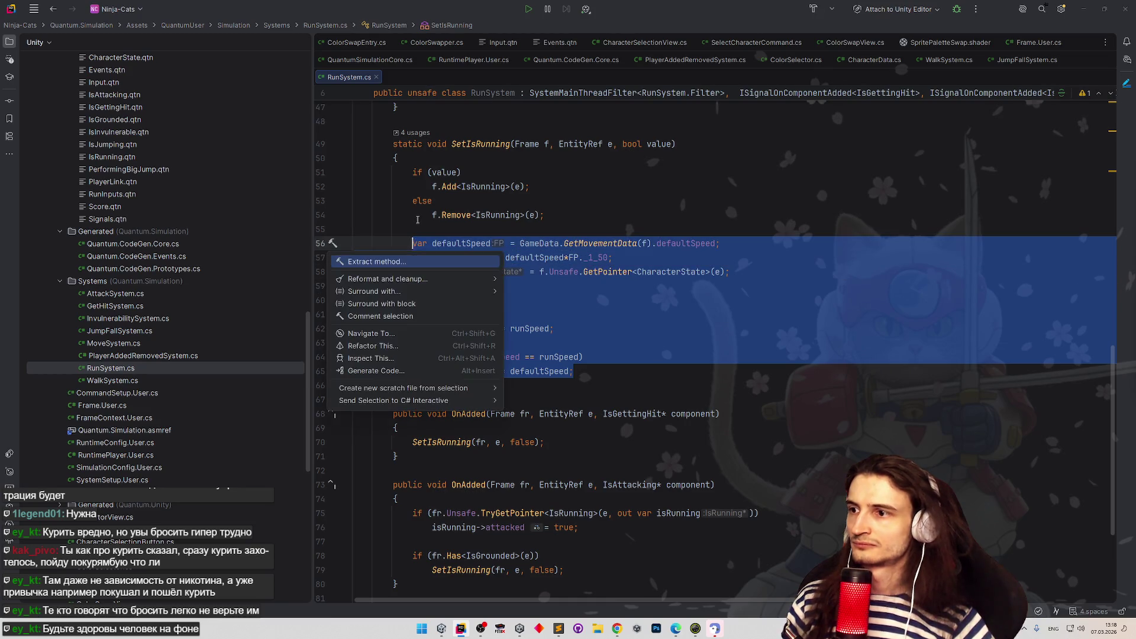
{"action": "key", "text": "Return"}
{"action": "key", "text": "Return"}
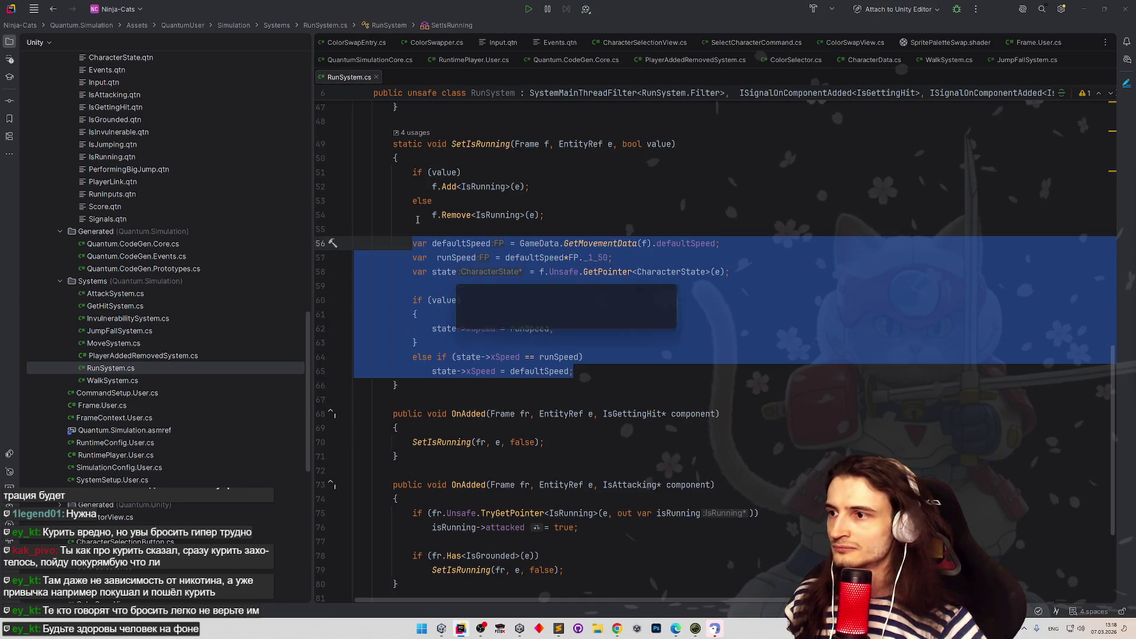
{"action": "type", "text": "Set"}
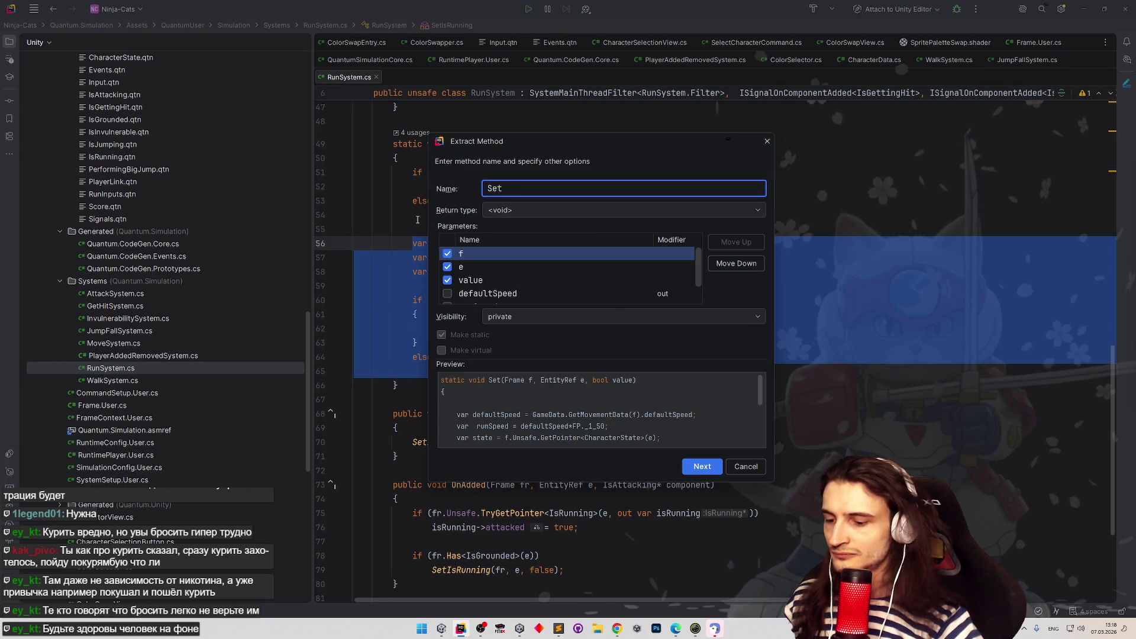
{"action": "type", "text": "Speed"}
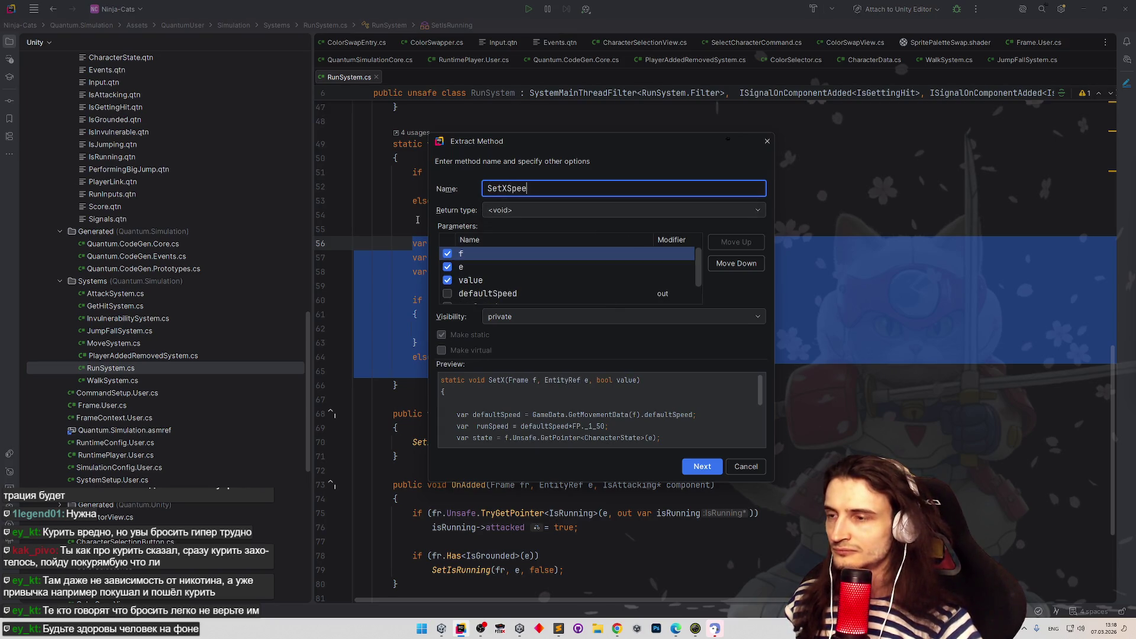
{"action": "key", "text": "Return"}
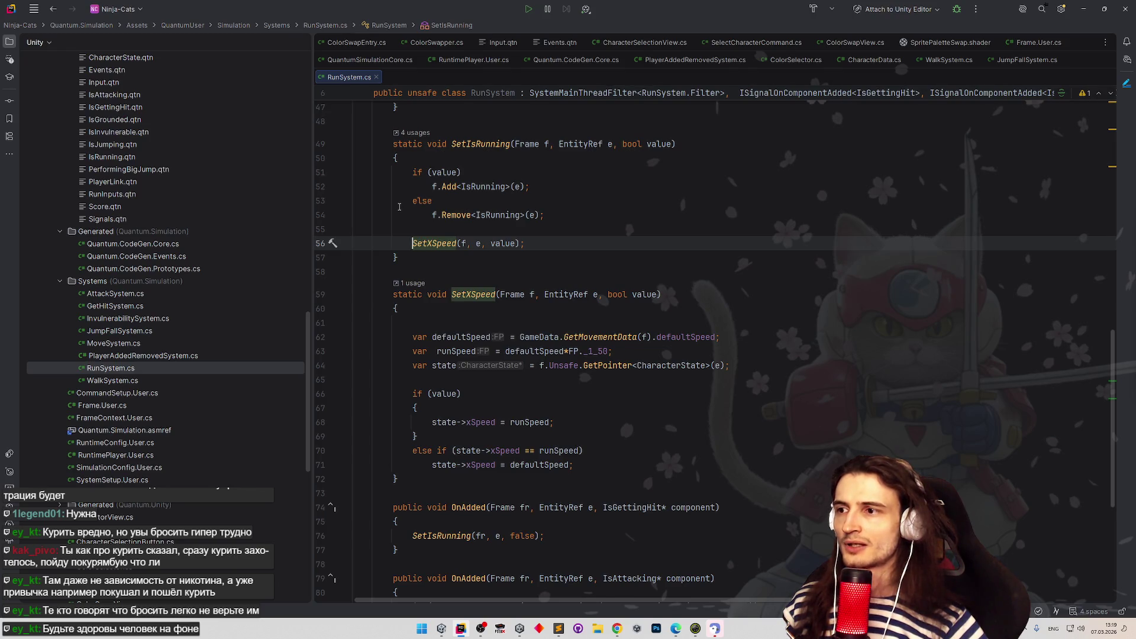
Review the new SetXSpeed call in SetIsRunning and its extracted method body.
{"action": "double_click", "coordinate": [448, 237]}
{"action": "scroll", "coordinate": [568, 280], "scroll_direction": "down", "scroll_amount": 1}
{"action": "scroll", "coordinate": [568, 280], "scroll_direction": "down", "scroll_amount": 3}
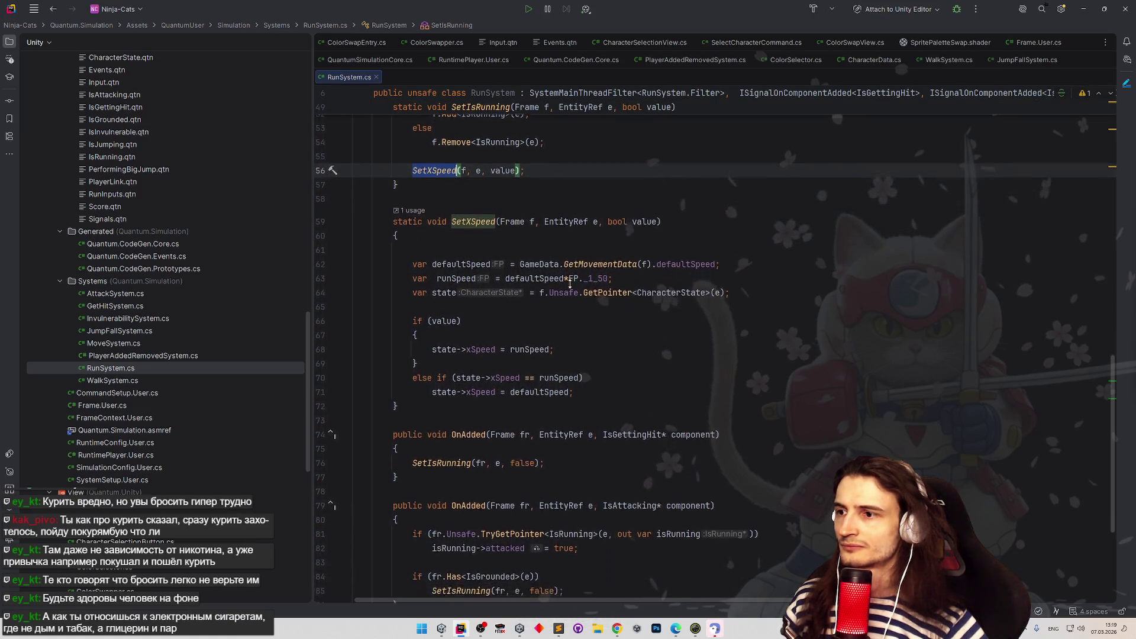
{"action": "scroll", "coordinate": [571, 281], "scroll_direction": "up", "scroll_amount": 3}
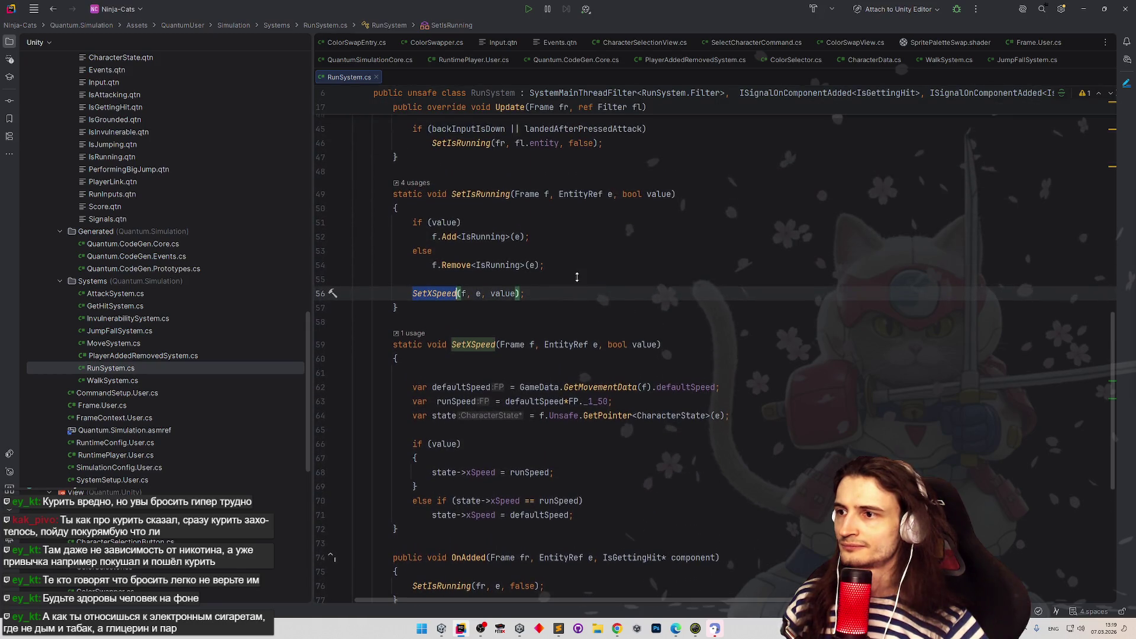
{"action": "scroll", "coordinate": [577, 276], "scroll_direction": "down", "scroll_amount": 1}
{"action": "scroll", "coordinate": [578, 278], "scroll_direction": "down", "scroll_amount": 1}
{"action": "scroll", "coordinate": [578, 278], "scroll_direction": "down", "scroll_amount": 5}
{"action": "scroll", "coordinate": [568, 290], "scroll_direction": "up", "scroll_amount": 5}
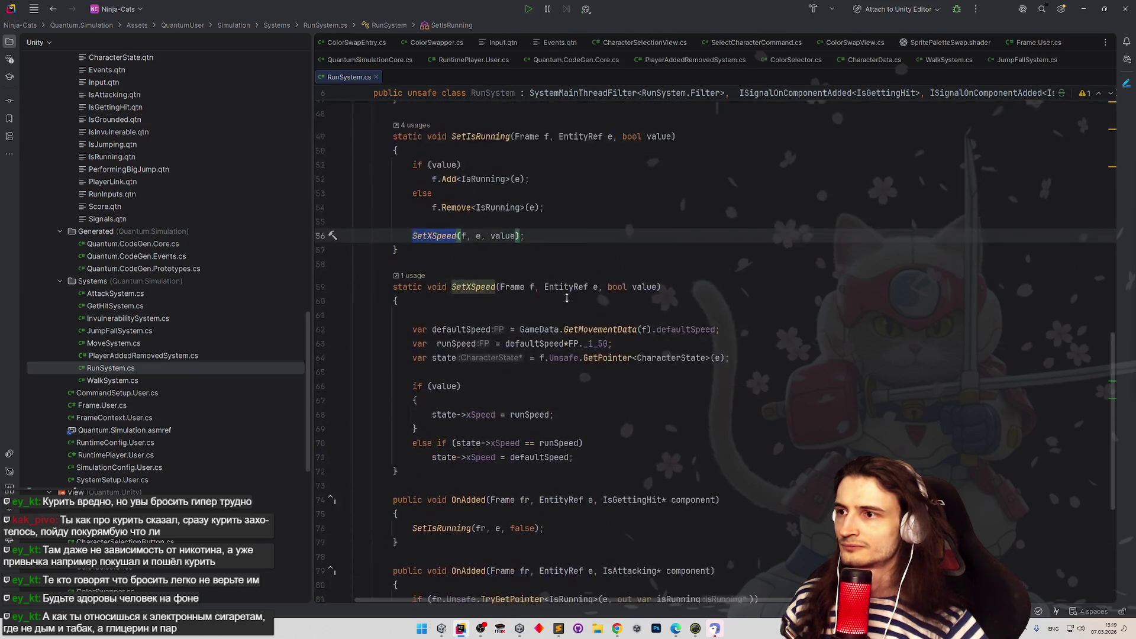
{"action": "scroll", "coordinate": [567, 298], "scroll_direction": "up", "scroll_amount": 1}
{"action": "scroll", "coordinate": [566, 307], "scroll_direction": "up", "scroll_amount": 1}
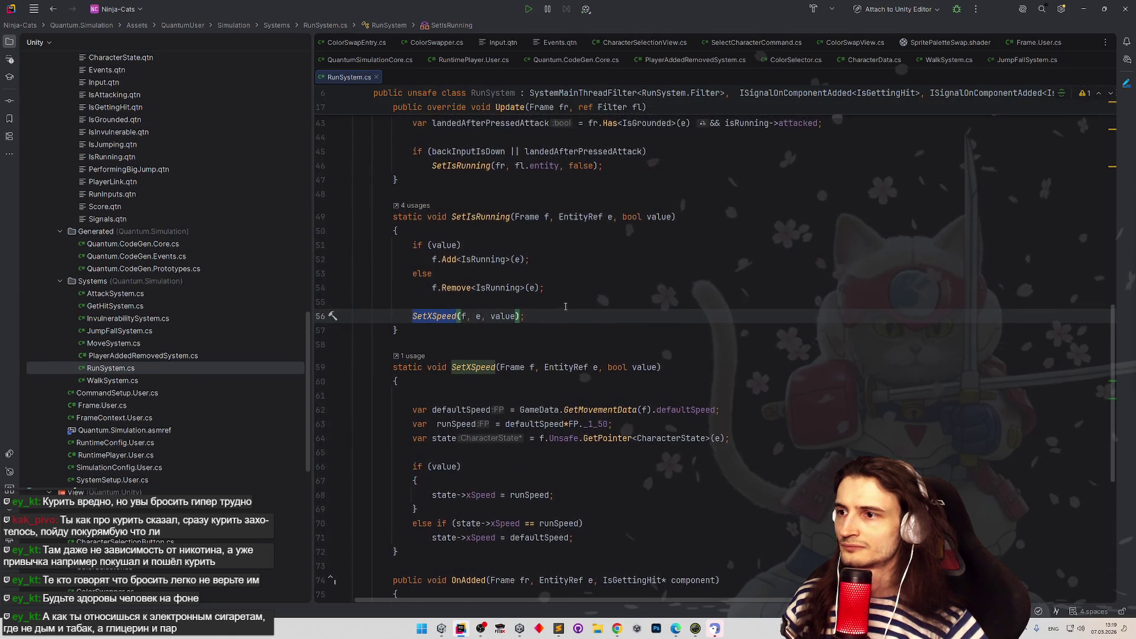
{"action": "scroll", "coordinate": [562, 301], "scroll_direction": "down", "scroll_amount": 1}
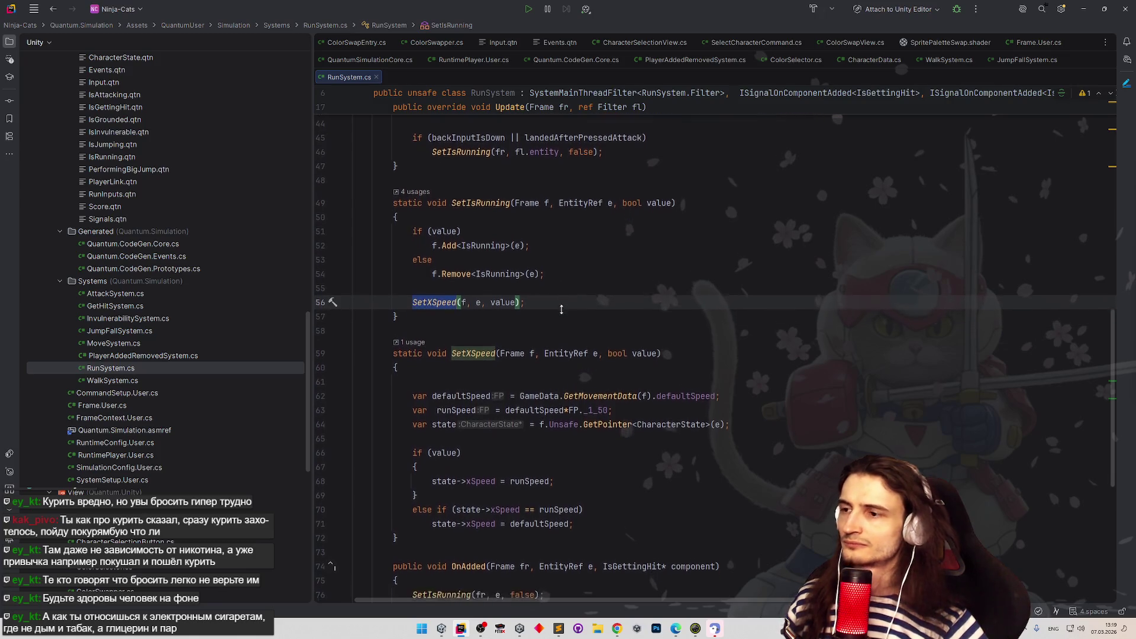
{"action": "scroll", "coordinate": [565, 304], "scroll_direction": "down", "scroll_amount": 1}
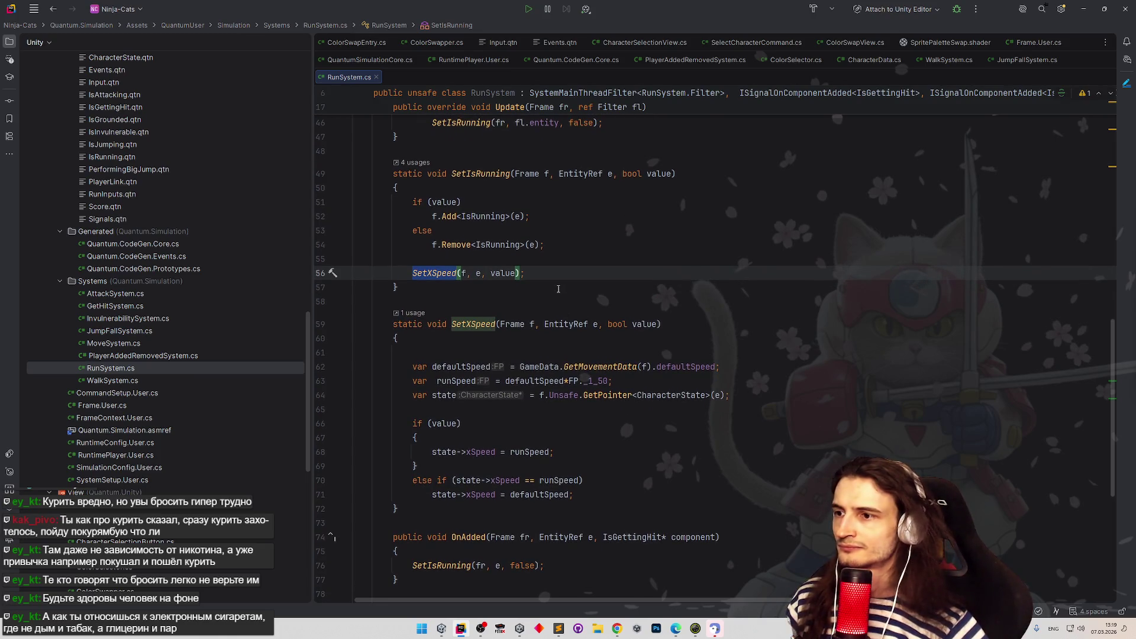
{"action": "scroll", "coordinate": [547, 283], "scroll_direction": "up", "scroll_amount": 1}
{"action": "scroll", "coordinate": [546, 290], "scroll_direction": "down", "scroll_amount": 1}
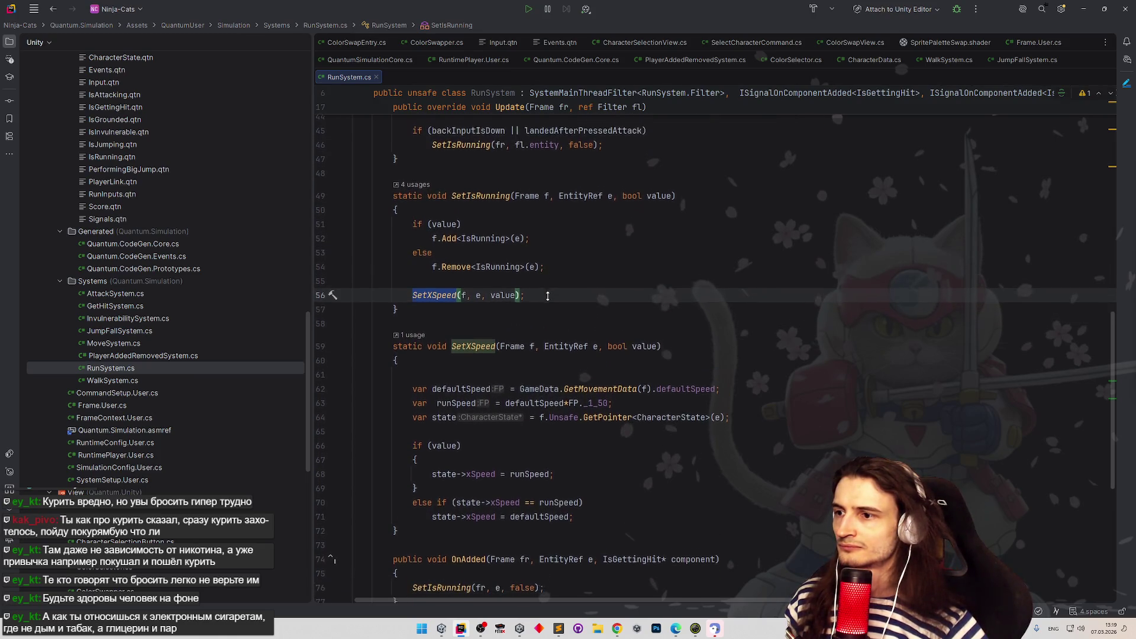
{"action": "left_click_drag", "start_coordinate": [400, 304], "coordinate": [359, 191]}
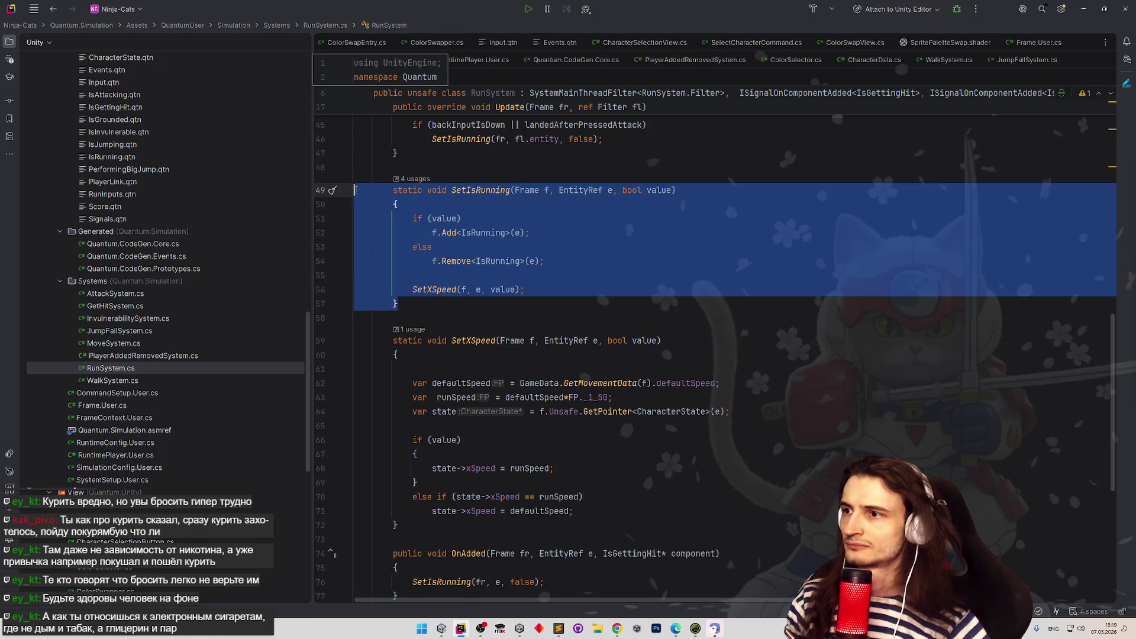
Replace the SetIsRunning call on line 46 with fr.Remove<IsRunning>(e) and delete the SetIsRunning method.
{"action": "key", "text": "Delete"}
{"action": "scroll", "coordinate": [460, 237], "scroll_direction": "up", "scroll_amount": 1}
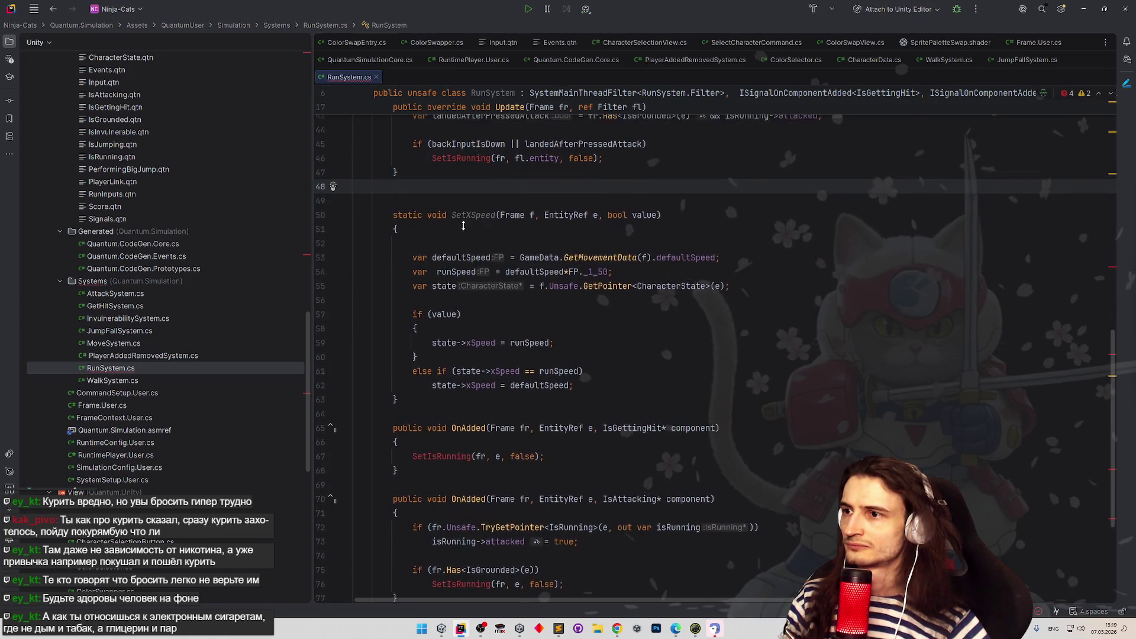
{"action": "key", "text": "ctrl+z"}
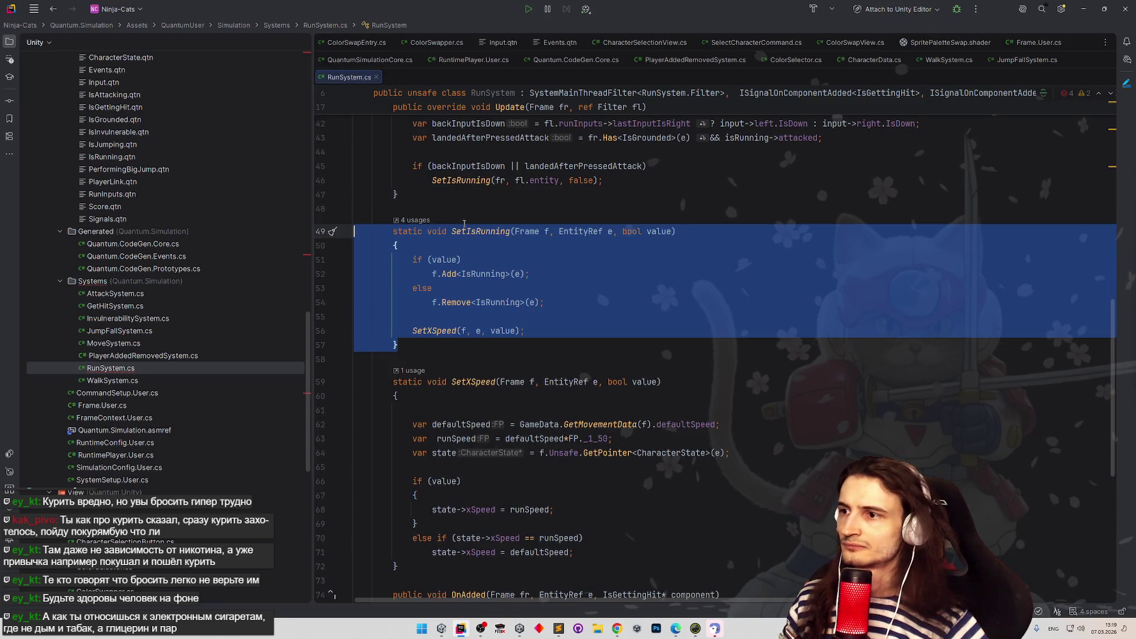
{"action": "left_click", "coordinate": [528, 251]}
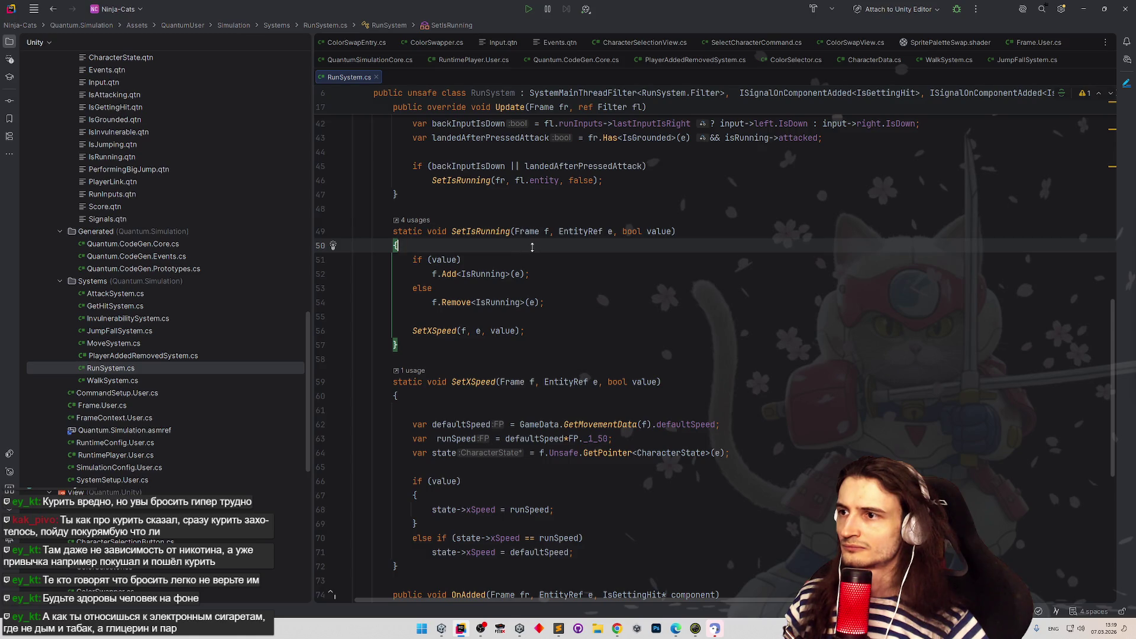
{"action": "scroll", "coordinate": [526, 254], "scroll_direction": "up", "scroll_amount": 1}
{"action": "left_click_drag", "start_coordinate": [427, 348], "coordinate": [544, 348]}
{"action": "key", "text": "ctrl+c"}
{"action": "left_click_drag", "start_coordinate": [431, 226], "coordinate": [602, 226]}
{"action": "key", "text": "ctrl+v"}
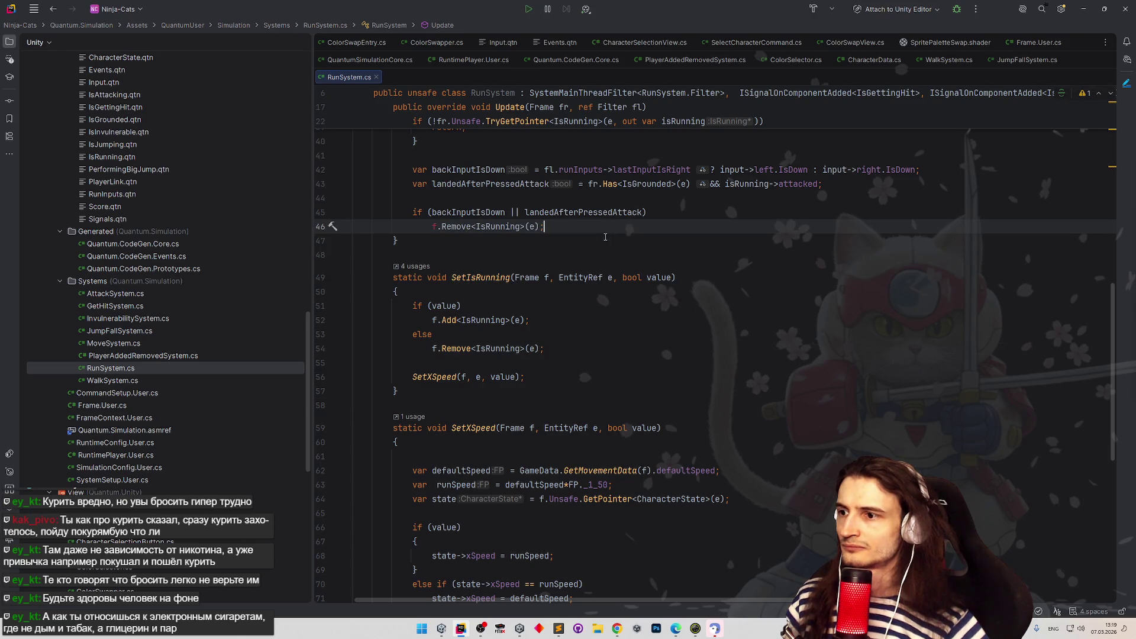
{"action": "mouse_move", "coordinate": [425, 385]}
{"action": "left_mouse_down"}
{"action": "mouse_move", "coordinate": [349, 263]}
{"action": "mouse_move", "coordinate": [354, 271]}
{"action": "left_mouse_up"}
{"action": "key", "text": "BackSpace"}
{"action": "left_click", "coordinate": [438, 226]}
{"action": "type", "text": "r"}
{"action": "key", "text": "Down"}
{"action": "key", "text": "Down"}
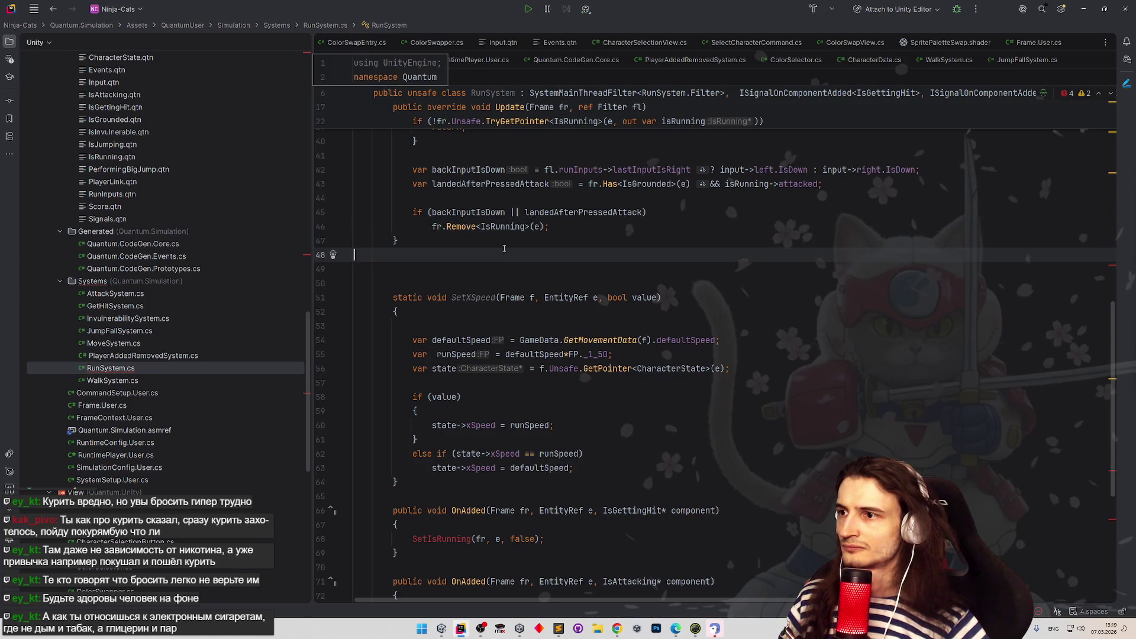
{"action": "scroll", "coordinate": [504, 239], "scroll_direction": "down", "scroll_amount": 3}
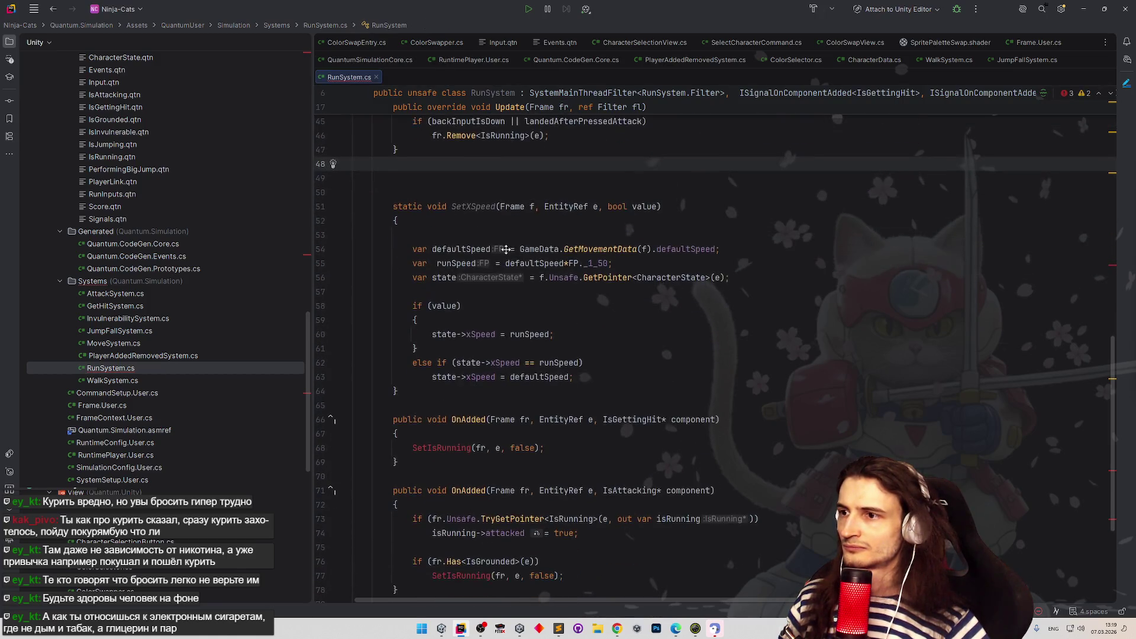
Replace SetIsRunning(fr, e, true) on line 30 with fr.Add<IsRunning>(e).
{"action": "scroll", "coordinate": [510, 234], "scroll_direction": "up", "scroll_amount": 1}
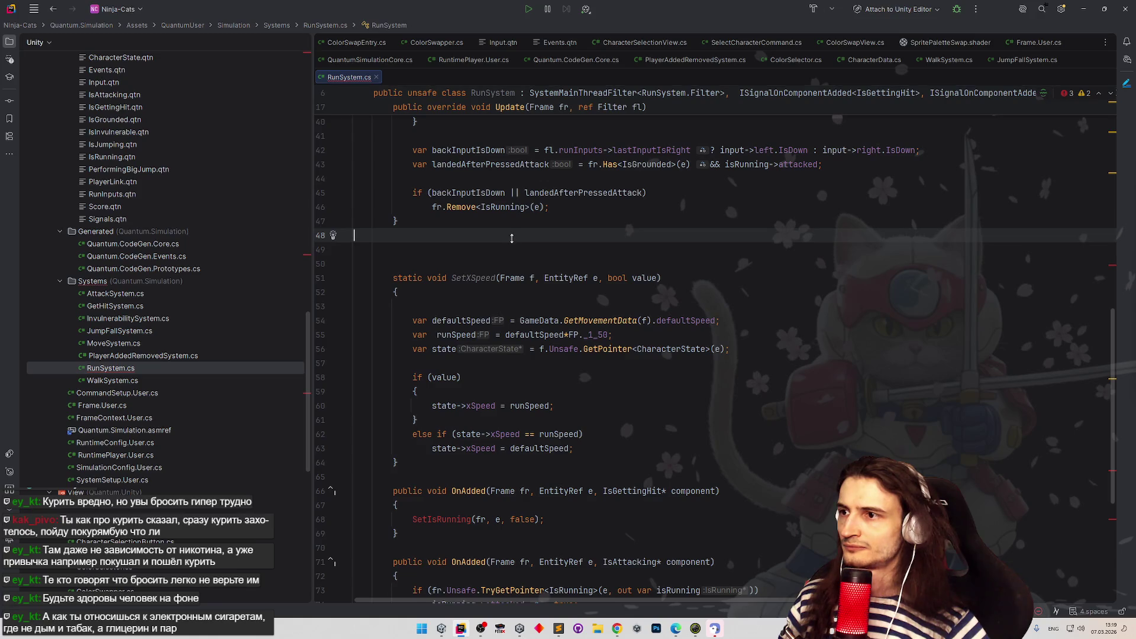
{"action": "scroll", "coordinate": [514, 232], "scroll_direction": "up", "scroll_amount": 3}
{"action": "scroll", "coordinate": [515, 229], "scroll_direction": "up", "scroll_amount": 3}
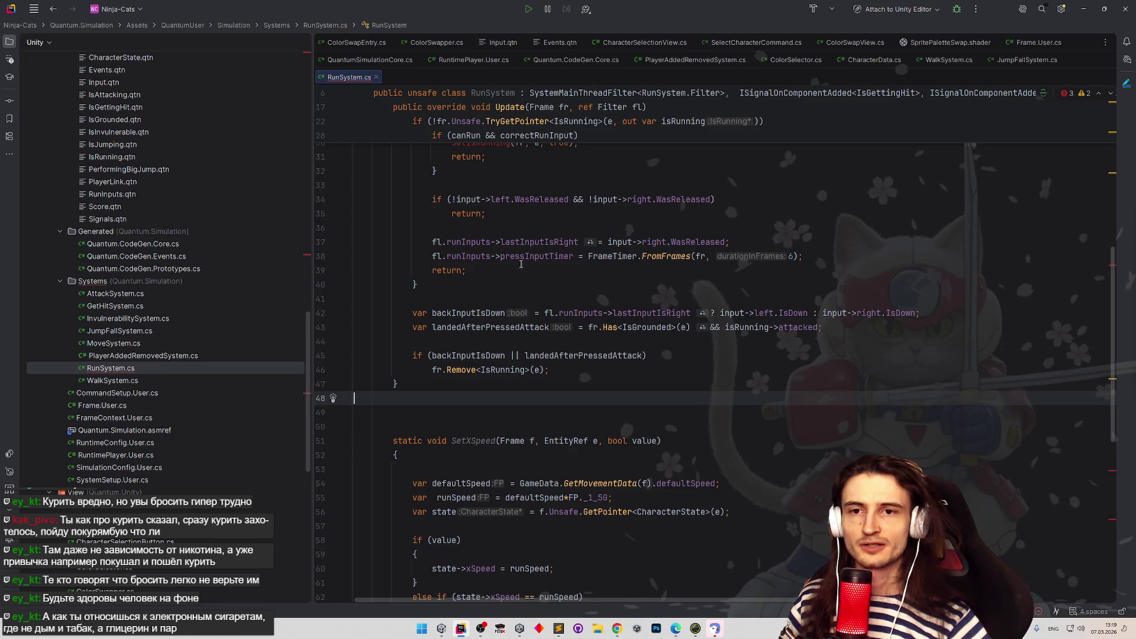
{"action": "scroll", "coordinate": [524, 270], "scroll_direction": "down", "scroll_amount": 1}
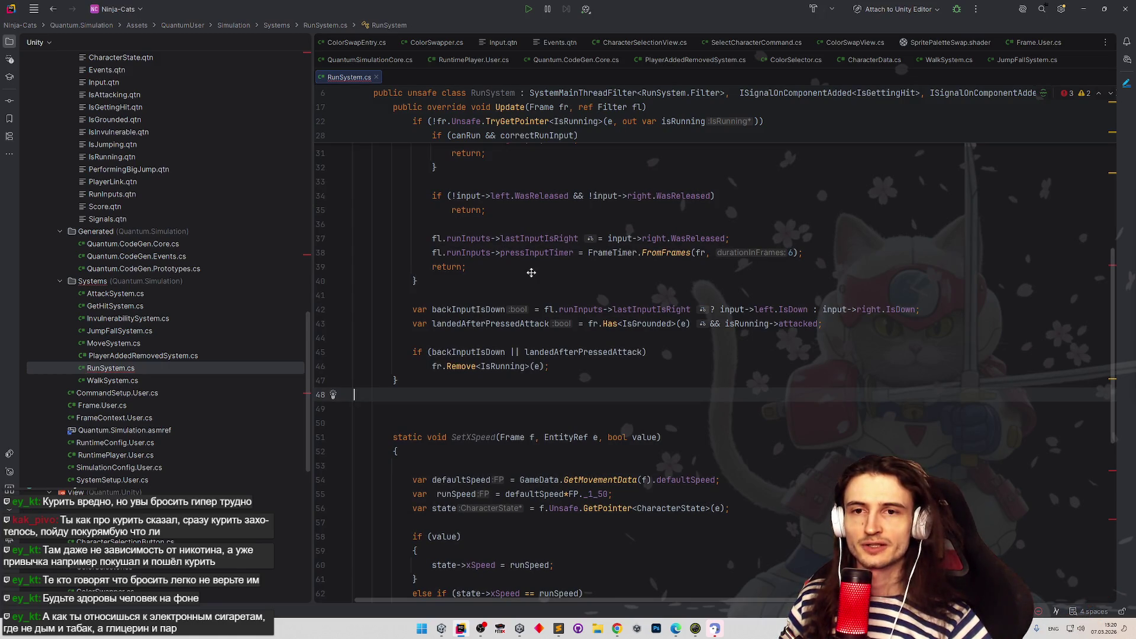
{"action": "scroll", "coordinate": [537, 253], "scroll_direction": "up", "scroll_amount": 1}
{"action": "scroll", "coordinate": [537, 253], "scroll_direction": "up", "scroll_amount": 5}
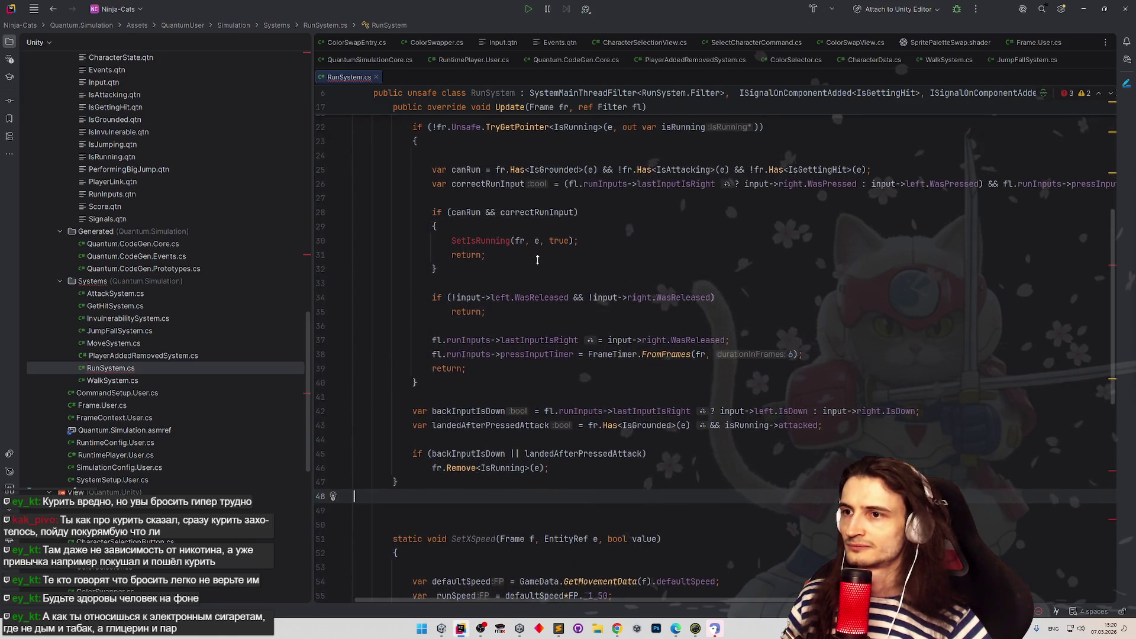
{"action": "scroll", "coordinate": [537, 260], "scroll_direction": "up", "scroll_amount": 4}
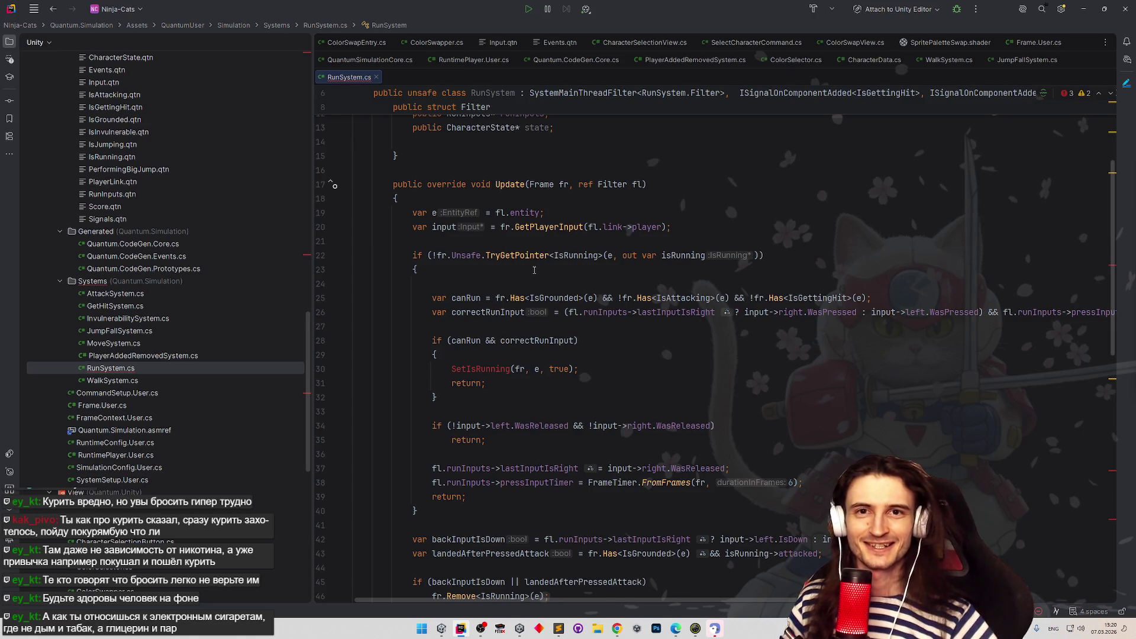
{"action": "scroll", "coordinate": [540, 277], "scroll_direction": "down", "scroll_amount": 3}
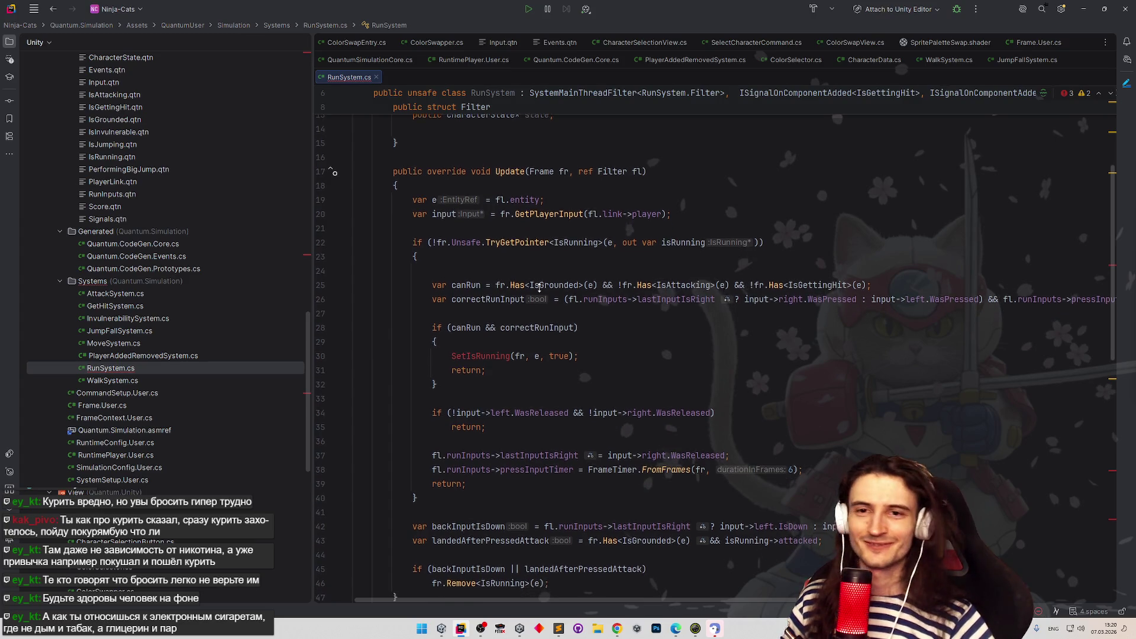
{"action": "scroll", "coordinate": [539, 288], "scroll_direction": "down", "scroll_amount": 3}
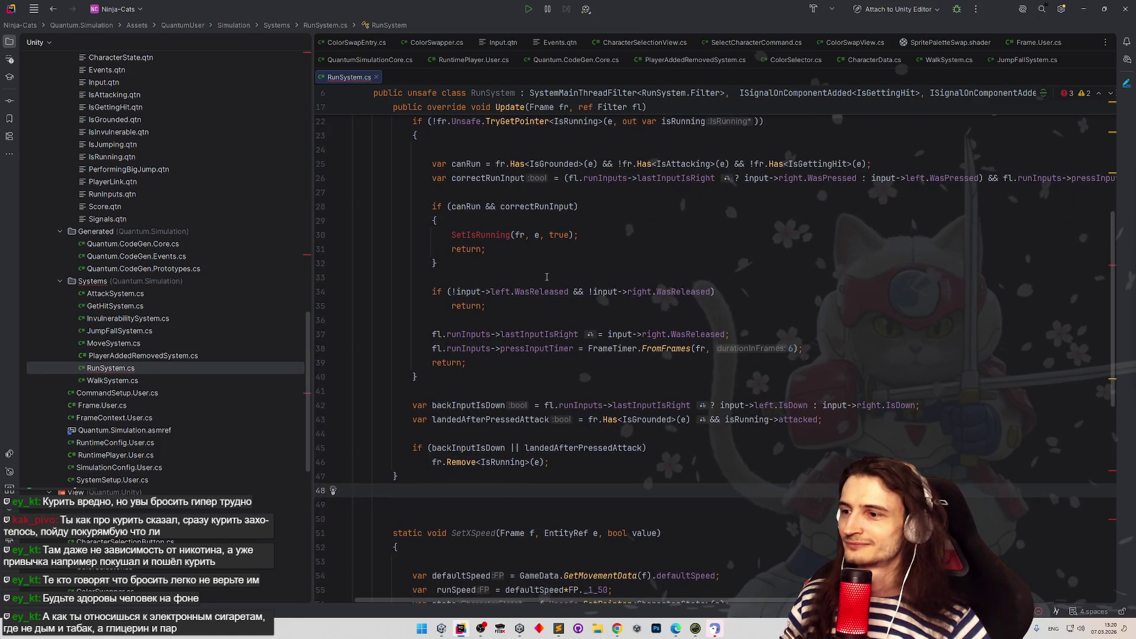
{"action": "left_click_drag", "start_coordinate": [549, 462], "coordinate": [447, 462]}
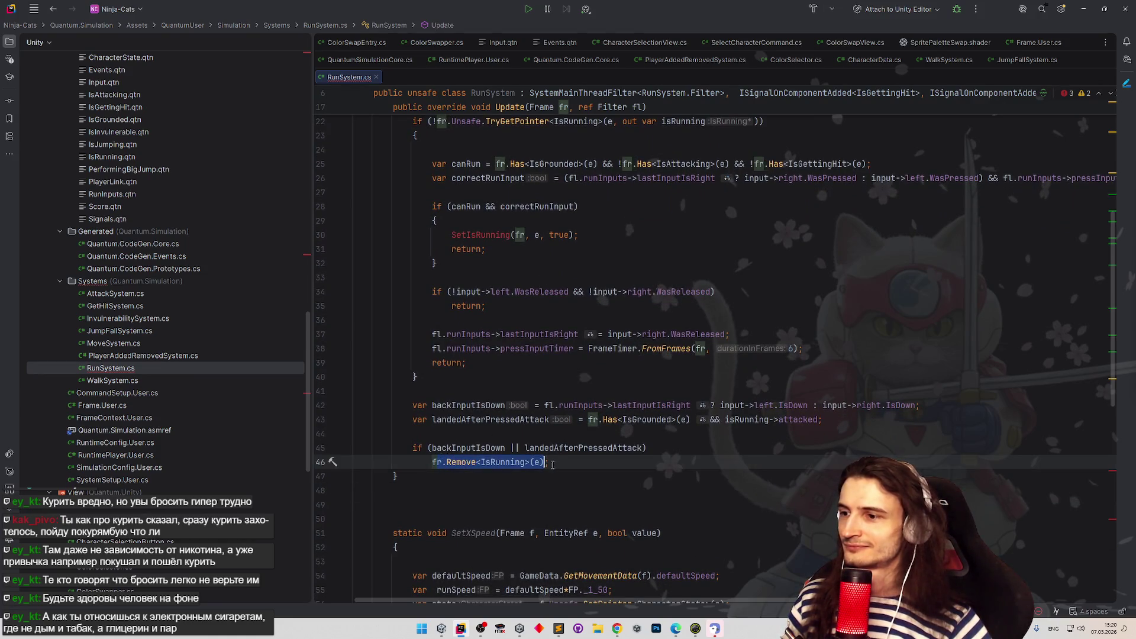
{"action": "left_click_drag", "start_coordinate": [451, 235], "coordinate": [572, 235]}
{"action": "type", "text": "fr.Remove<IsRunning>(e);"}
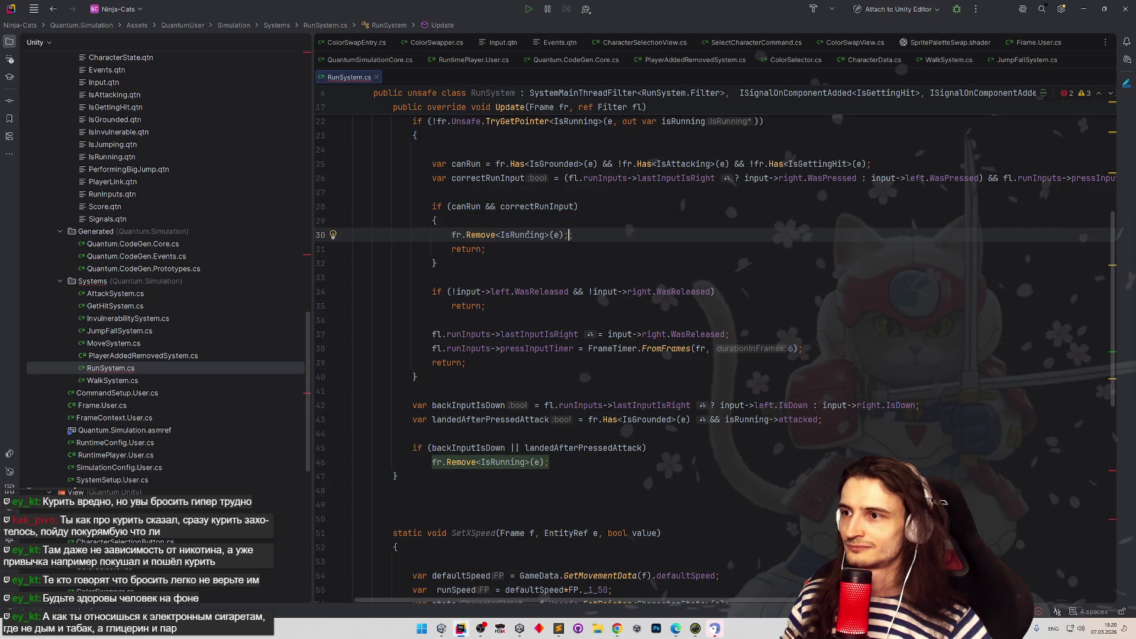
{"action": "double_click", "coordinate": [480, 235]}
{"action": "type", "text": "Add"}
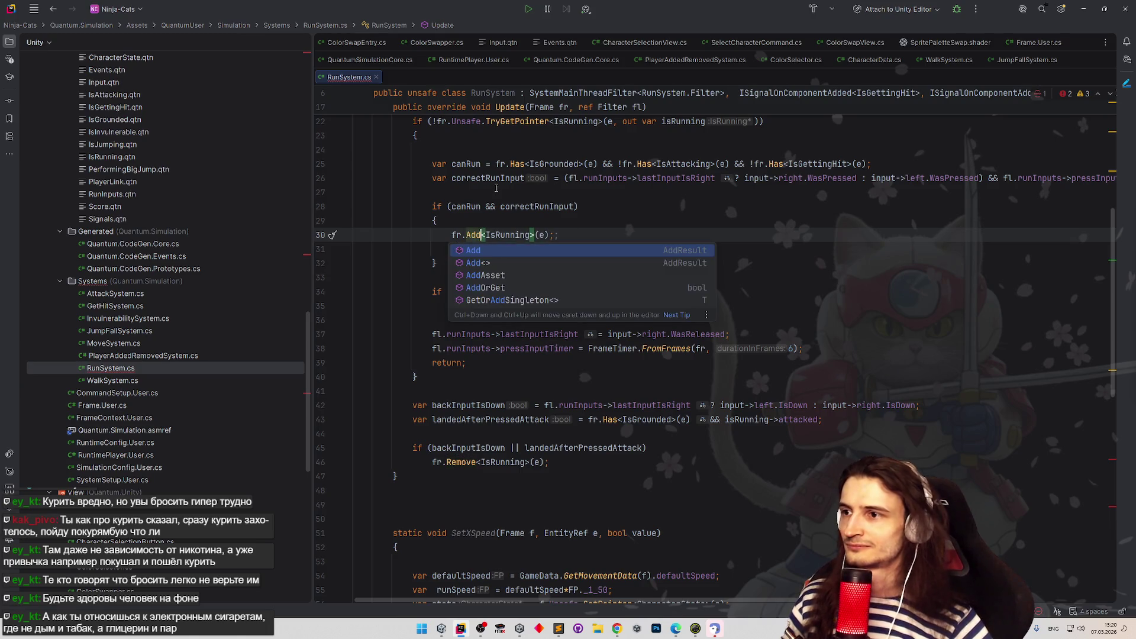
{"action": "left_click", "coordinate": [496, 193]}
Scroll through the Update method to review the new IsRunning add and remove calls.
{"action": "scroll", "coordinate": [494, 178], "scroll_direction": "up", "scroll_amount": 1}
{"action": "scroll", "coordinate": [495, 171], "scroll_direction": "up", "scroll_amount": 3}
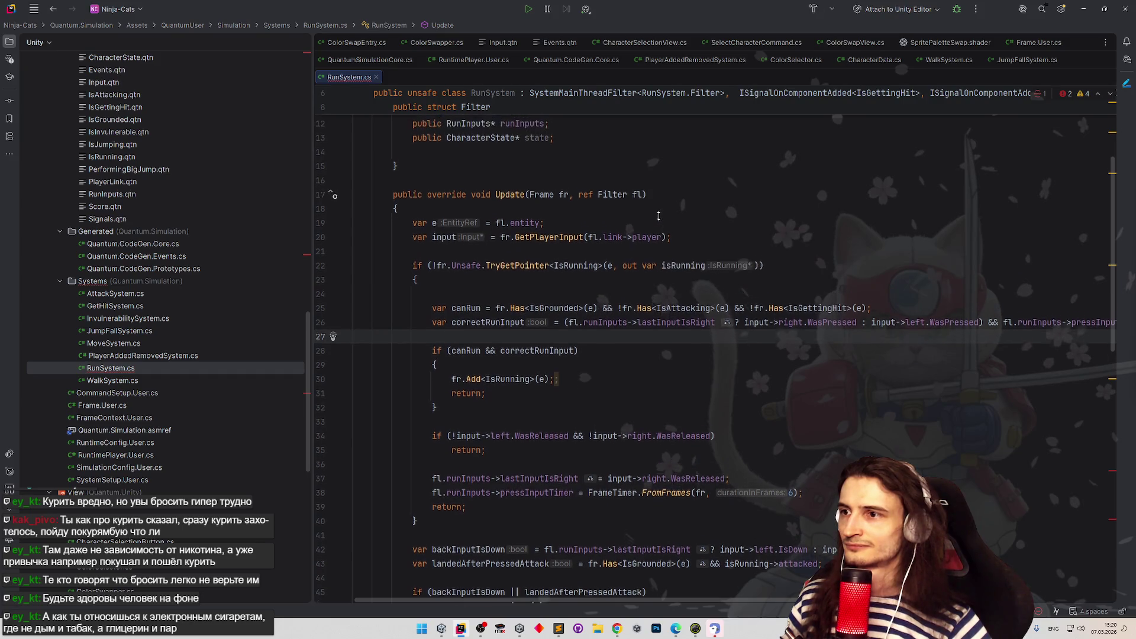
{"action": "scroll", "coordinate": [658, 237], "scroll_direction": "down", "scroll_amount": 1}
{"action": "scroll", "coordinate": [659, 239], "scroll_direction": "down", "scroll_amount": 3}
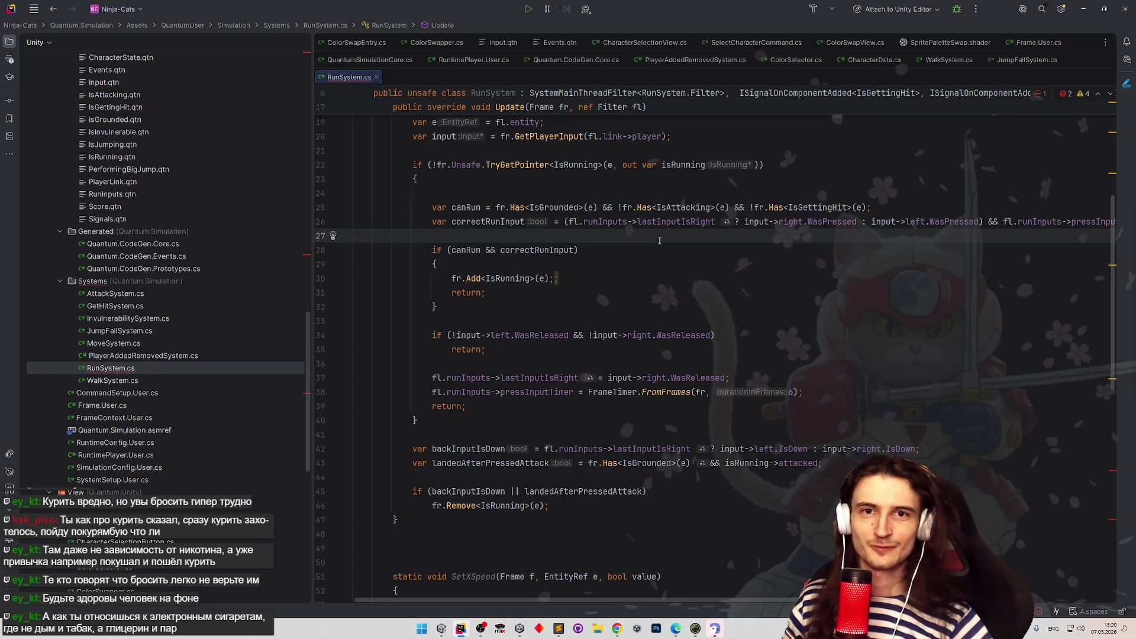
{"action": "scroll", "coordinate": [662, 236], "scroll_direction": "up", "scroll_amount": 1}
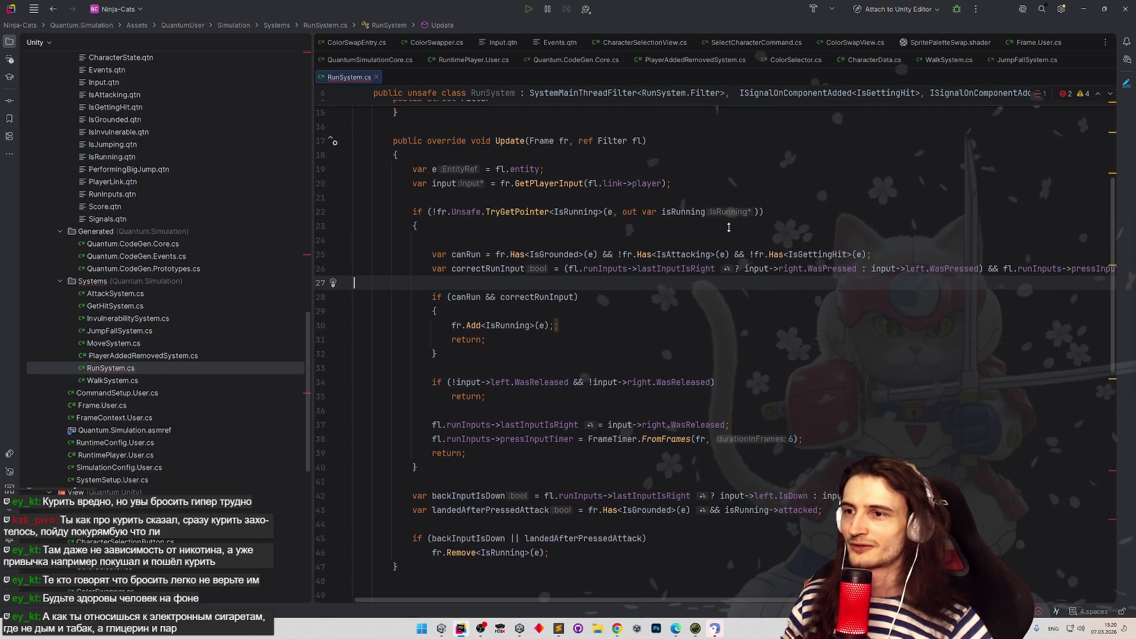
{"action": "scroll", "coordinate": [550, 598], "scroll_direction": "right", "scroll_amount": 5}
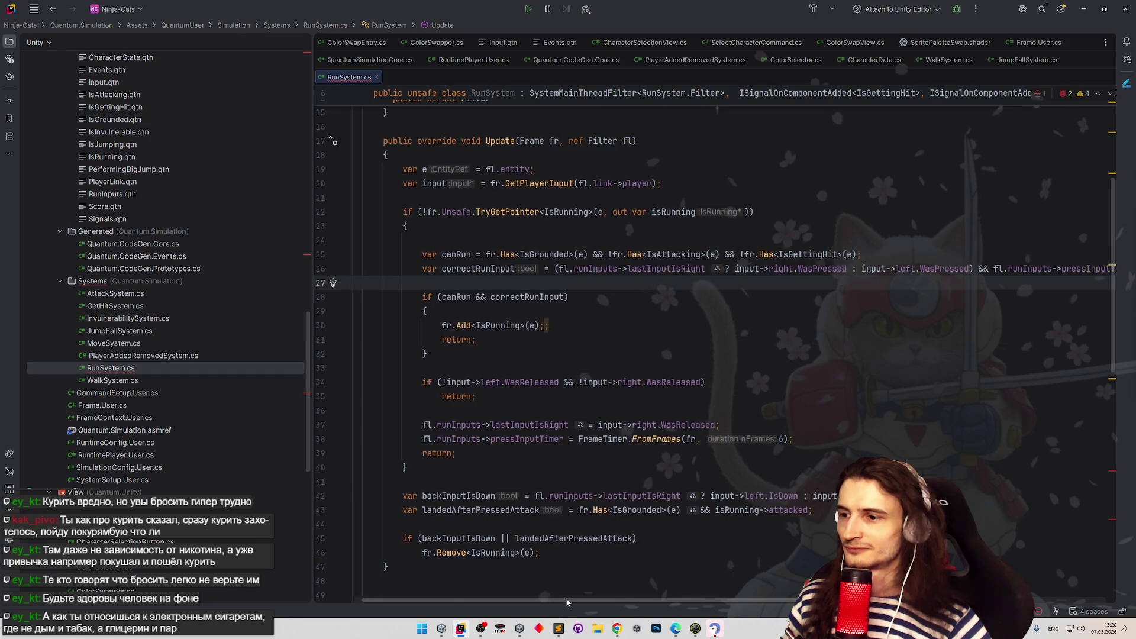
{"action": "scroll", "coordinate": [550, 584], "scroll_direction": "left", "scroll_amount": 5}
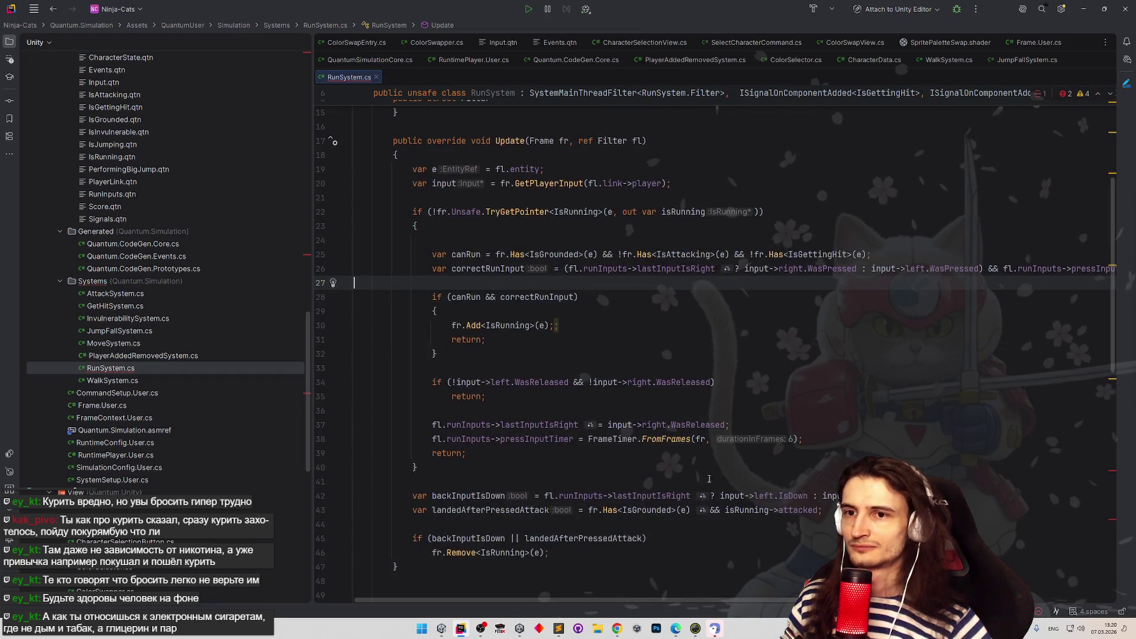
{"action": "scroll", "coordinate": [691, 411], "scroll_direction": "up", "scroll_amount": 1}
{"action": "left_click_drag", "start_coordinate": [665, 601], "coordinate": [779, 601]}
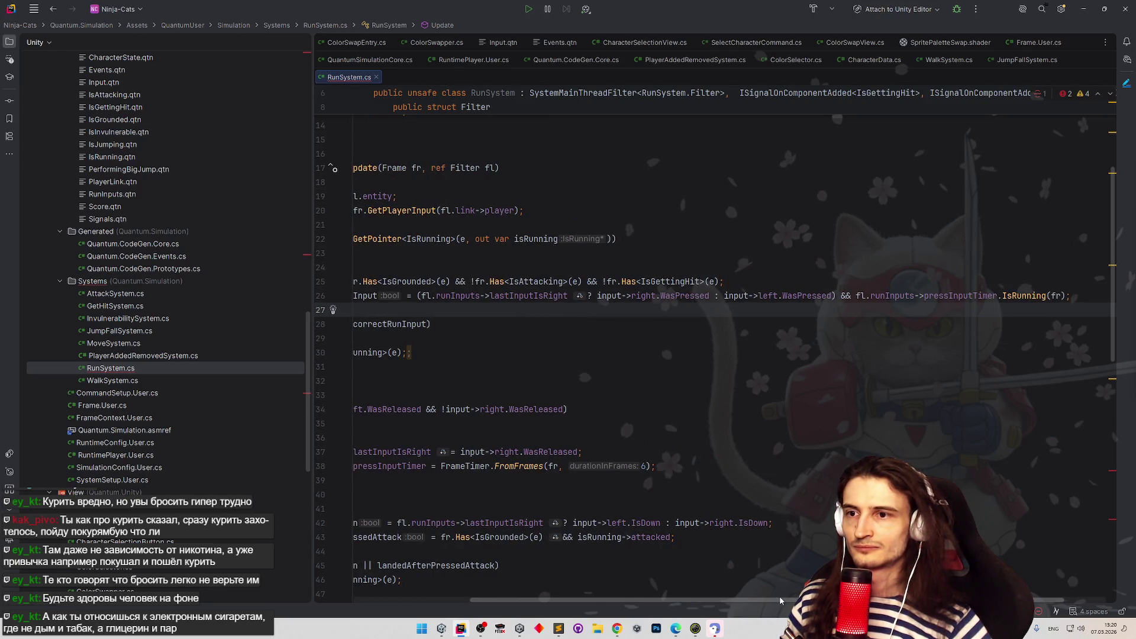
{"action": "scroll", "coordinate": [680, 379], "scroll_direction": "left", "scroll_amount": 5}
{"action": "scroll", "coordinate": [685, 364], "scroll_direction": "up", "scroll_amount": 1}
{"action": "scroll", "coordinate": [685, 364], "scroll_direction": "up", "scroll_amount": 5}
{"action": "scroll", "coordinate": [689, 379], "scroll_direction": "down", "scroll_amount": 15}
{"action": "scroll", "coordinate": [692, 395], "scroll_direction": "down", "scroll_amount": 4}
Paste fr.Remove<IsRunning>(e) over the SetIsRunning(fr, e, false) calls on lines 68 and 77.
{"action": "left_click_drag", "start_coordinate": [413, 293], "coordinate": [557, 293]}
{"action": "type", "text": "fr.Remove<IsRunning>(e);"}
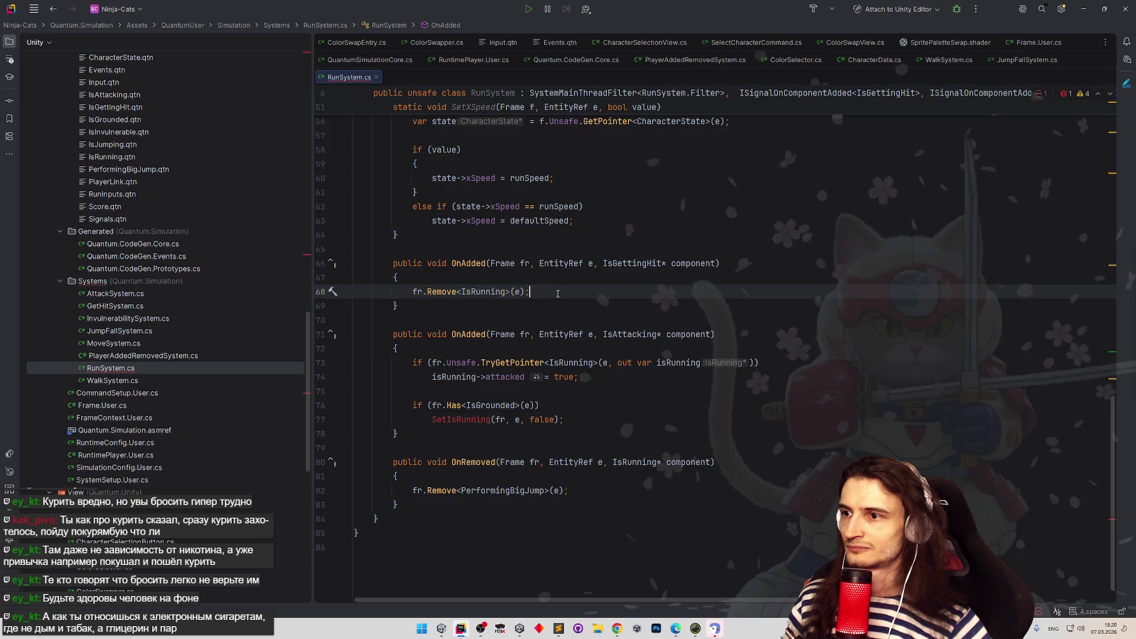
{"action": "left_click_drag", "start_coordinate": [432, 420], "coordinate": [564, 419]}
{"action": "type", "text": "fr.Remove<IsRunning>(e);"}
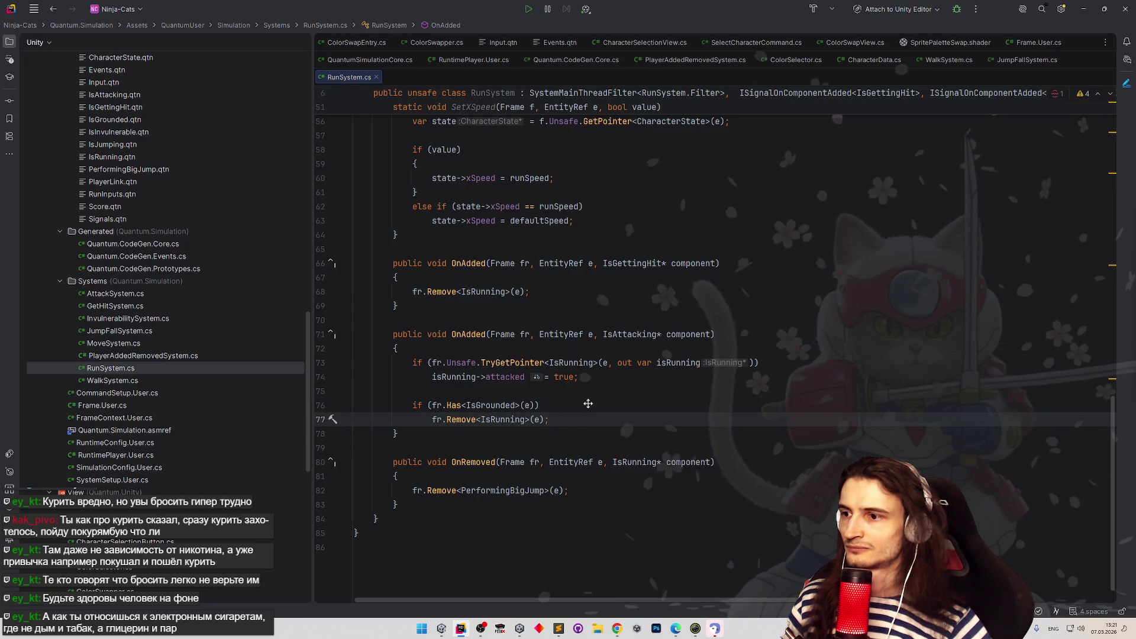
{"action": "scroll", "coordinate": [604, 426], "scroll_direction": "down", "scroll_amount": 1}
{"action": "scroll", "coordinate": [604, 427], "scroll_direction": "up", "scroll_amount": 15}
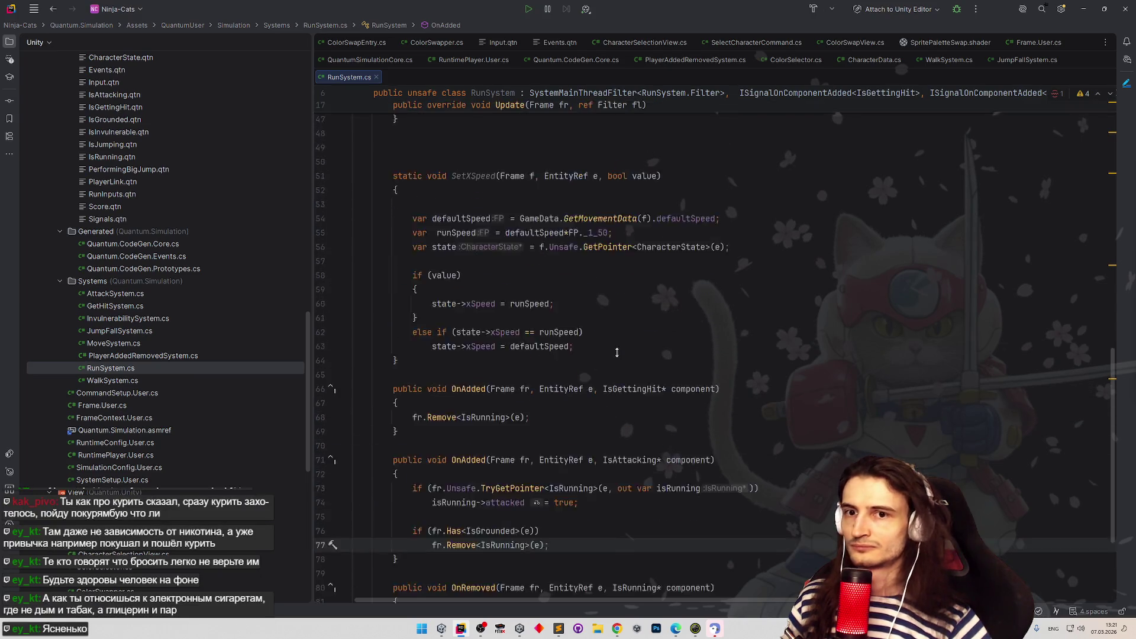
{"action": "left_click_drag", "start_coordinate": [555, 601], "coordinate": [744, 585]}
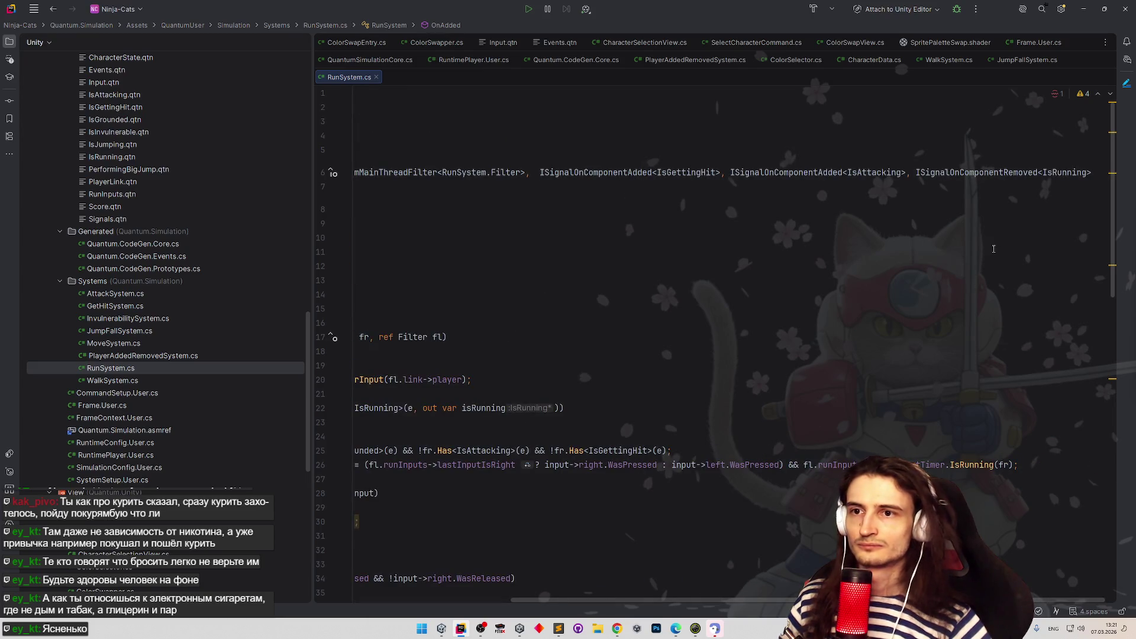
Duplicate the ISignalOnComponentRemoved<IsRunning> entry and rename the copy to ISignalOnComponentAdded<IsRunning>.
{"action": "left_click_drag", "start_coordinate": [906, 172], "coordinate": [1079, 172]}
{"action": "key", "text": "ctrl+c"}
{"action": "key", "text": "End"}
{"action": "key", "text": "ctrl+v"}
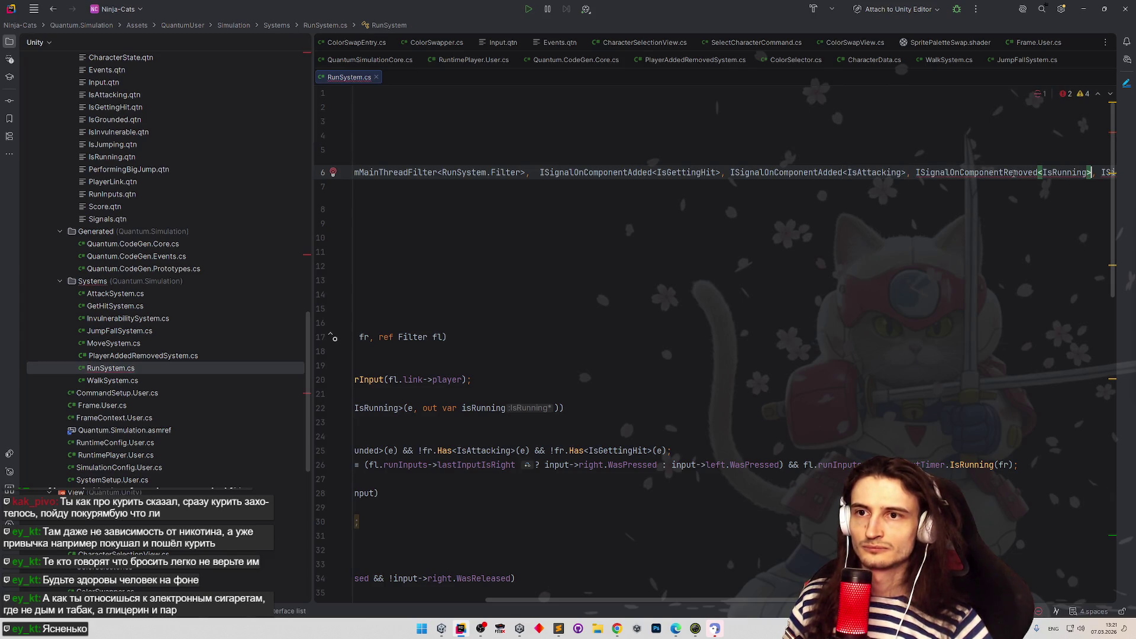
{"action": "double_click", "coordinate": [1029, 172]}
{"action": "type", "text": "Added"}
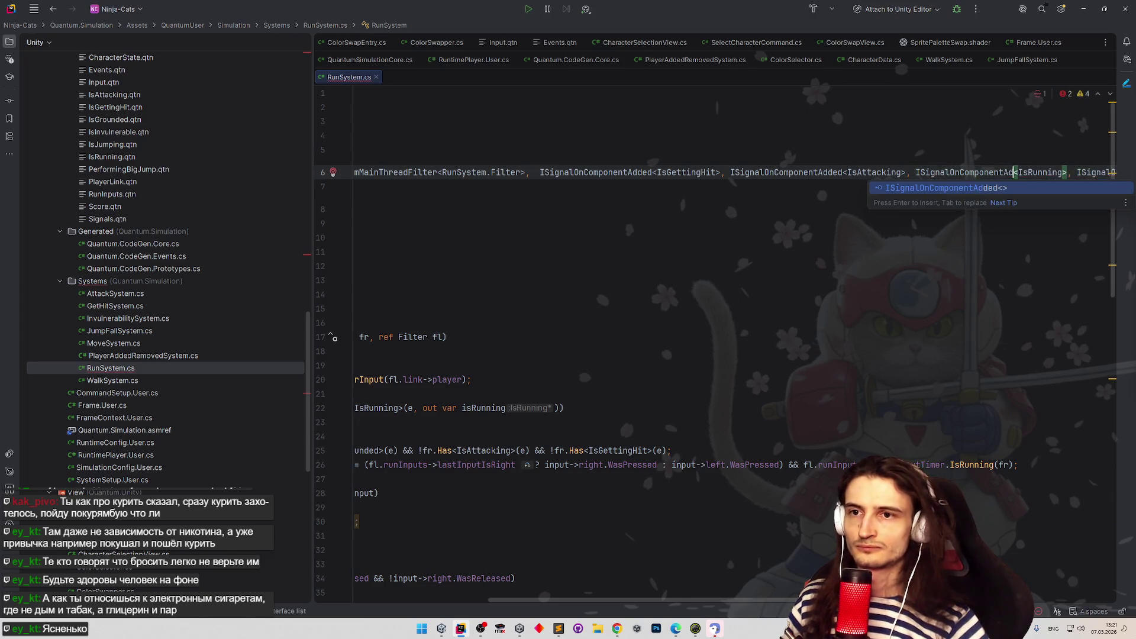
{"action": "left_click", "coordinate": [1033, 153]}
Generate the missing OnAdded stub for IsRunning via Alt+Enter's implement-members fix.
{"action": "left_click", "coordinate": [1013, 170]}
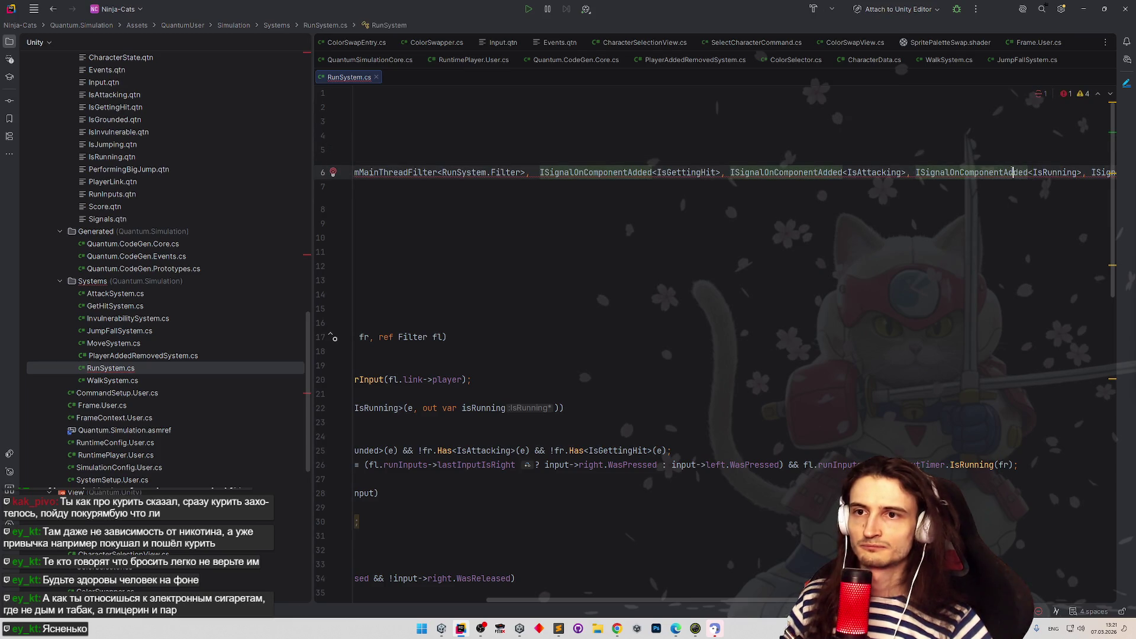
{"action": "key", "text": "alt+Return"}
{"action": "key", "text": "Escape"}
{"action": "key", "text": "alt+Return"}
{"action": "key", "text": "Return"}
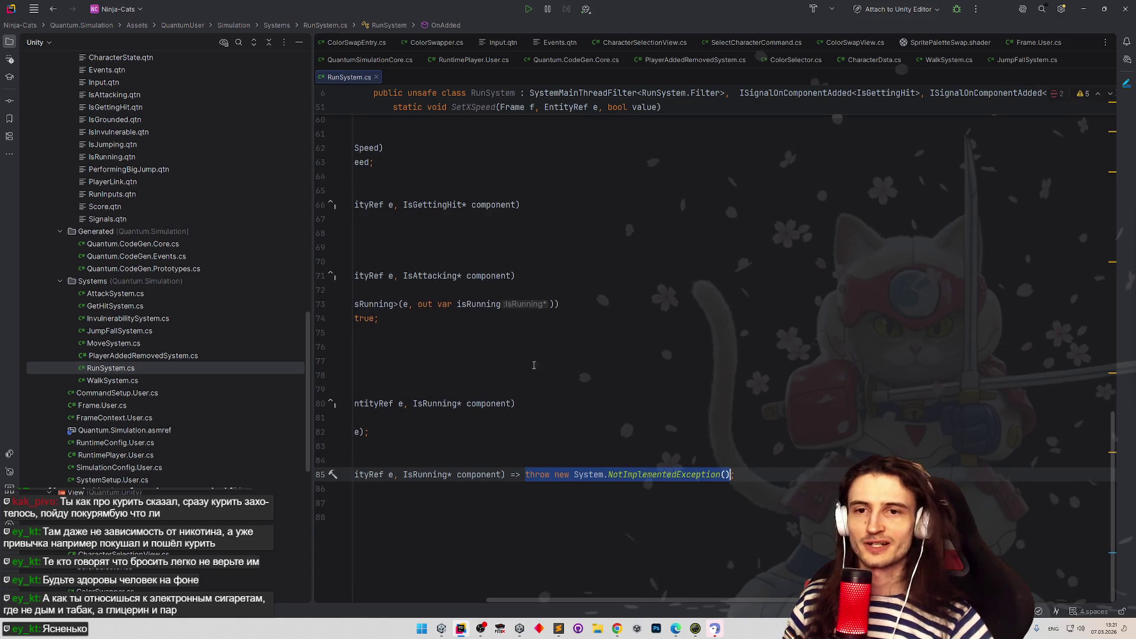
{"action": "scroll", "coordinate": [644, 600], "scroll_direction": "left", "scroll_amount": 5}
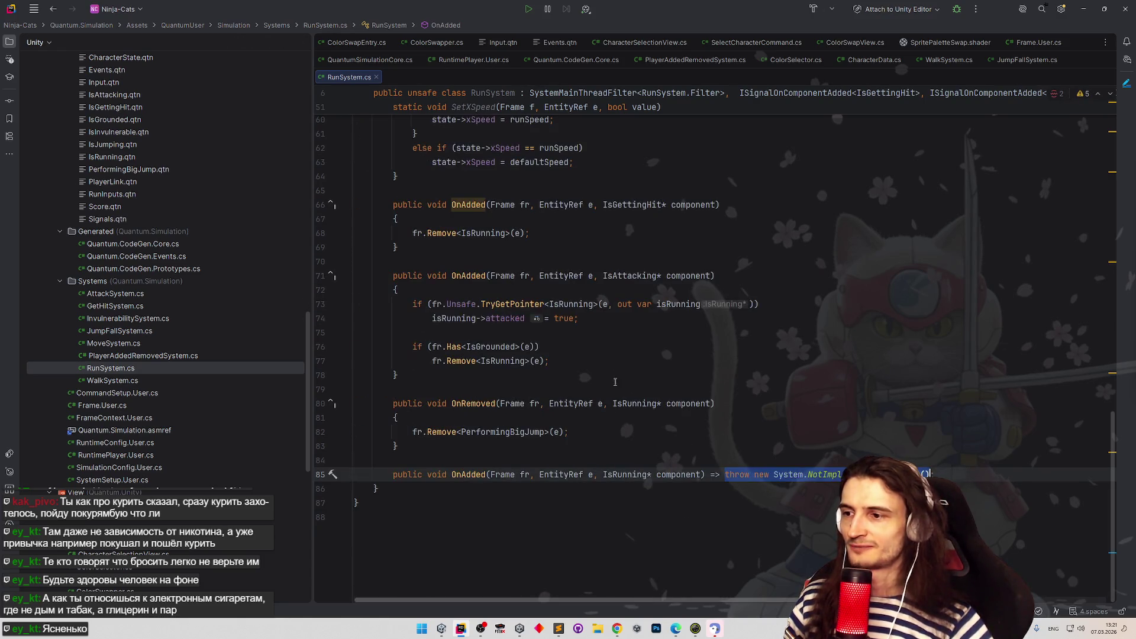
Convert the IsRunning OnAdded stub to a block body.
{"action": "key", "text": "alt+Return"}
{"action": "key", "text": "Return"}
{"action": "key", "text": "Up"}
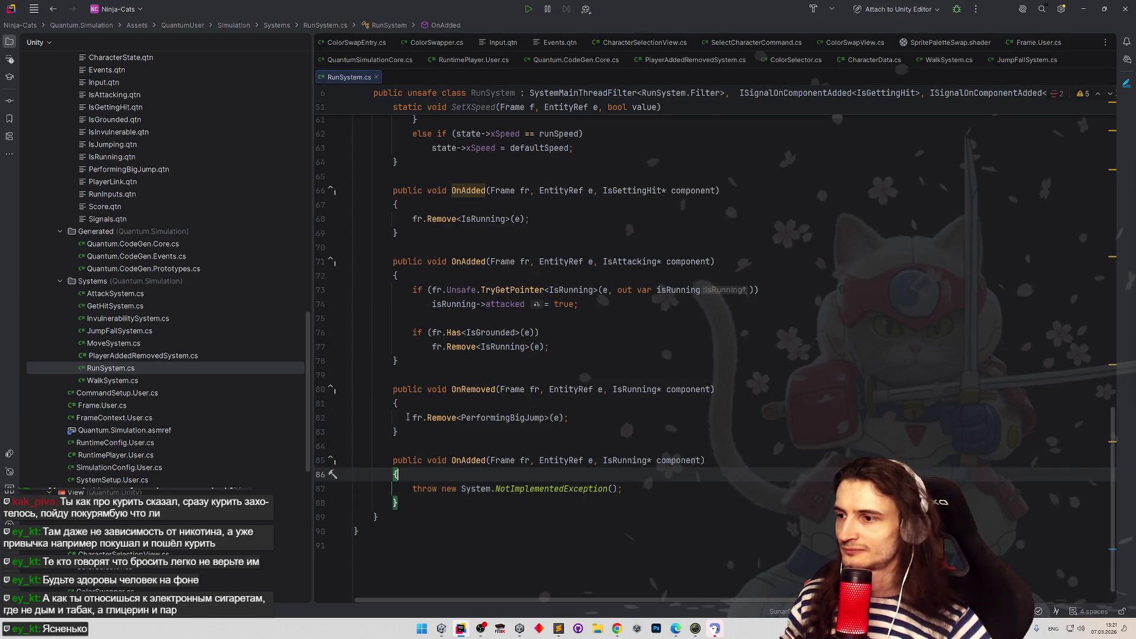
{"action": "scroll", "coordinate": [429, 238], "scroll_direction": "up", "scroll_amount": 3}
{"action": "scroll", "coordinate": [431, 204], "scroll_direction": "up", "scroll_amount": 3}
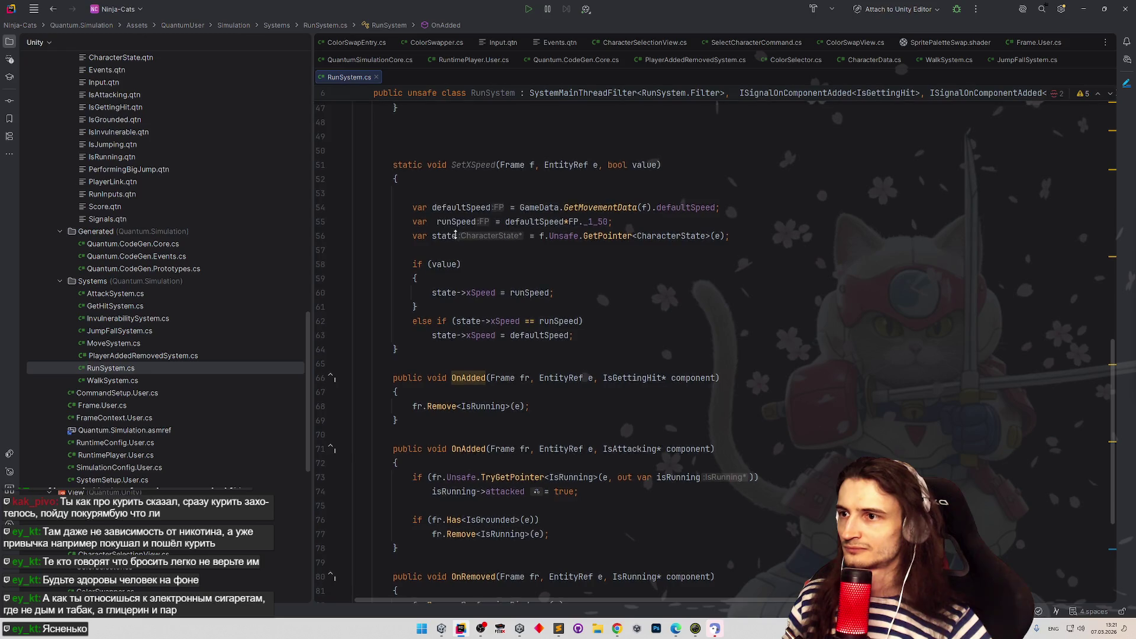
{"action": "scroll", "coordinate": [454, 230], "scroll_direction": "down", "scroll_amount": 2}
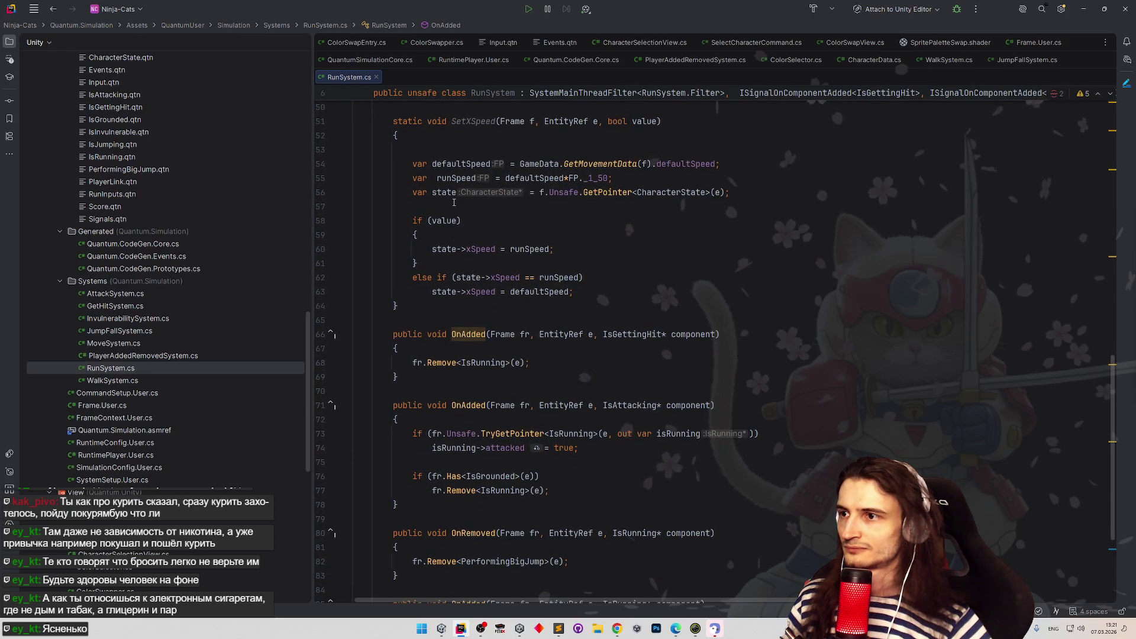
Check where defaultSpeed and runSpeed are used in SetXSpeed.
{"action": "double_click", "coordinate": [456, 164]}
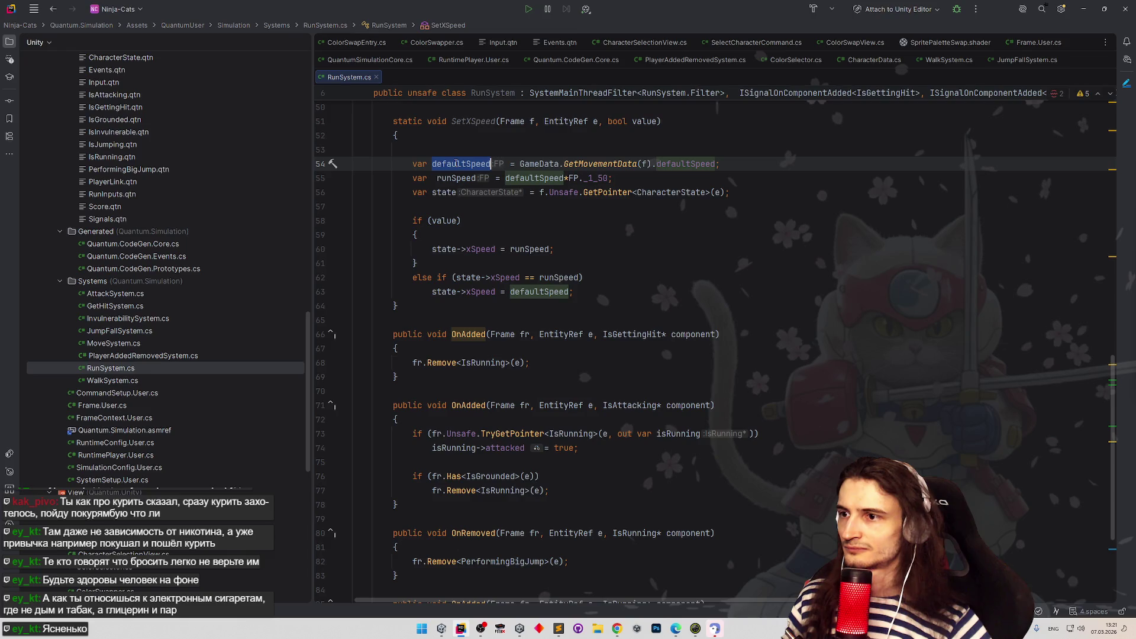
{"action": "double_click", "coordinate": [450, 178]}
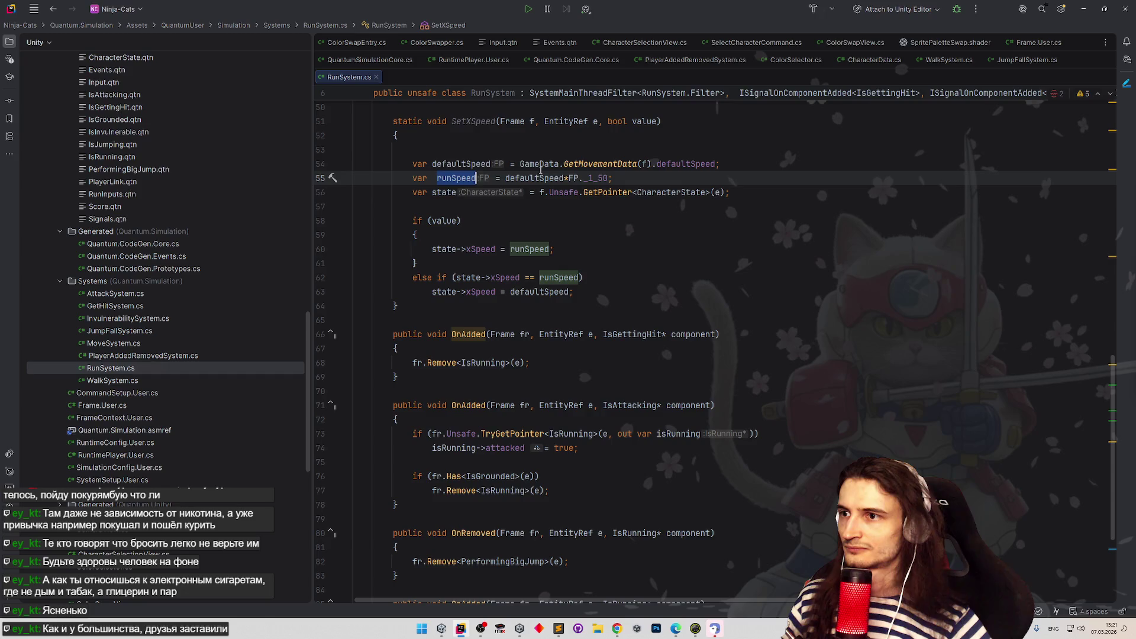
{"action": "scroll", "coordinate": [520, 183], "scroll_direction": "down", "scroll_amount": 2}
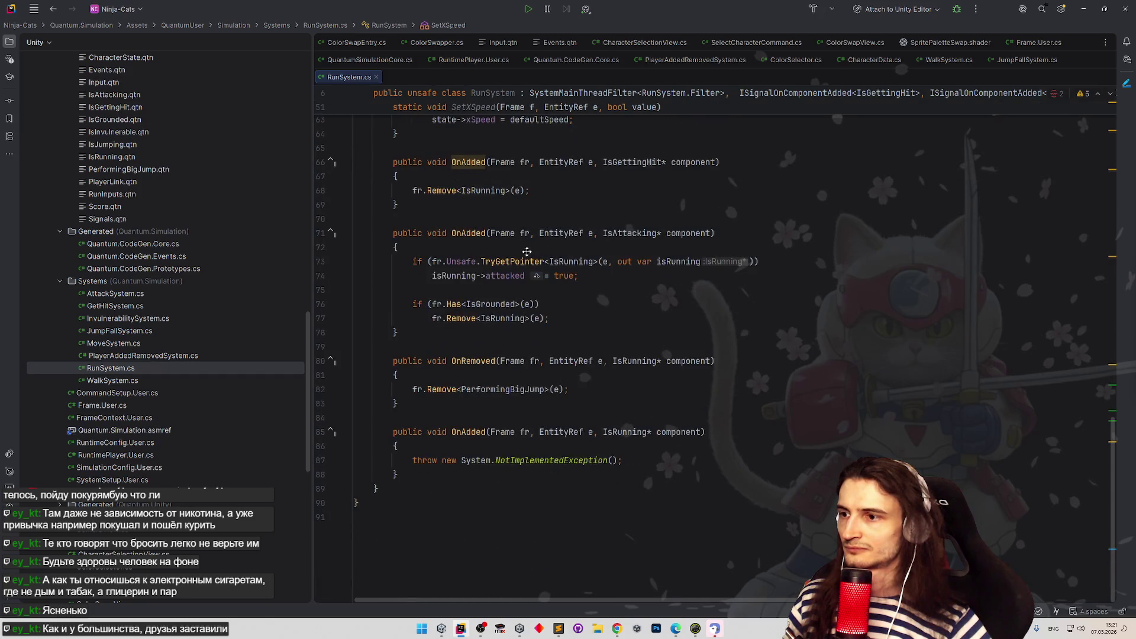
{"action": "scroll", "coordinate": [534, 216], "scroll_direction": "up", "scroll_amount": 2}
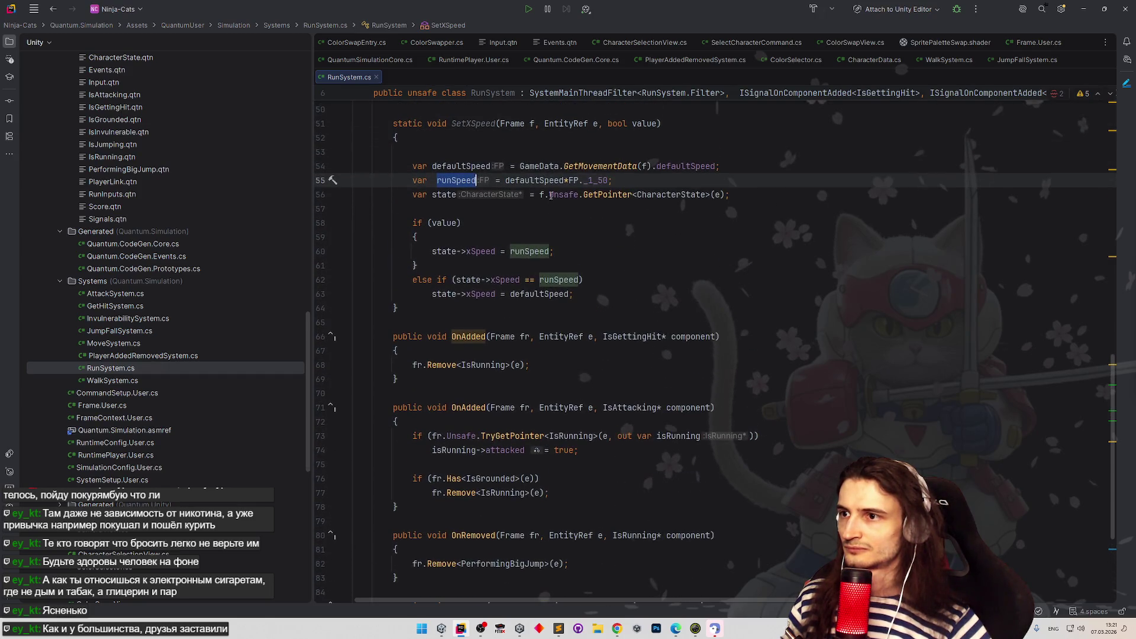
{"action": "left_click_drag", "start_coordinate": [520, 167], "coordinate": [716, 167]}
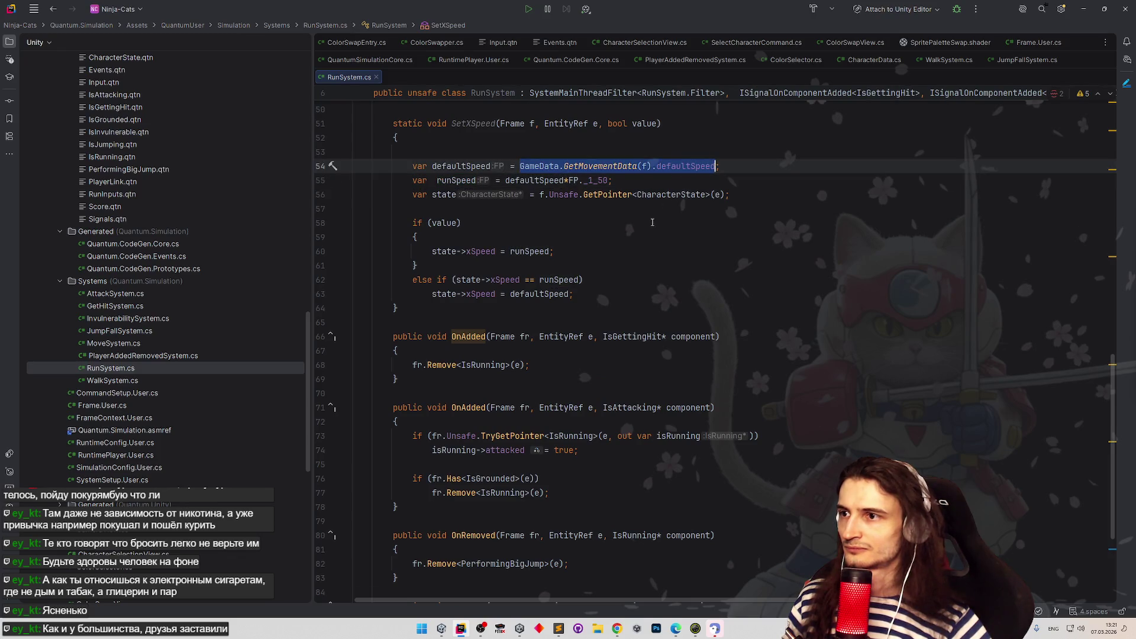
{"action": "scroll", "coordinate": [651, 226], "scroll_direction": "down", "scroll_amount": 2}
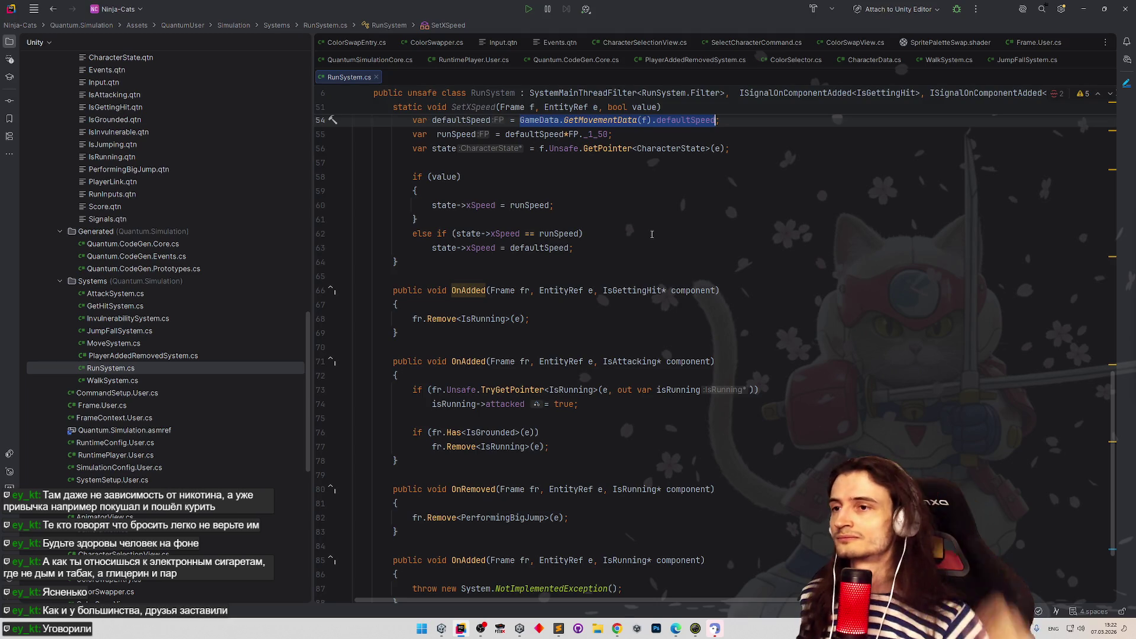
{"action": "scroll", "coordinate": [650, 226], "scroll_direction": "down", "scroll_amount": 2}
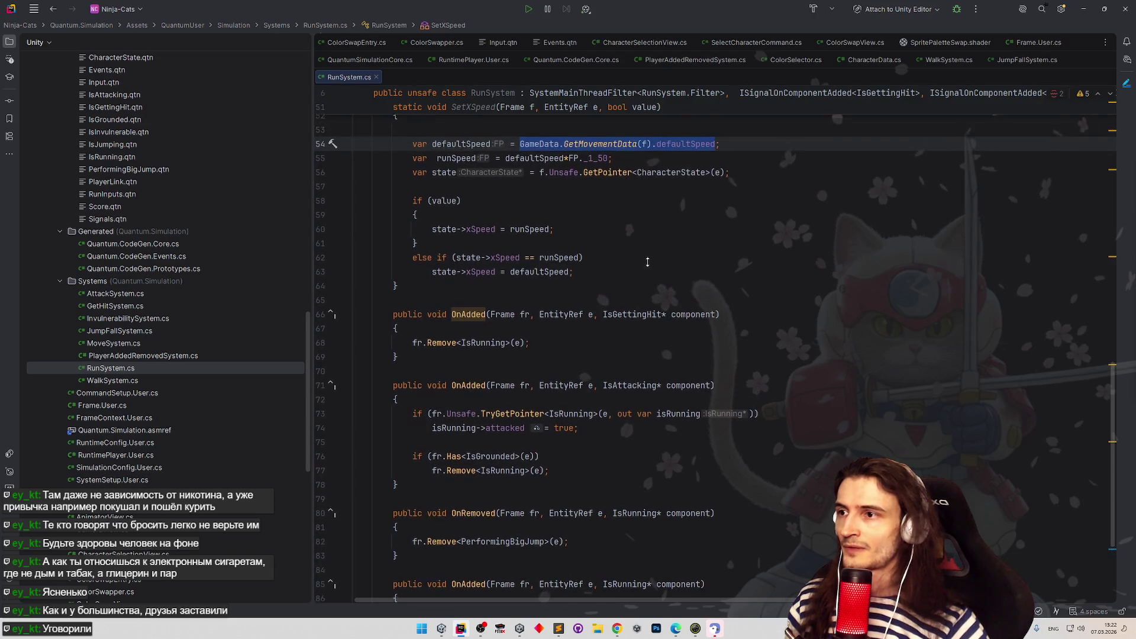
{"action": "left_click", "coordinate": [574, 519]}
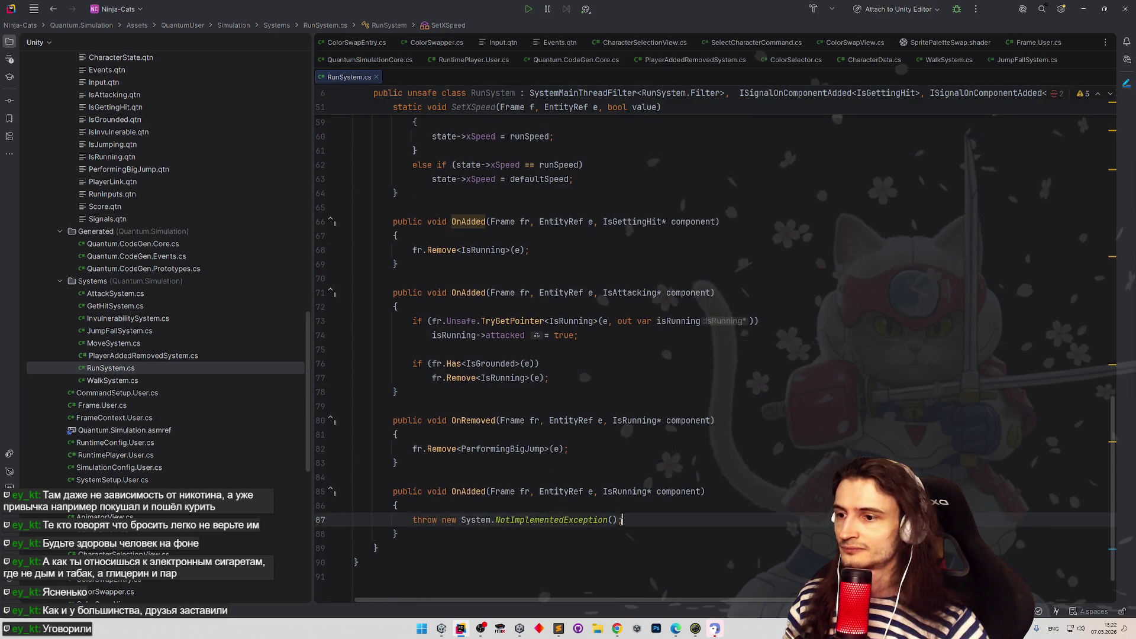
{"action": "scroll", "coordinate": [507, 318], "scroll_direction": "up", "scroll_amount": 5}
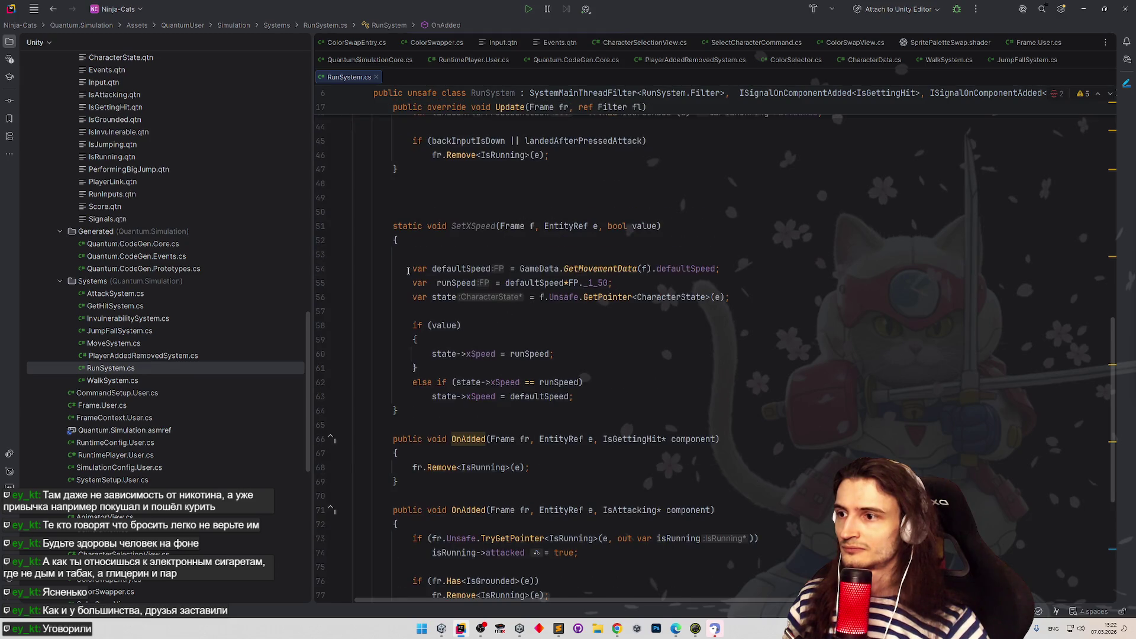
Paste the SetXSpeed speed code over the NotImplementedException and change f to fr.
{"action": "left_click_drag", "start_coordinate": [407, 270], "coordinate": [504, 363]}
{"action": "key", "text": "ctrl+c"}
{"action": "scroll", "coordinate": [589, 382], "scroll_direction": "down", "scroll_amount": 6}
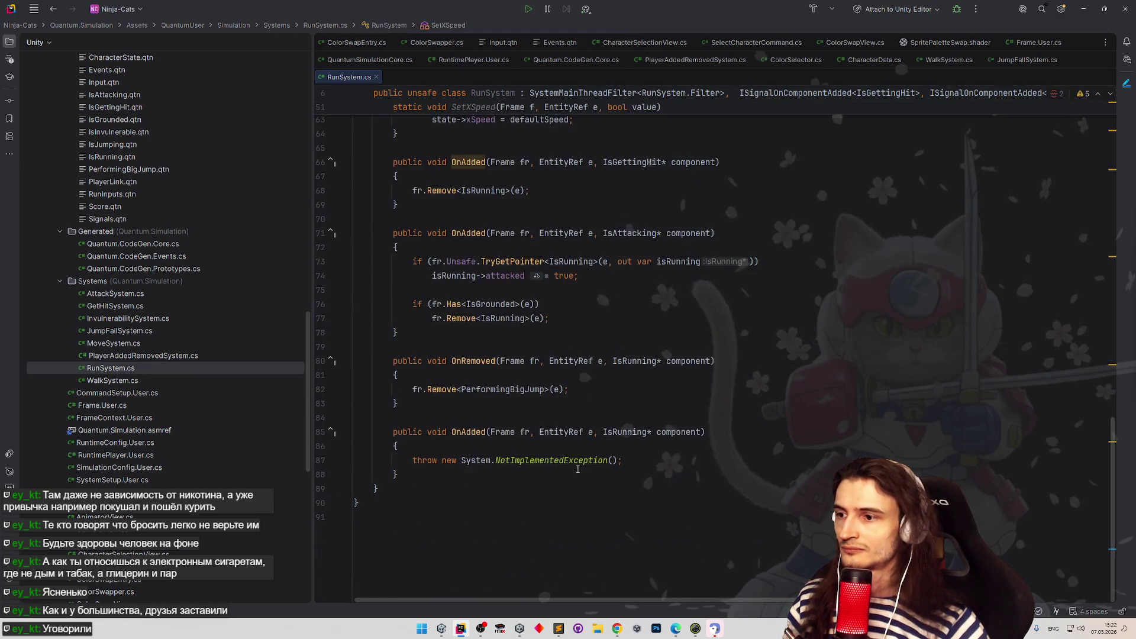
{"action": "triple_click", "coordinate": [401, 468]}
{"action": "key", "text": "ctrl+v"}
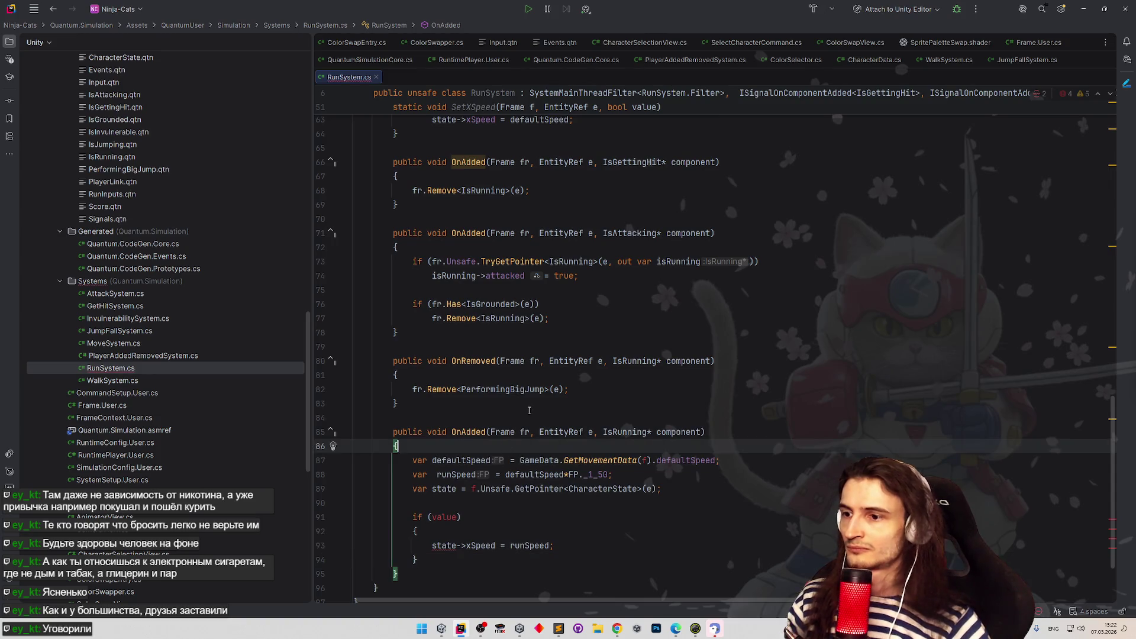
{"action": "key", "text": "Return"}
{"action": "scroll", "coordinate": [529, 411], "scroll_direction": "down", "scroll_amount": 3}
{"action": "left_click", "coordinate": [646, 361]}
{"action": "type", "text": "r"}
{"action": "left_click", "coordinate": [645, 346]}
Move *FP._1_50 onto the defaultSpeed line, rename it runSpeed, and remove the duplicate lines.
{"action": "mouse_move", "coordinate": [566, 375]}
{"action": "left_mouse_down"}
{"action": "mouse_move", "coordinate": [614, 375]}
{"action": "mouse_move", "coordinate": [563, 375]}
{"action": "left_mouse_up"}
{"action": "key", "text": "ctrl+c"}
{"action": "left_click", "coordinate": [720, 361]}
{"action": "key", "text": "ctrl+v"}
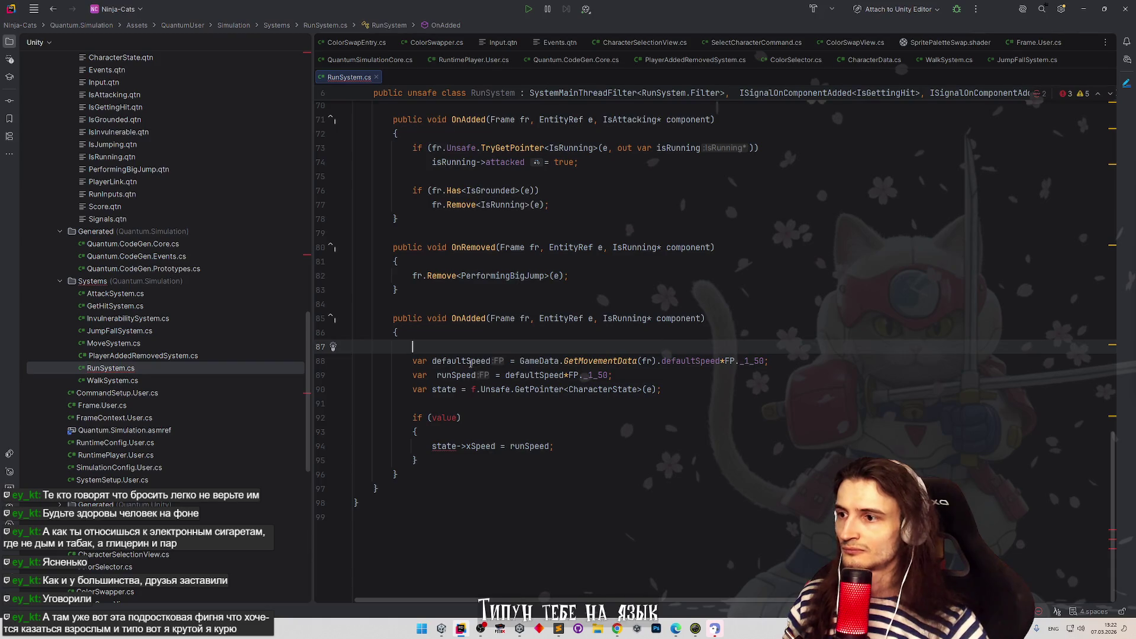
{"action": "double_click", "coordinate": [460, 375]}
{"action": "key", "text": "ctrl+c"}
{"action": "double_click", "coordinate": [461, 361]}
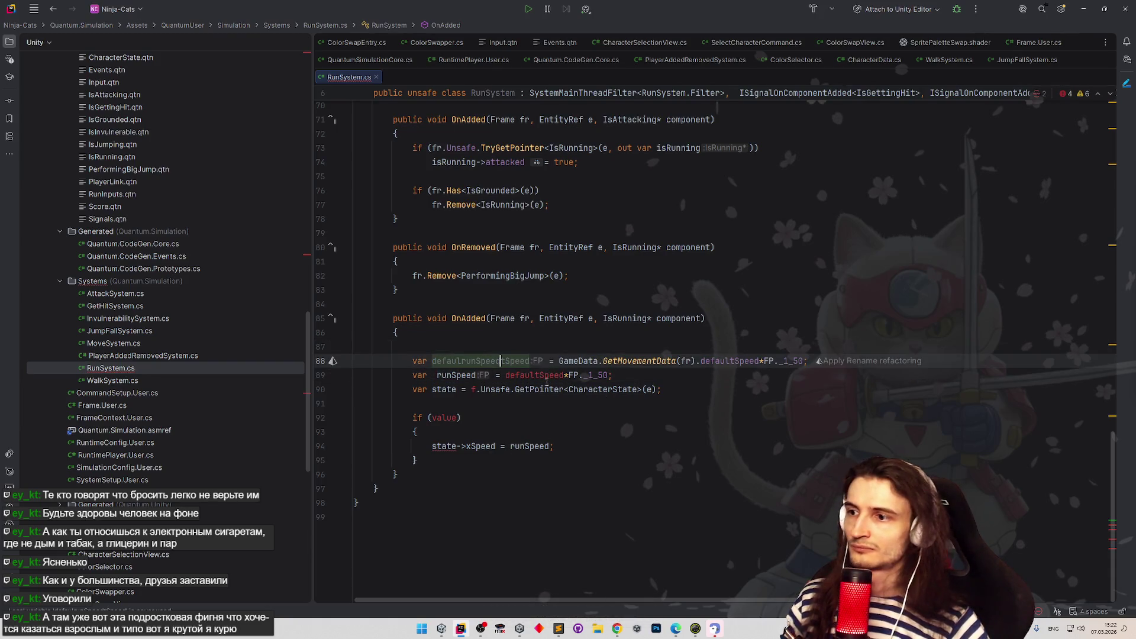
{"action": "key", "text": "ctrl+v"}
{"action": "key", "text": "End"}
{"action": "key", "text": "shift+Up"}
{"action": "key", "text": "shift+Up"}
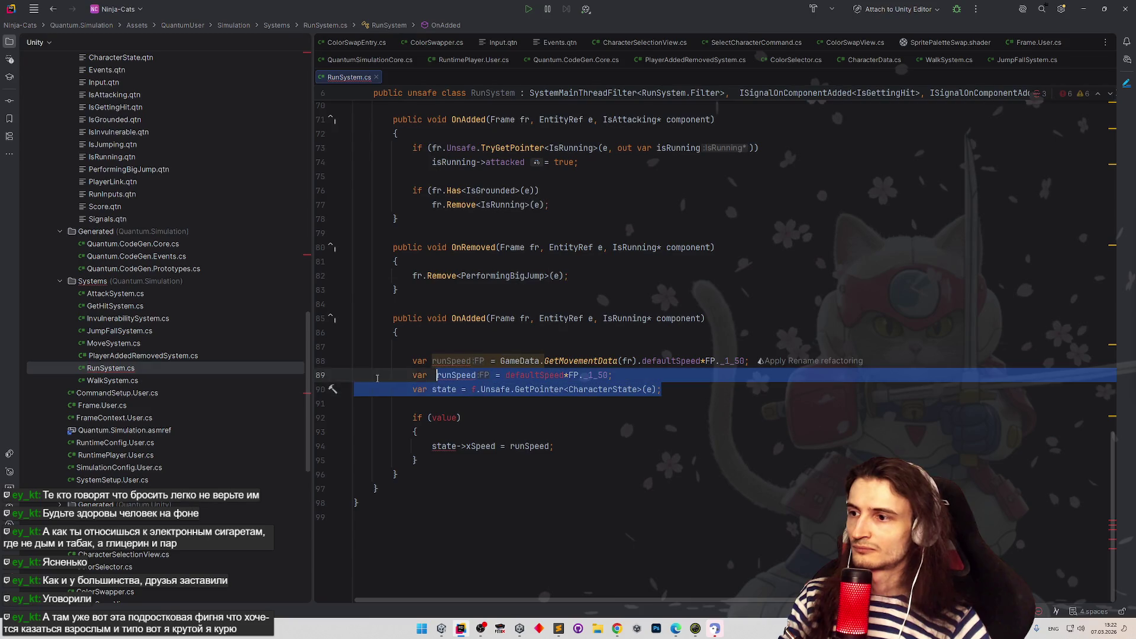
{"action": "key", "text": "BackSpace"}
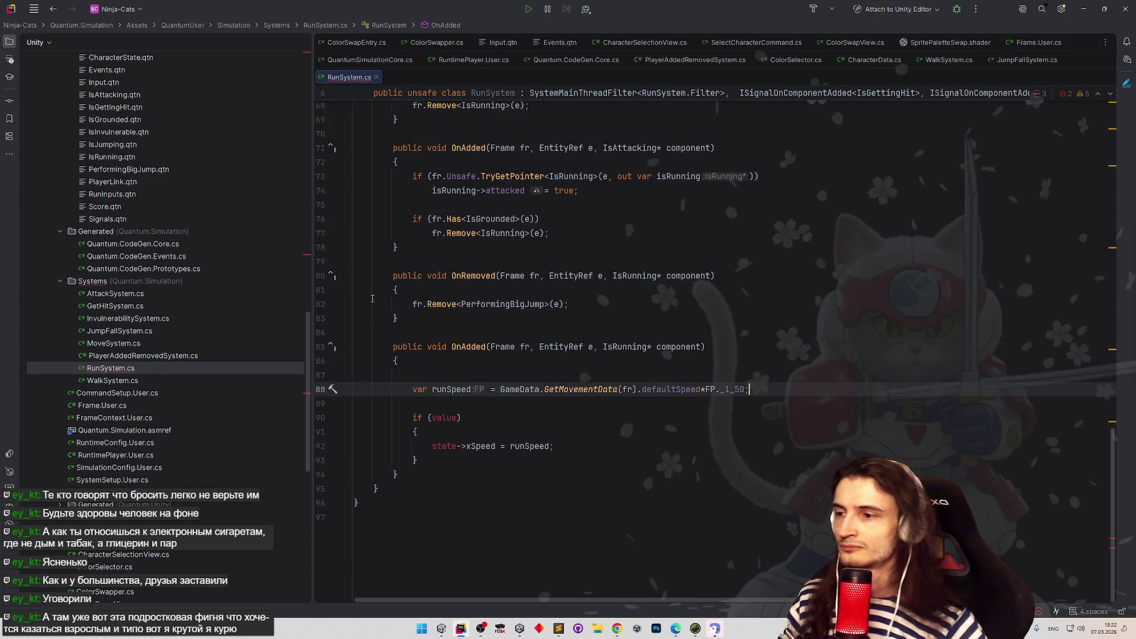
{"action": "key", "text": "ctrl+z"}
{"action": "key", "text": "ctrl+shift+z"}
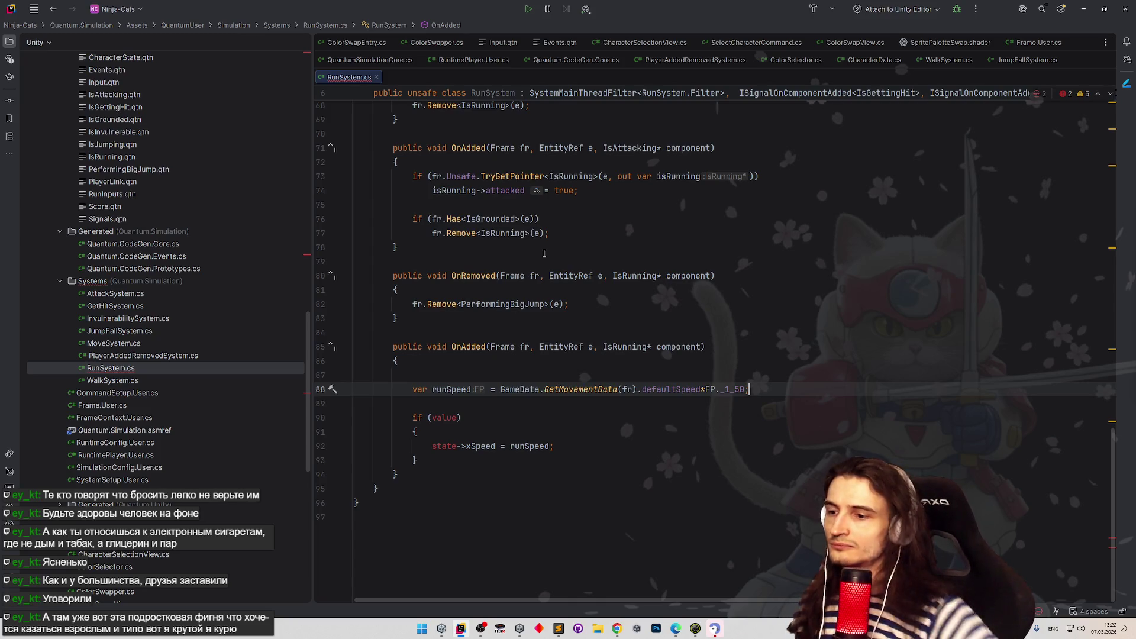
Delete the 'удачно прыгнул…' jump-height task from tasks.todo in Sublime Text.
{"action": "left_click", "coordinate": [558, 628]}
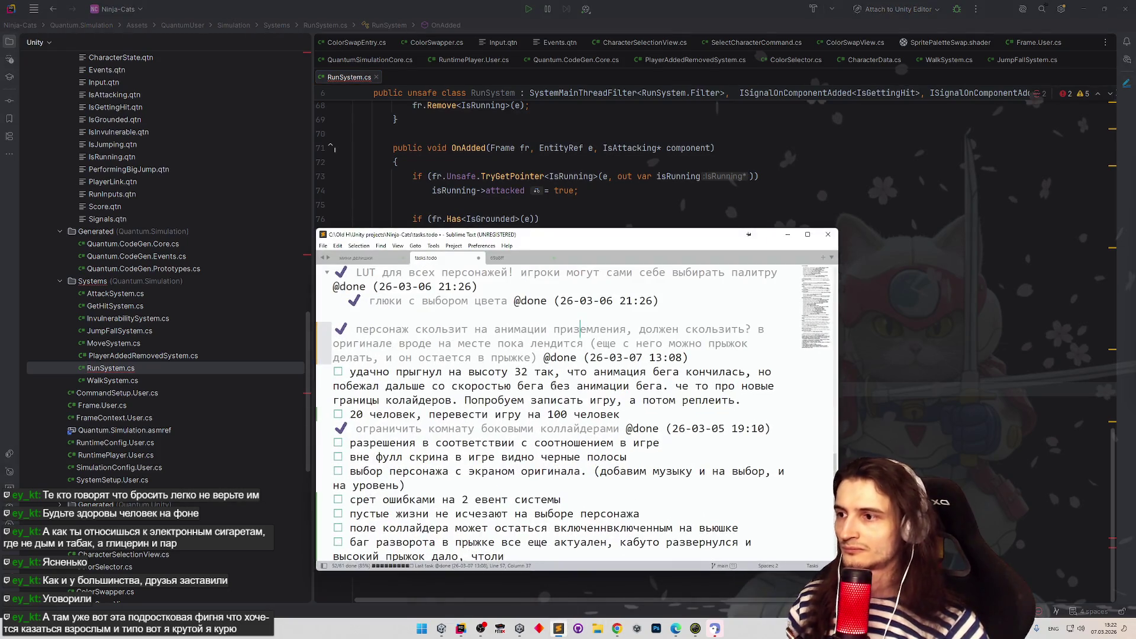
{"action": "left_click", "coordinate": [691, 356]}
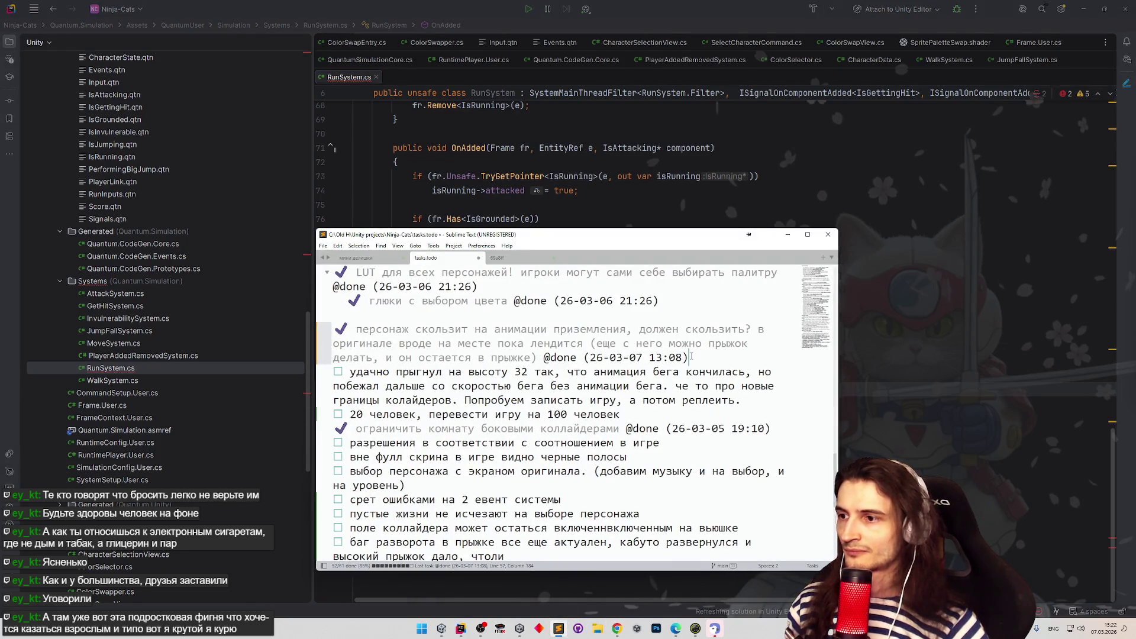
{"action": "key", "text": "Return"}
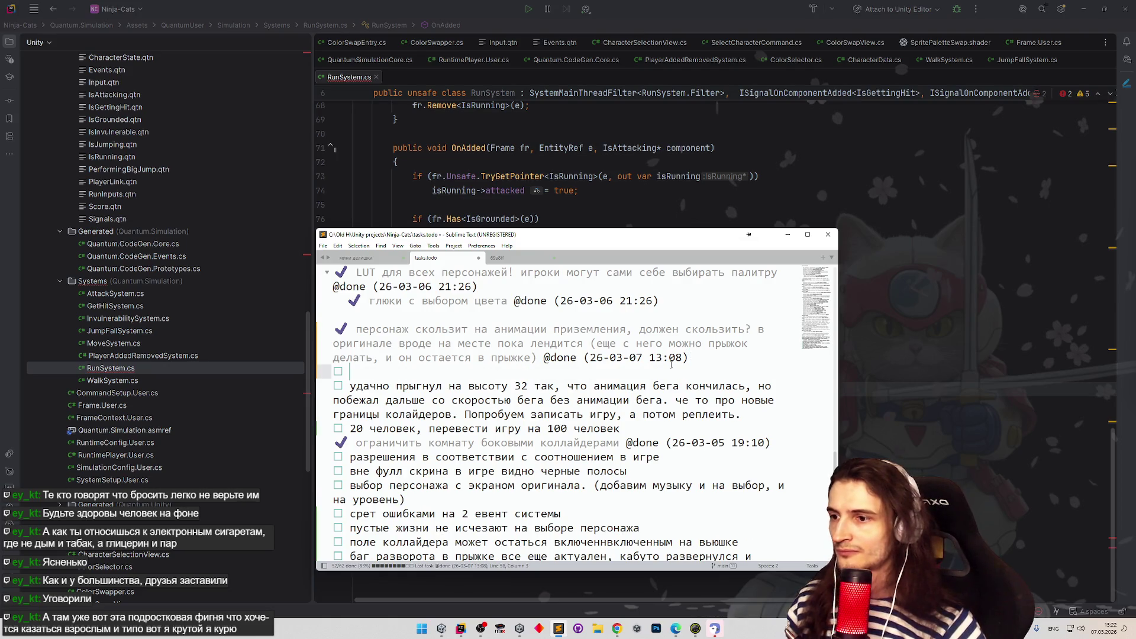
{"action": "key", "text": "ctrl+z"}
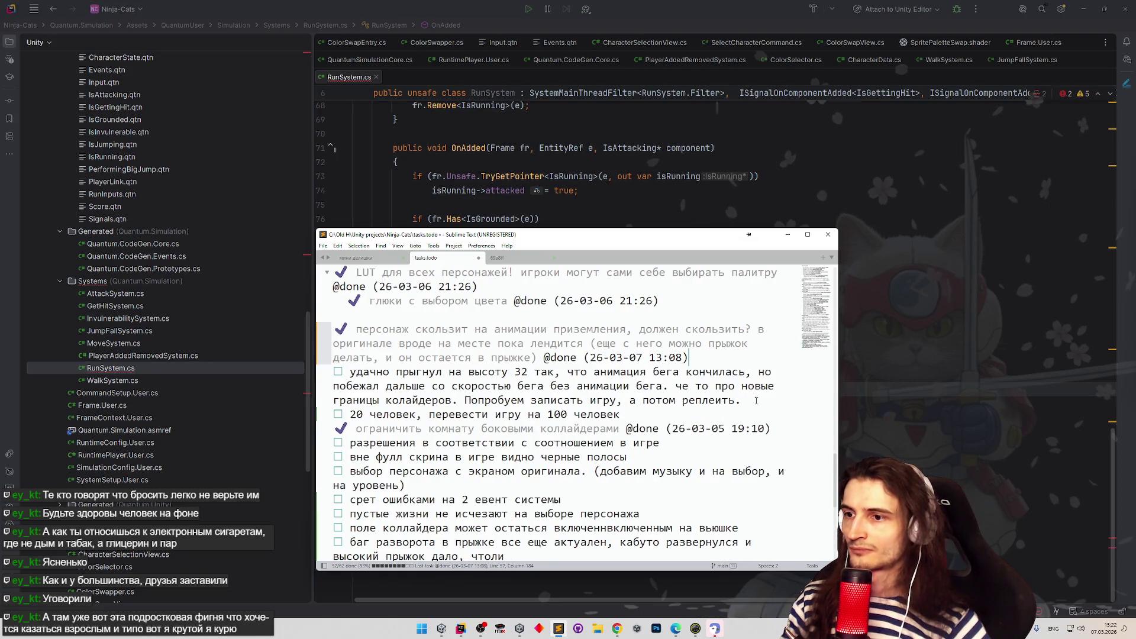
{"action": "left_click_drag", "start_coordinate": [755, 400], "coordinate": [351, 373]}
{"action": "key", "text": "BackSpace"}
Add the task 'перейти на движение по пикселям?' and minimize the notes window.
{"action": "type", "text": "gtht"}
{"action": "key", "text": "BackSpace"}
{"action": "key", "text": "BackSpace"}
{"action": "key", "text": "BackSpace"}
{"action": "type", "text": "перейти на "}
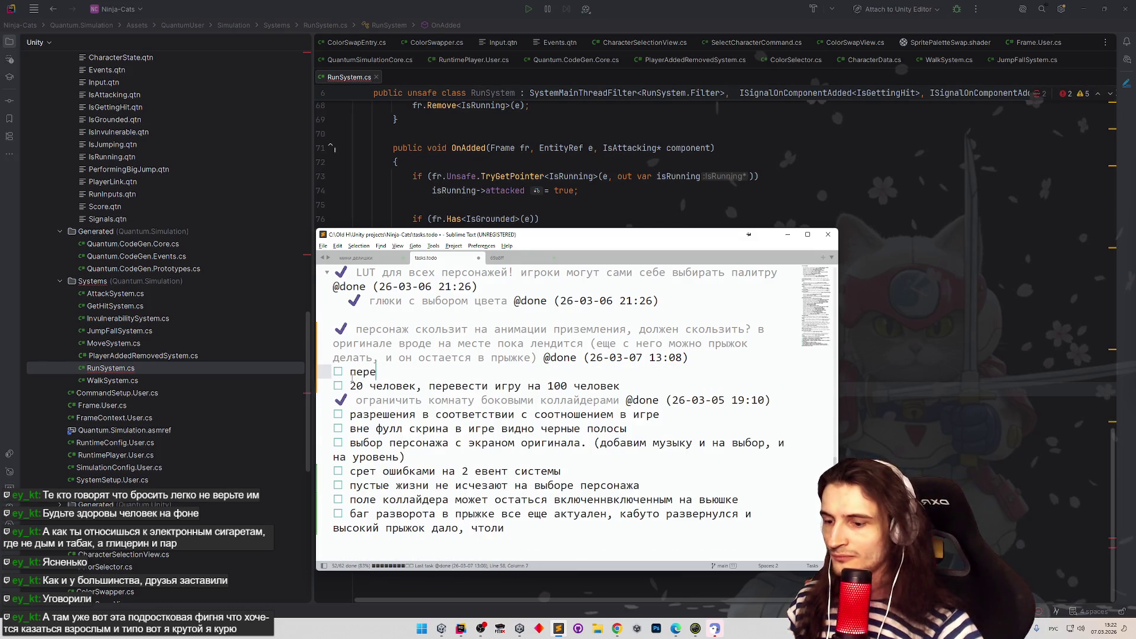
{"action": "type", "text": "движение по пикс"}
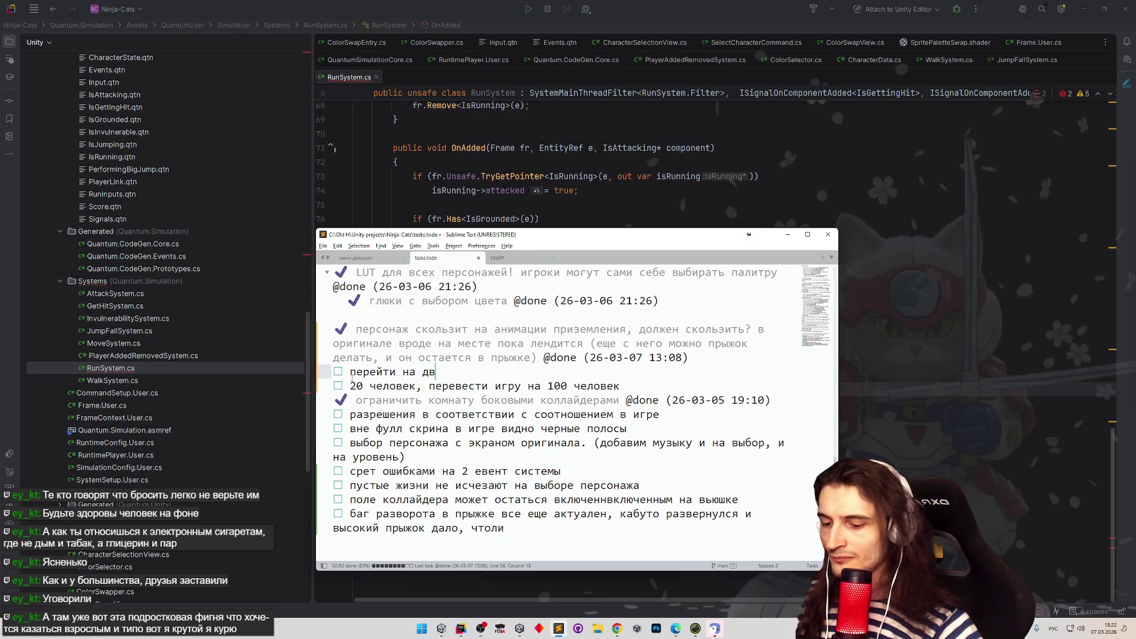
{"action": "type", "text": "елям?"}
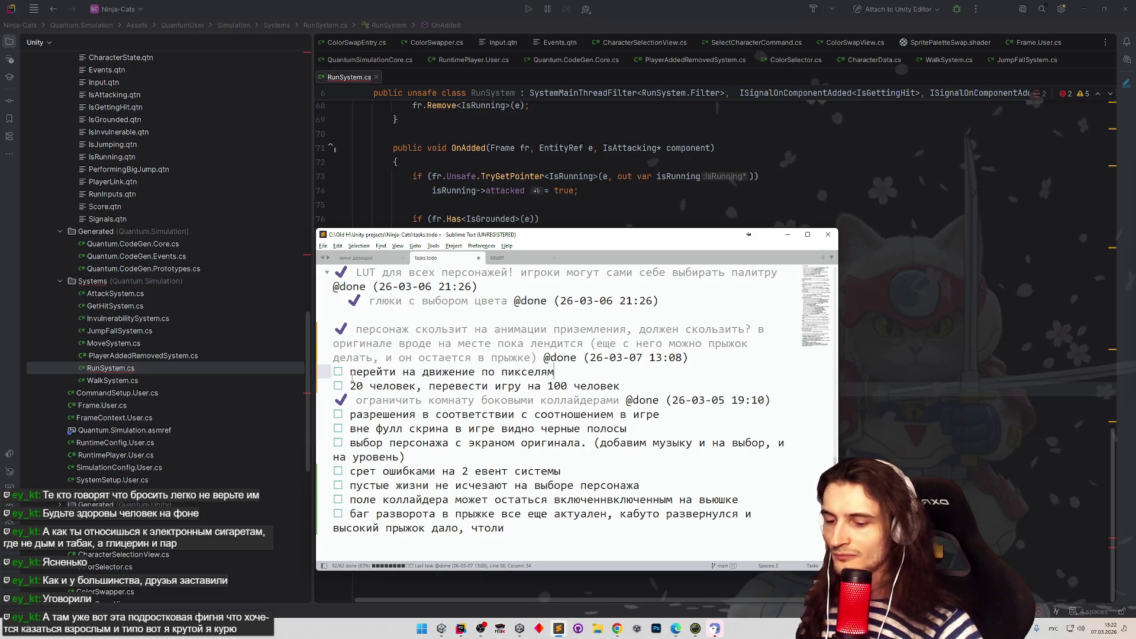
{"action": "left_click", "coordinate": [787, 234]}
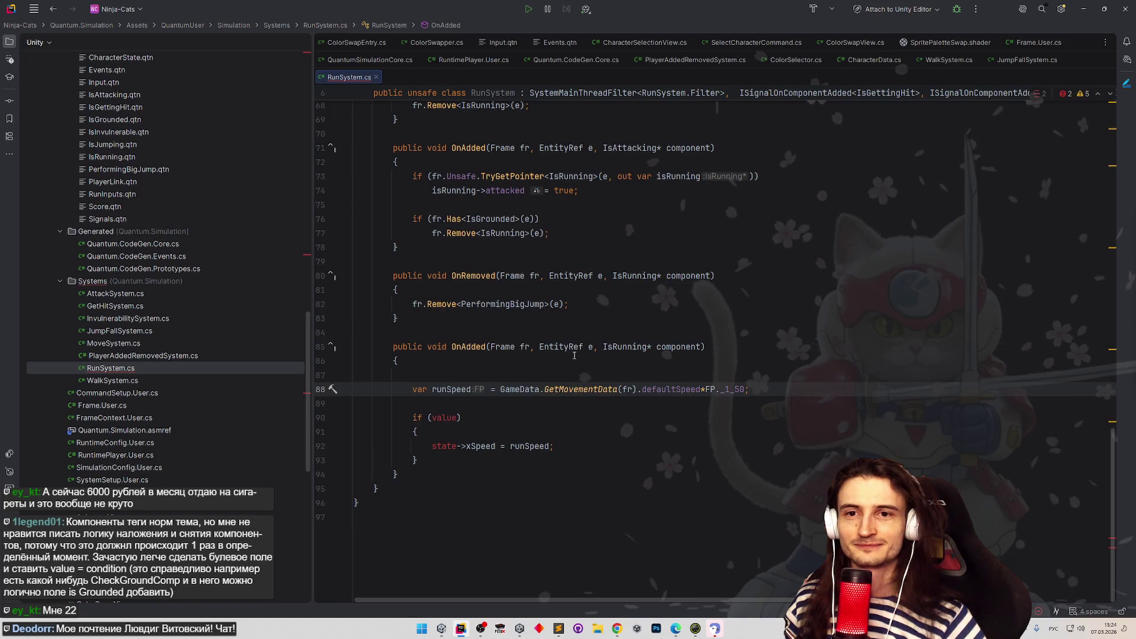
{"action": "mouse_move", "coordinate": [571, 411]}
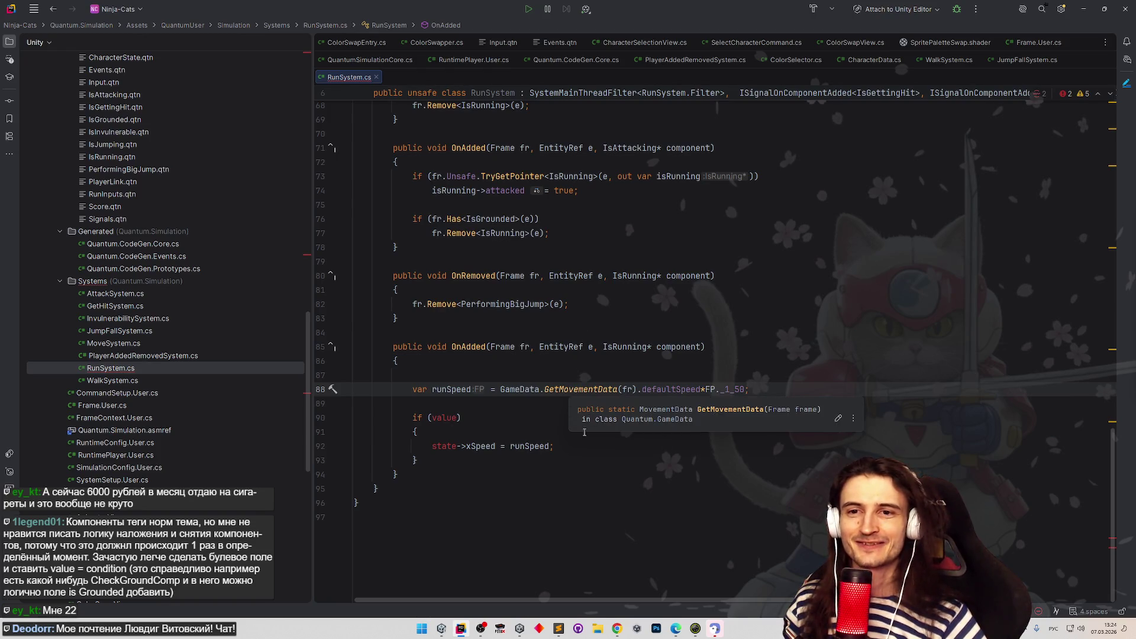
{"action": "left_click", "coordinate": [585, 432]}
{"action": "left_click", "coordinate": [580, 402]}
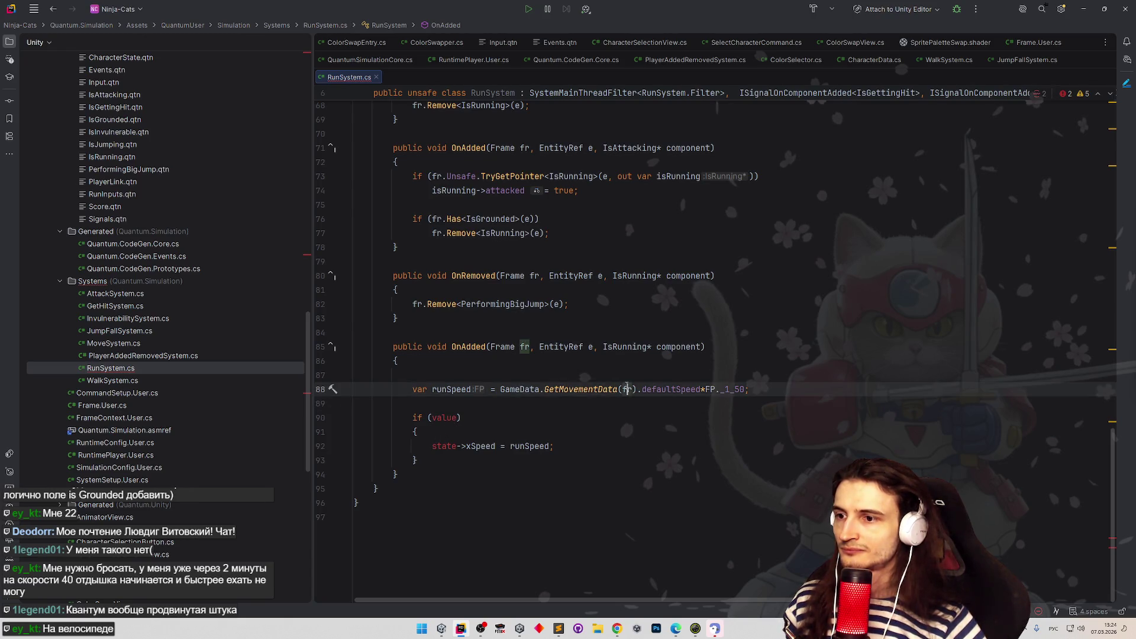
{"action": "type", "text": "frк"}
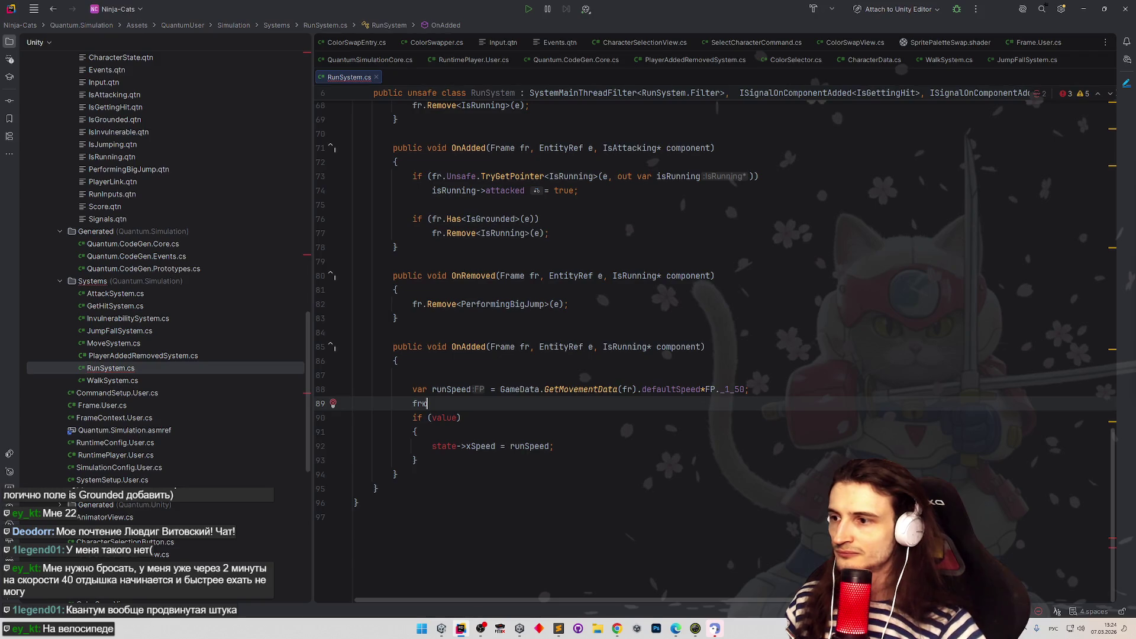
Type a .Get<CharacterState>() call on line 89 using code completion.
{"action": "key", "text": "alt+shift"}
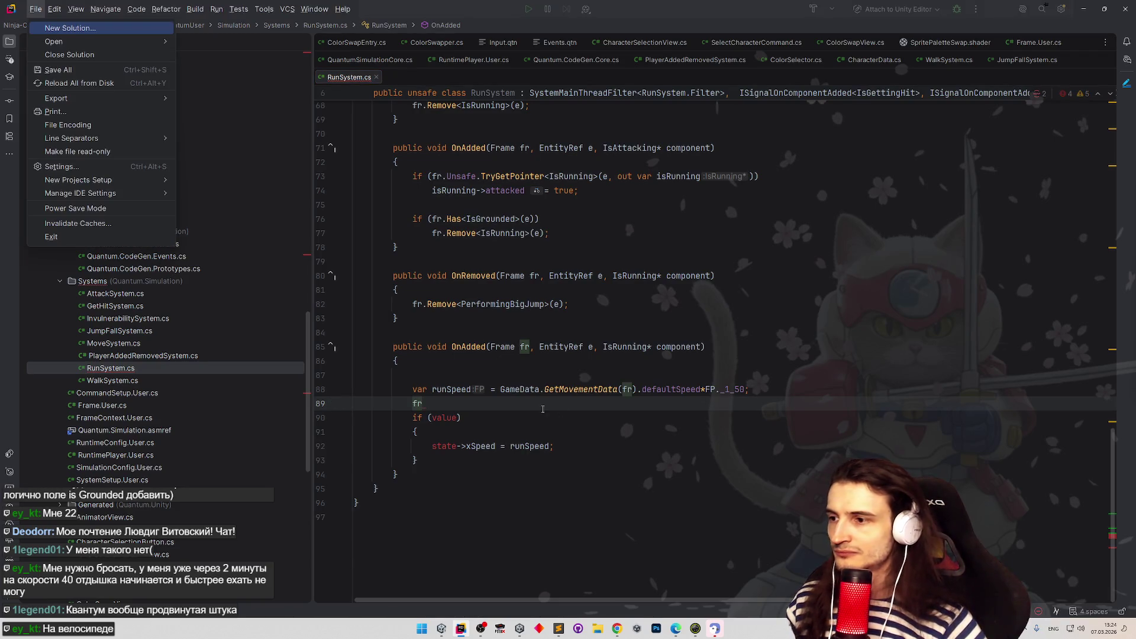
{"action": "key", "text": "Escape"}
{"action": "type", "text": ".get<"}
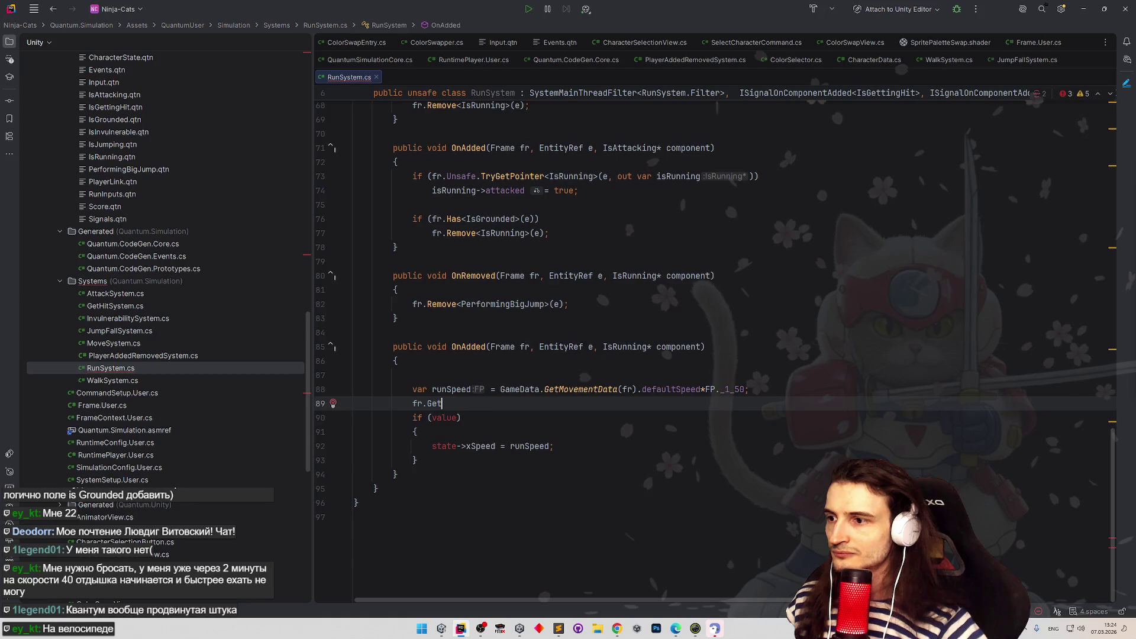
{"action": "type", "text": "Char"}
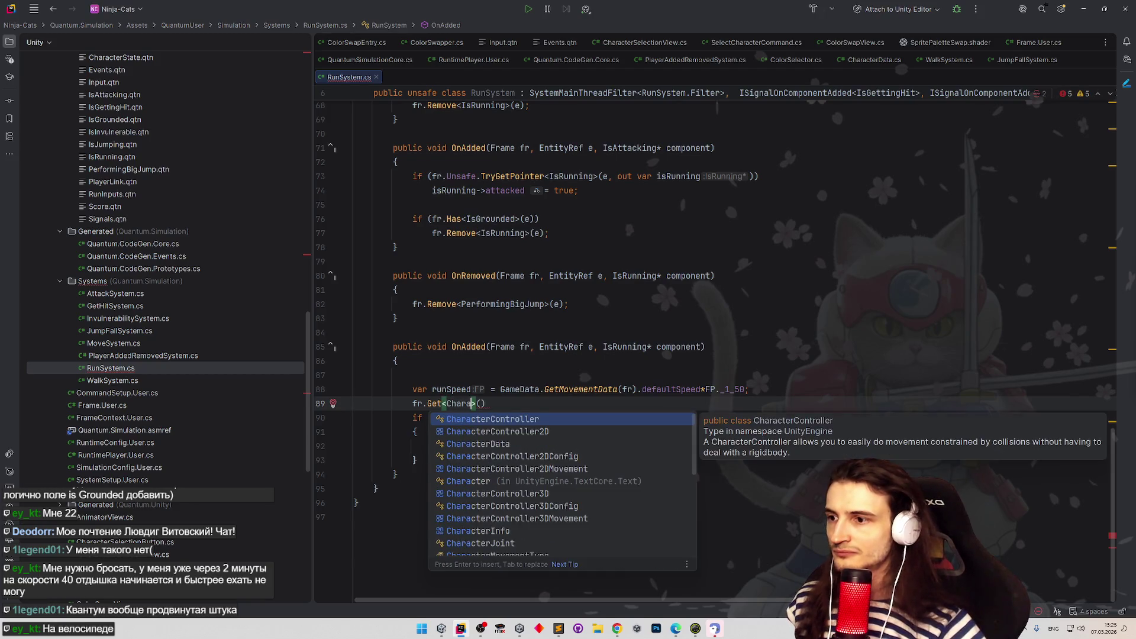
{"action": "type", "text": "acterS"}
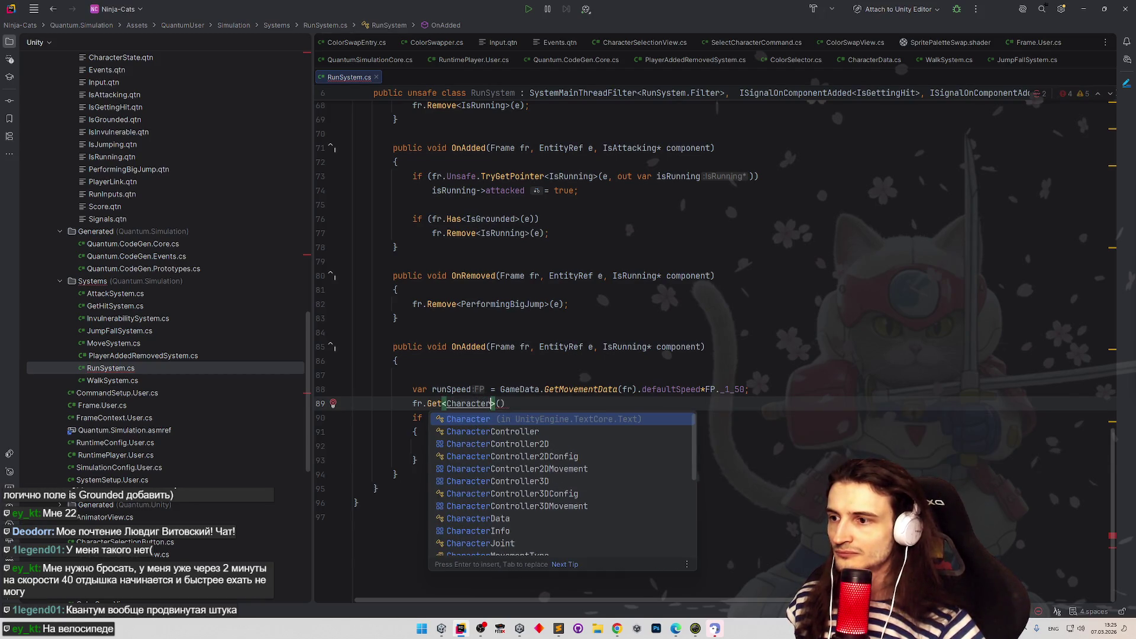
{"action": "key", "text": "Return"}
{"action": "key", "text": "Right"}
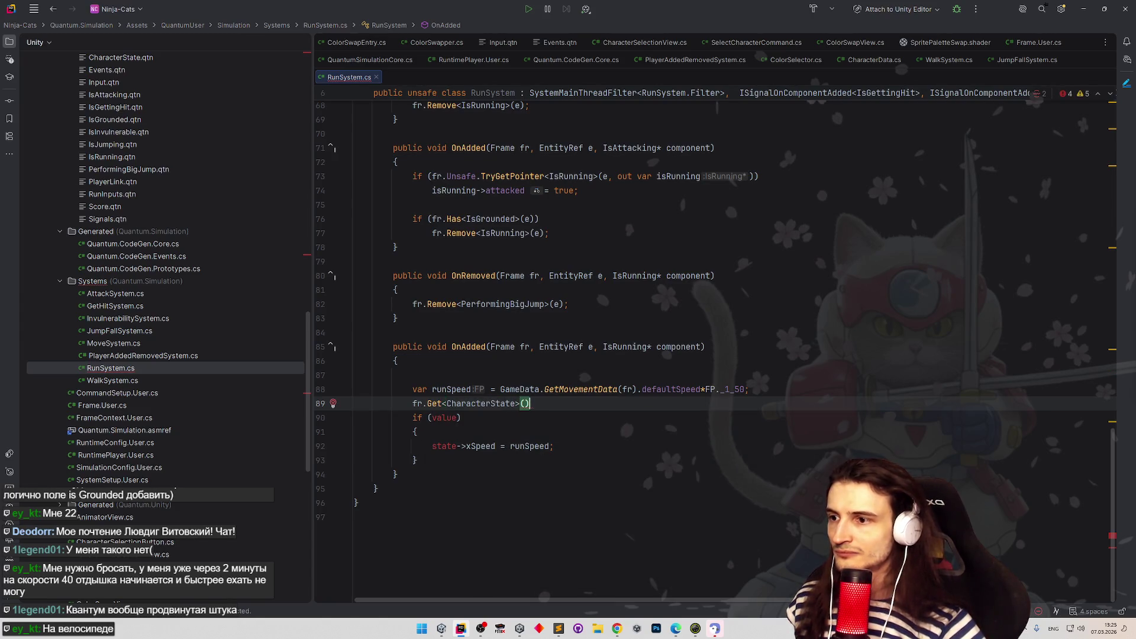
Turn the call into fr.Unsafe.GetPointer<CharacterState>(e).
{"action": "left_click", "coordinate": [427, 403]}
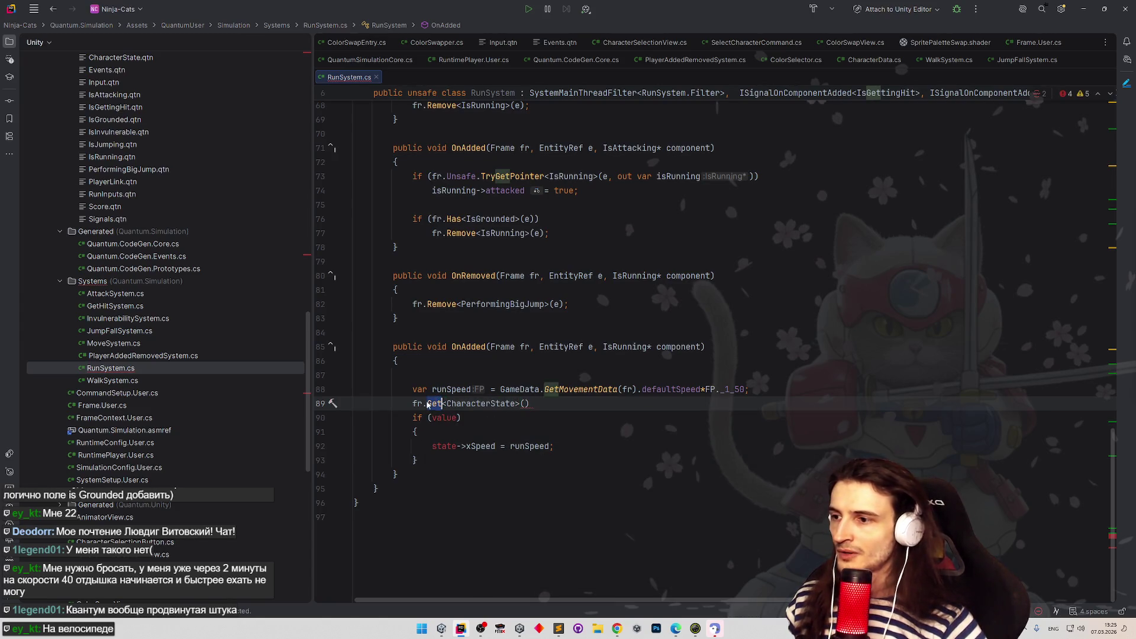
{"action": "type", "text": "unssafe"}
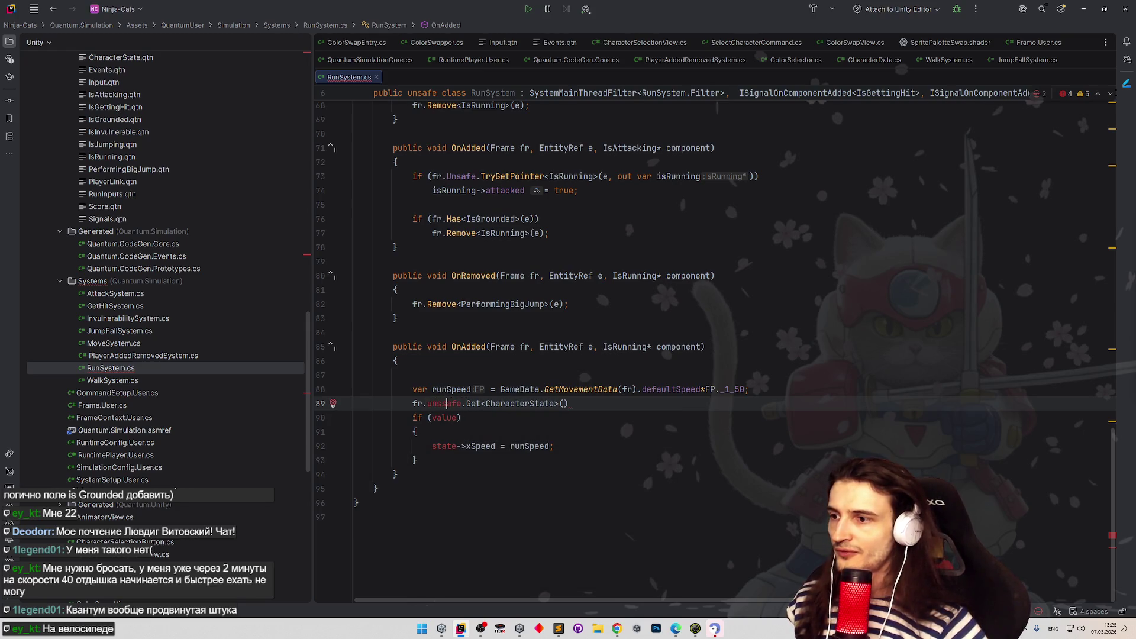
{"action": "key", "text": "BackSpace"}
{"action": "type", "text": "afe."}
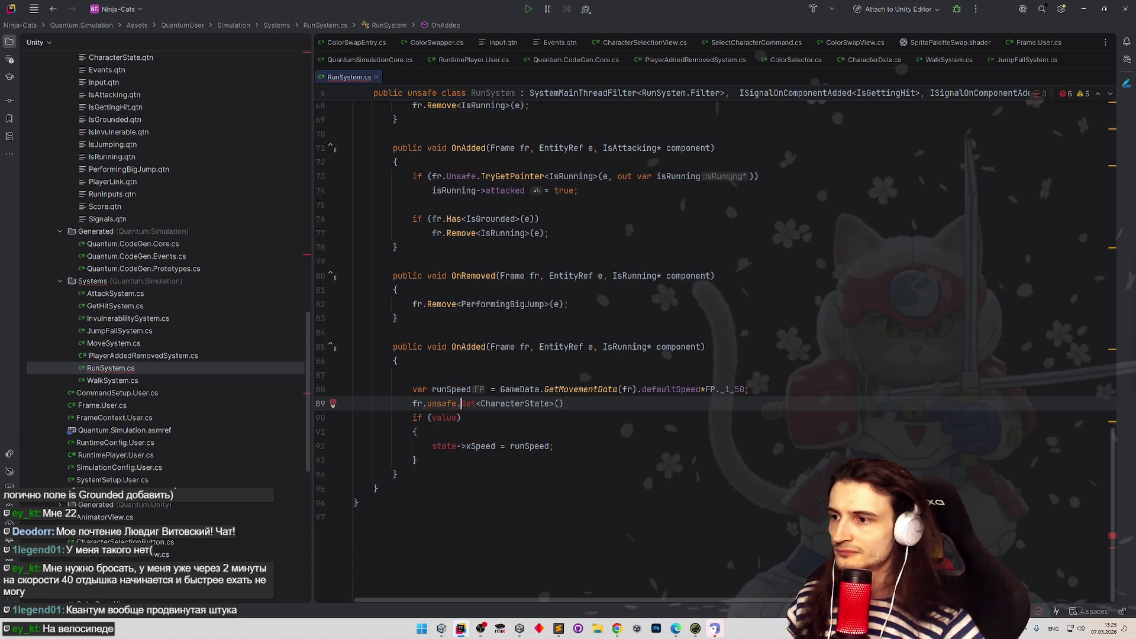
{"action": "key", "text": "BackSpace"}
{"action": "key", "text": "BackSpace"}
{"action": "key", "text": "BackSpace"}
{"action": "type", "text": "U"}
{"action": "key", "text": "Escape"}
{"action": "key", "text": "ctrl+Right"}
{"action": "key", "text": "ctrl+Right"}
{"action": "key", "text": "ctrl+Right"}
{"action": "type", "text": "P"}
{"action": "key", "text": "Return"}
{"action": "key", "text": "BackSpace"}
{"action": "key", "text": "BackSpace"}
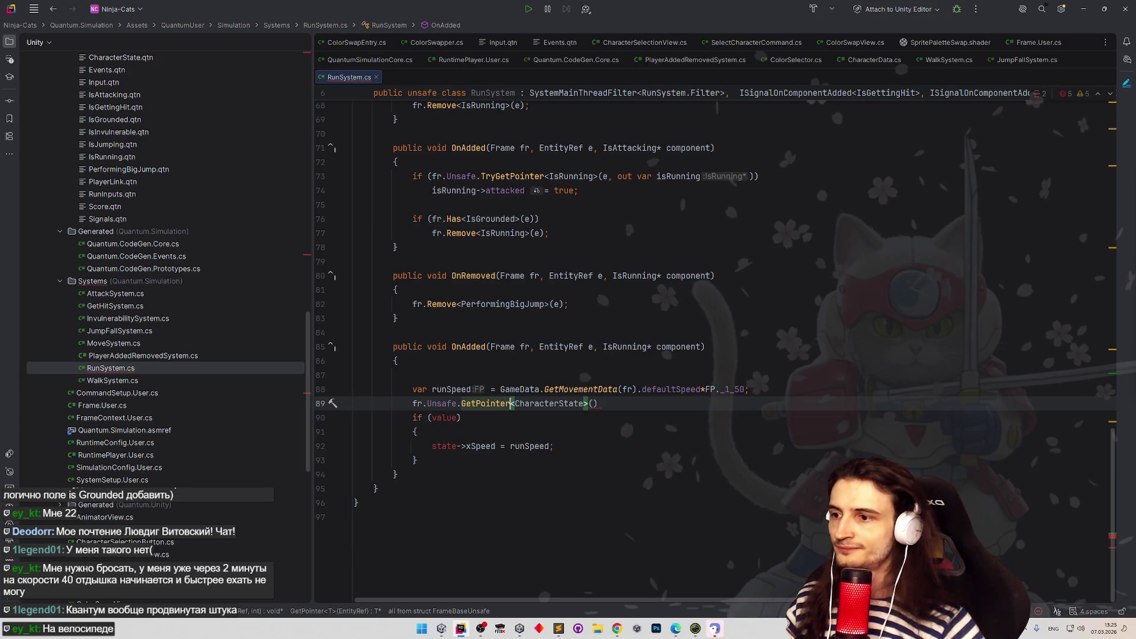
Complete the statement as ->xSpeed = runSpeed;.
{"action": "left_click", "coordinate": [626, 407]}
{"action": "type", "text": "->xSpeed ="}
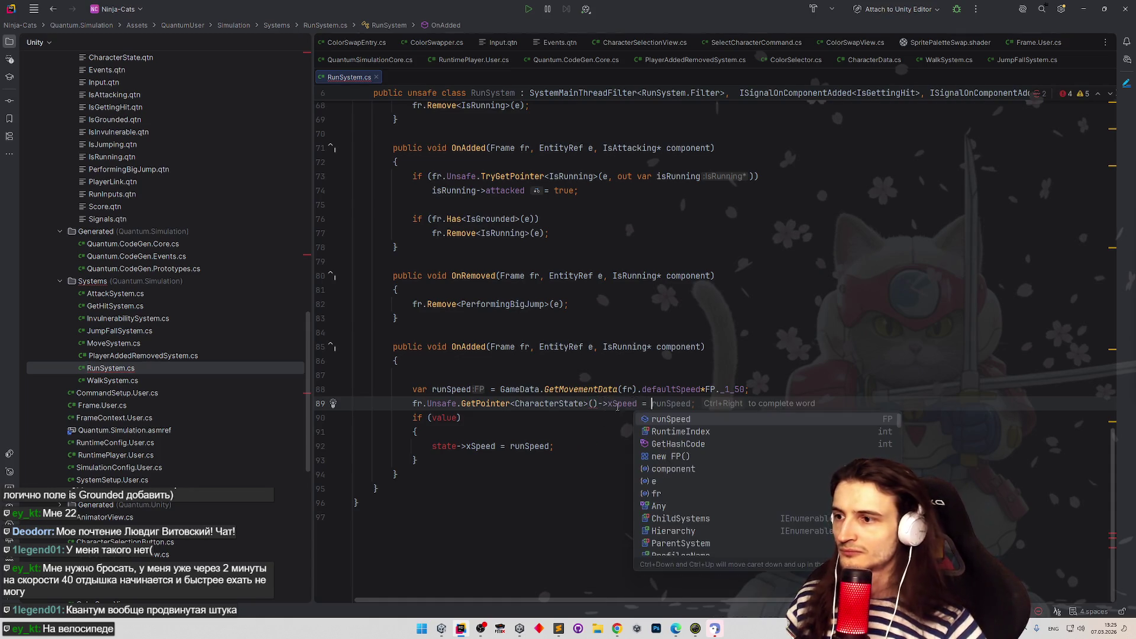
{"action": "key", "text": "Escape"}
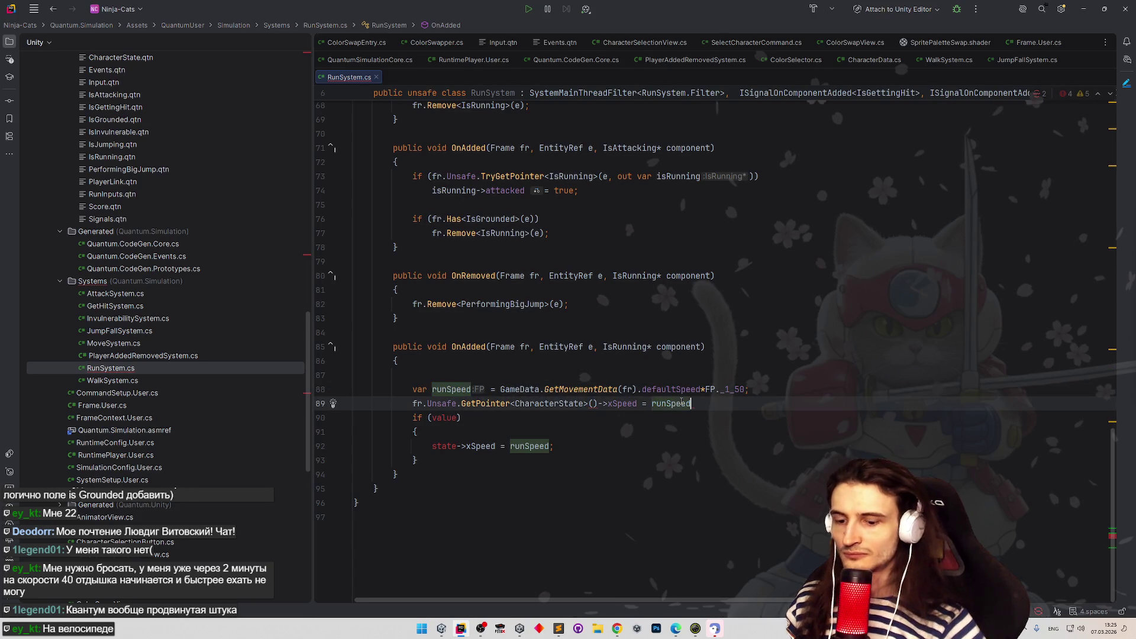
{"action": "key", "text": "Tab"}
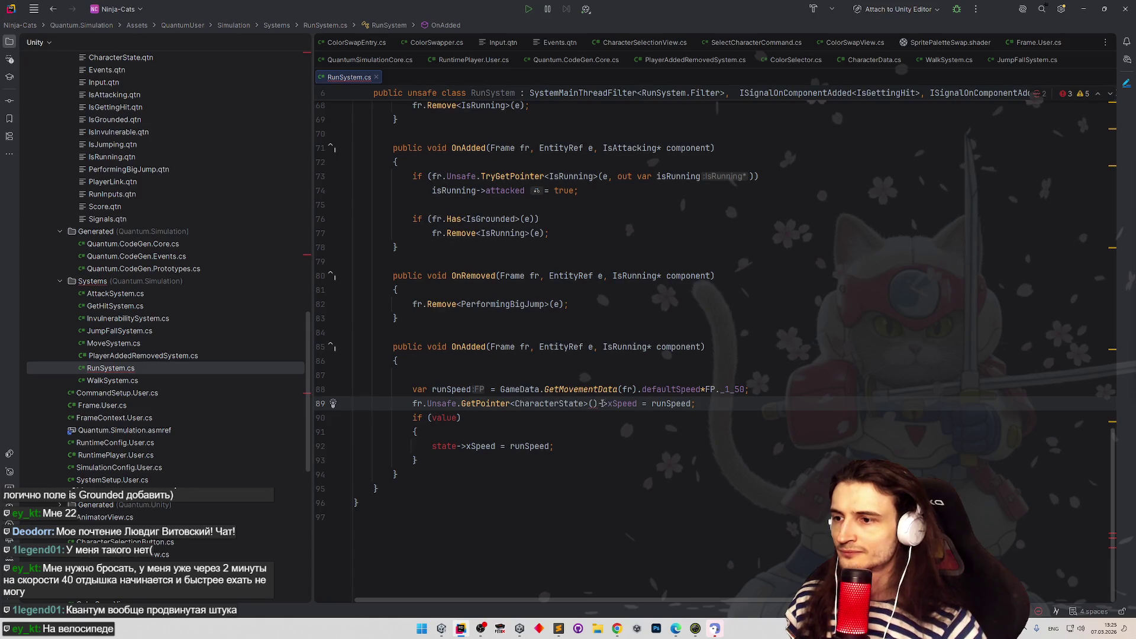
Delete the old if (value) block from the handler.
{"action": "left_click", "coordinate": [591, 403], "text": "ctrl"}
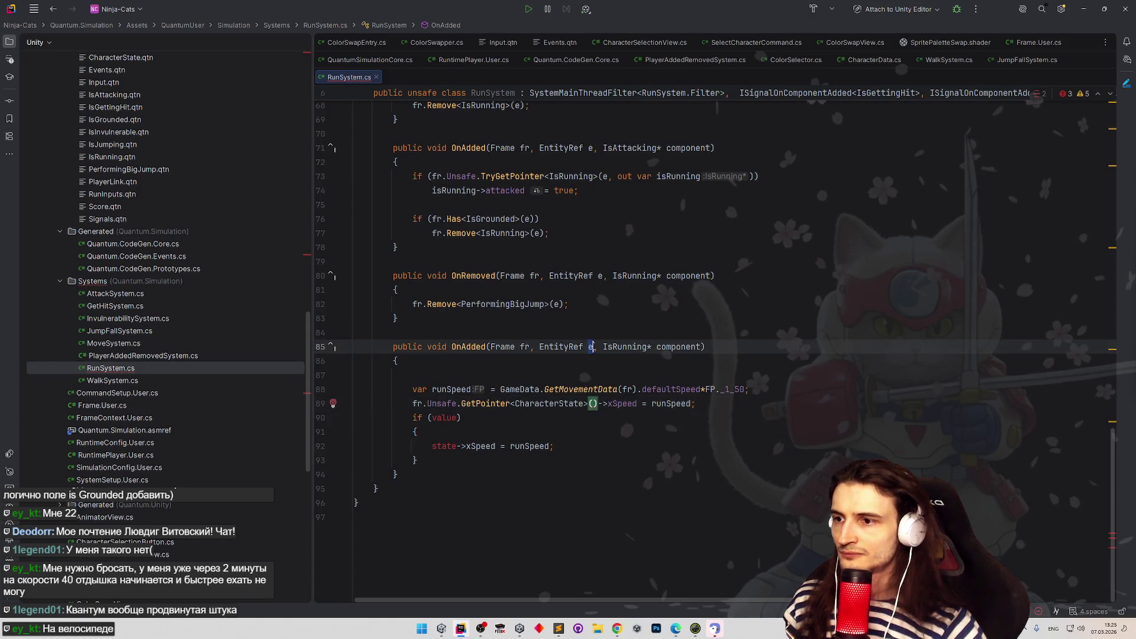
{"action": "type", "text": "e"}
{"action": "left_click_drag", "start_coordinate": [418, 460], "coordinate": [338, 421]}
{"action": "key", "text": "Delete"}
{"action": "left_click_drag", "start_coordinate": [413, 460], "coordinate": [714, 456]}
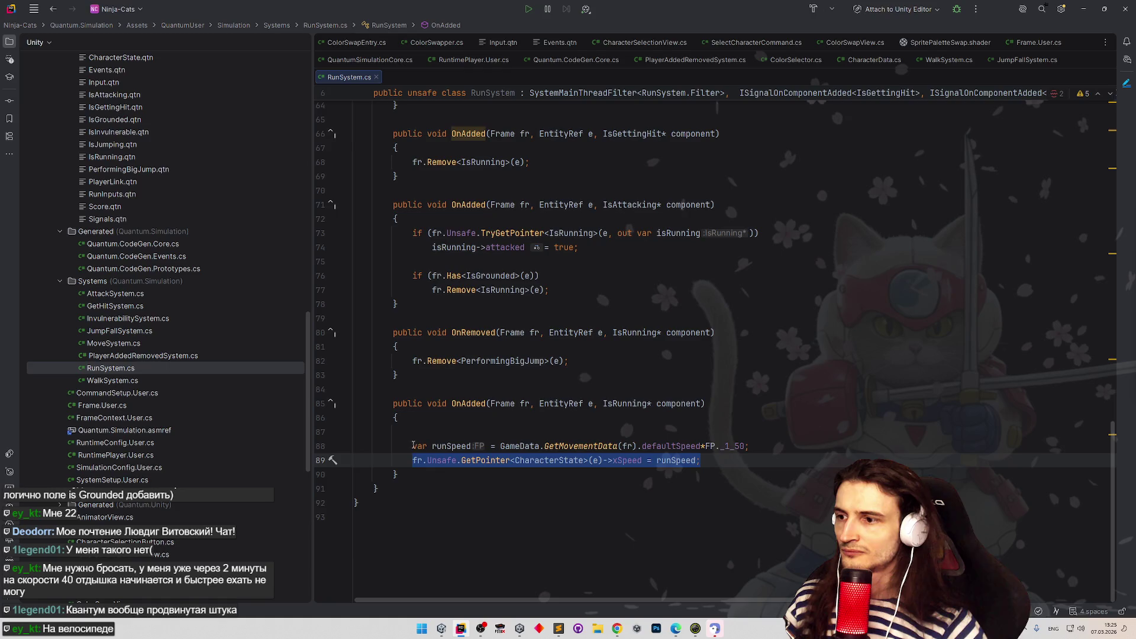
Paste a copy of the OnAdded runSpeed line onto a new line after the PerformingBigJump removal.
{"action": "scroll", "coordinate": [497, 406], "scroll_direction": "up", "scroll_amount": 1}
{"action": "left_click", "coordinate": [554, 370]}
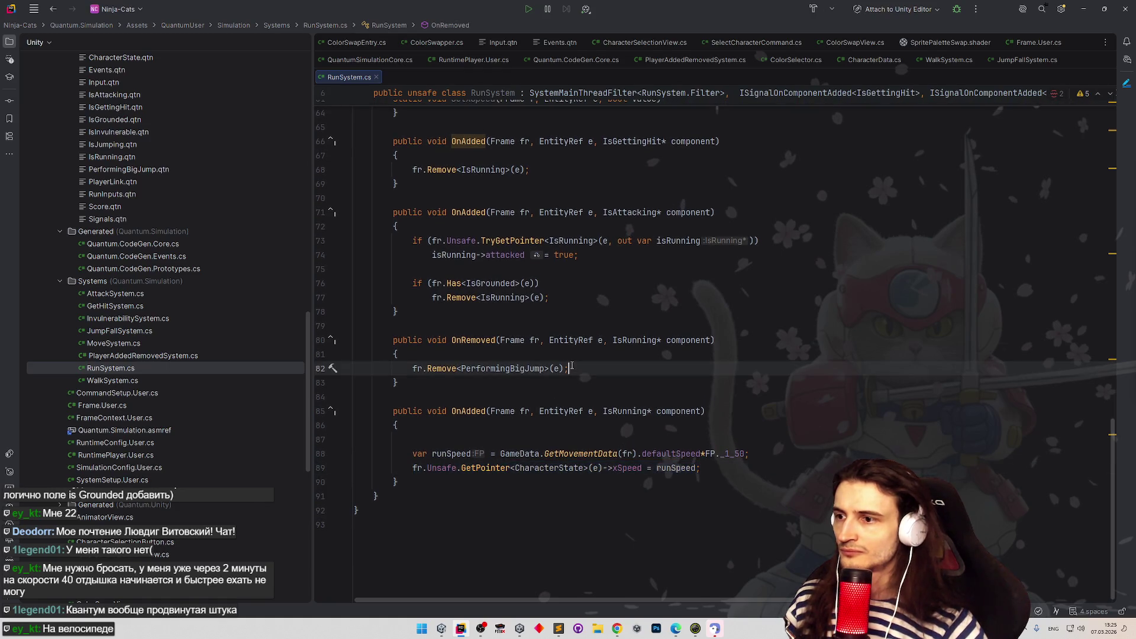
{"action": "key", "text": "Return"}
{"action": "type", "text": "var"}
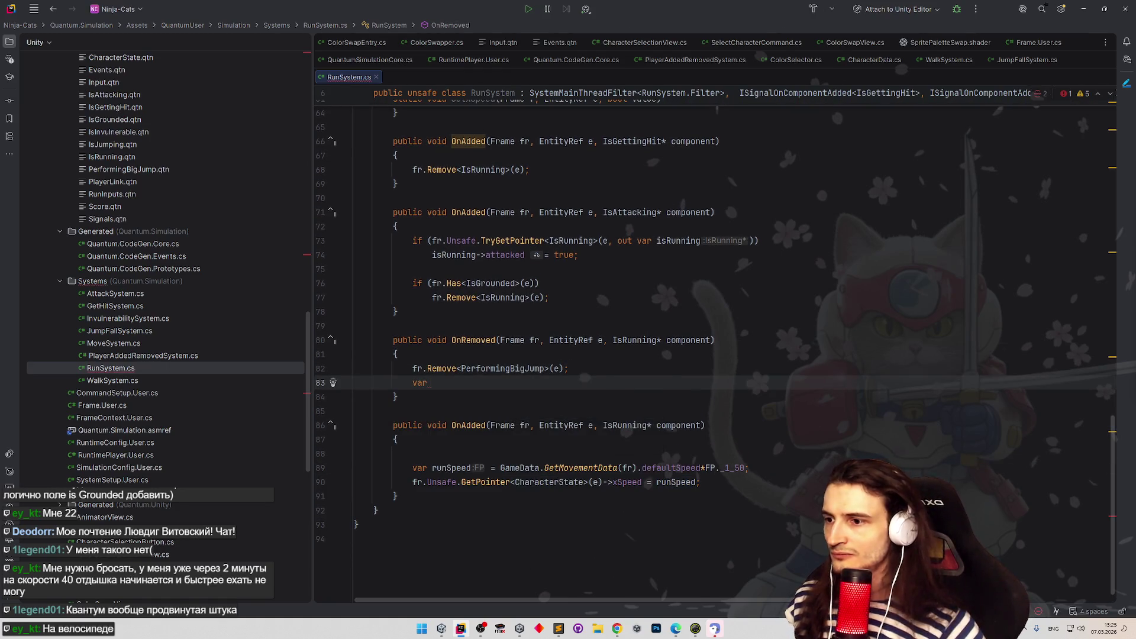
{"action": "left_click_drag", "start_coordinate": [403, 468], "coordinate": [750, 467]}
{"action": "key", "text": "ctrl+c"}
{"action": "left_click_drag", "start_coordinate": [432, 383], "coordinate": [412, 383]}
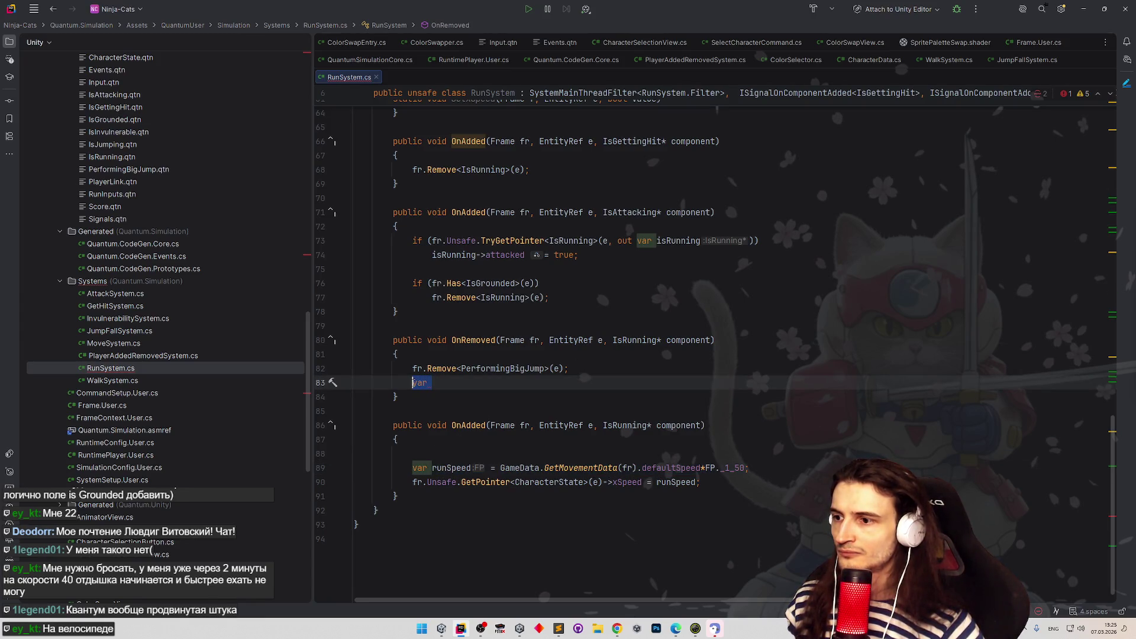
{"action": "type", "text": "v"}
{"action": "key", "text": "ctrl+v"}
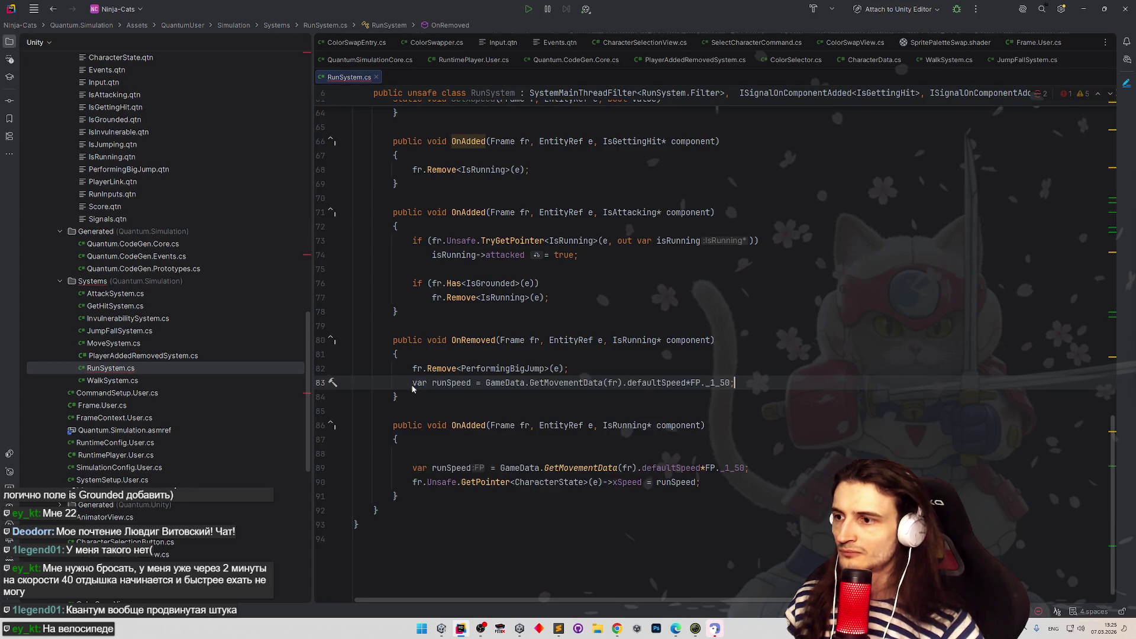
Rewrite it as 'var defaultSpeed = GameData.GetMovementData(fr).defaultSpeed;' without the FP._1_50 multiplier.
{"action": "left_click_drag", "start_coordinate": [510, 383], "coordinate": [413, 383]}
{"action": "key", "text": "Delete"}
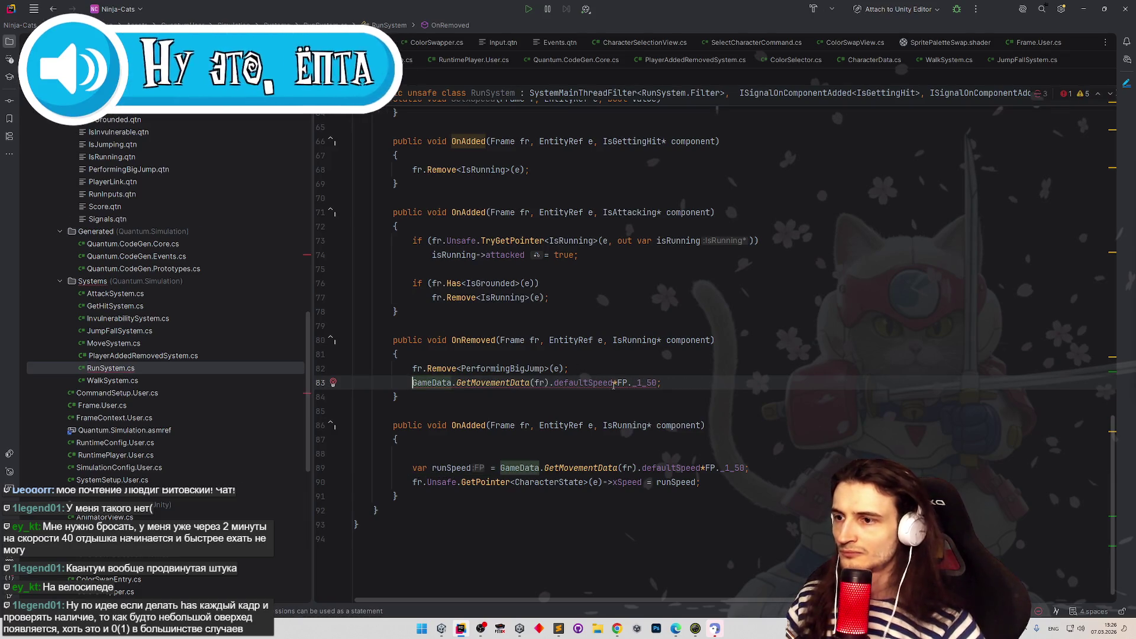
{"action": "type", "text": "var defaultSpee"}
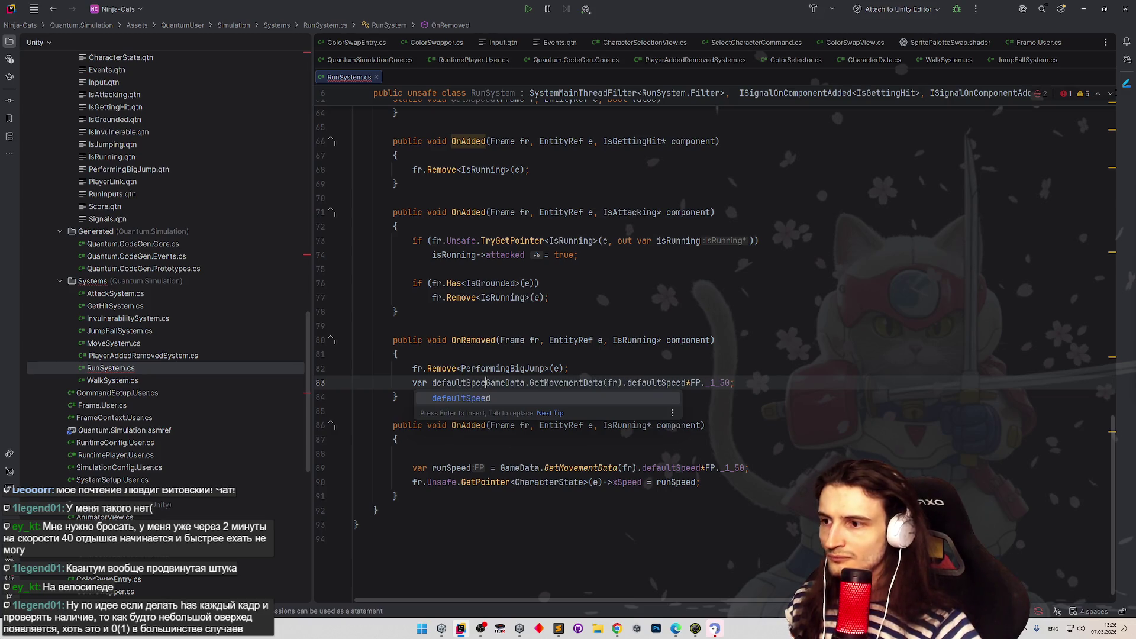
{"action": "key", "text": "Return"}
{"action": "type", "text": "="}
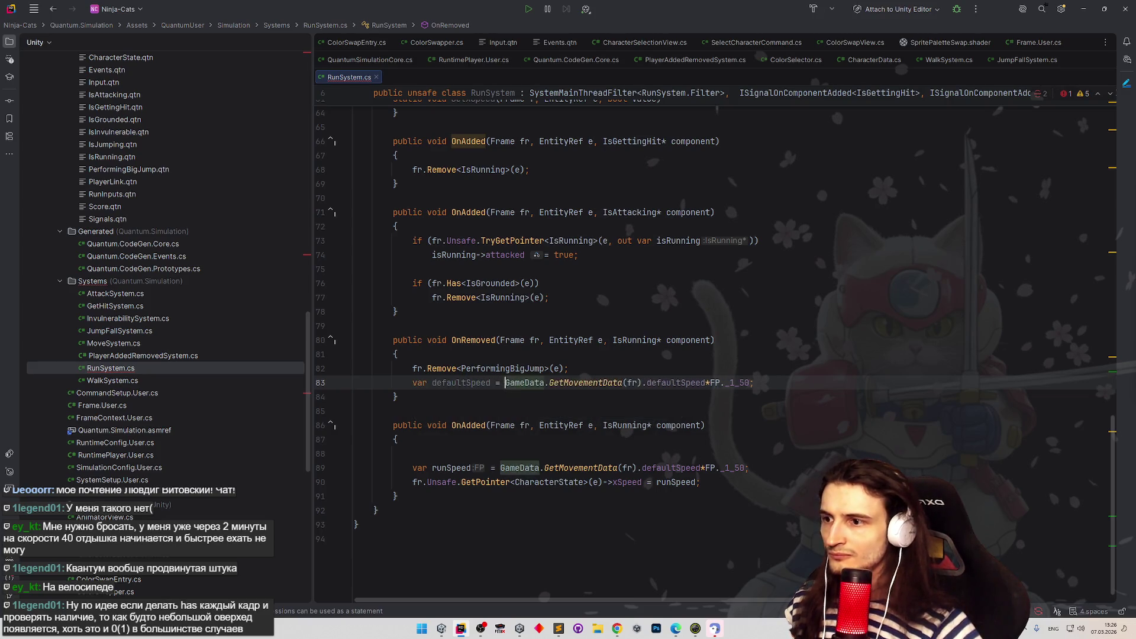
{"action": "key", "text": "Escape"}
{"action": "key", "text": "Up"}
{"action": "key", "text": "Up"}
{"action": "left_click", "coordinate": [742, 384]}
{"action": "key", "text": "shift+End"}
{"action": "key", "text": "BackSpace"}
{"action": "key", "text": "BackSpace"}
{"action": "key", "text": "BackSpace"}
{"action": "type", "text": ";"}
Start an if check on the copied CharacterState xSpeed expression, then switch to Unity to recompile.
{"action": "key", "text": "Return"}
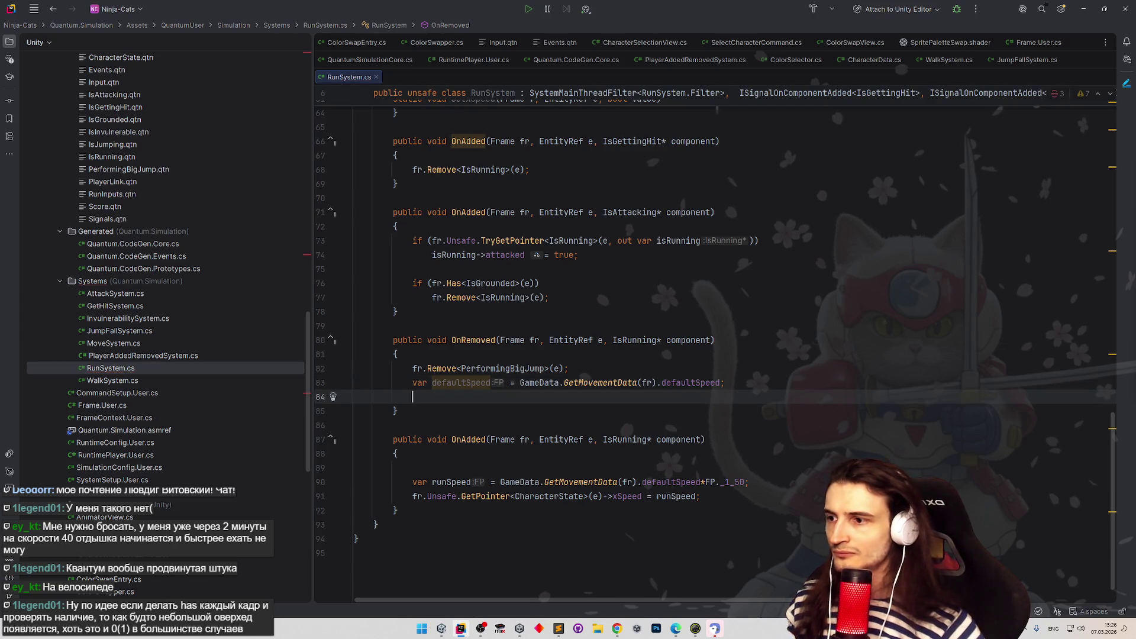
{"action": "type", "text": "if ("}
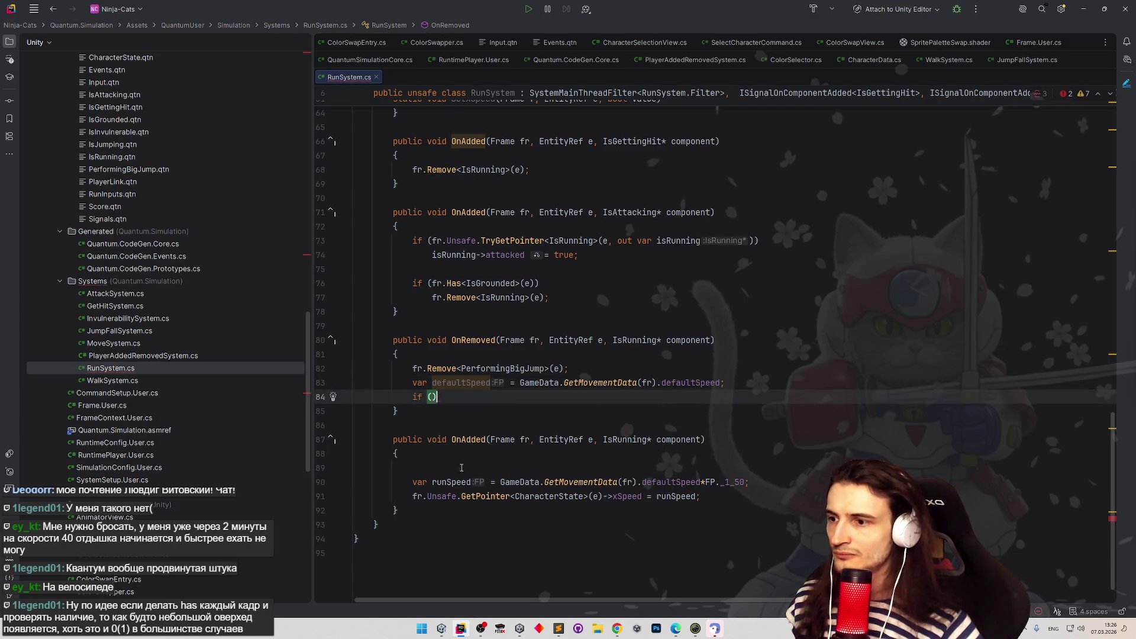
{"action": "mouse_move", "coordinate": [411, 497]}
{"action": "left_mouse_down"}
{"action": "mouse_move", "coordinate": [669, 497]}
{"action": "mouse_move", "coordinate": [628, 497]}
{"action": "mouse_move", "coordinate": [642, 497]}
{"action": "left_mouse_up"}
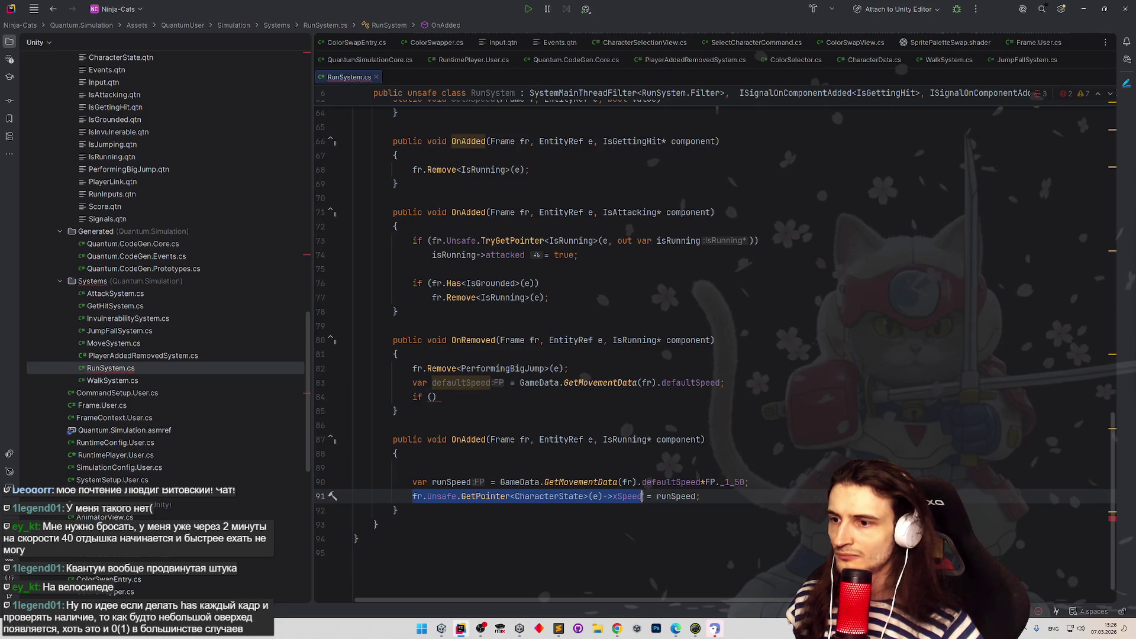
{"action": "key", "text": "ctrl+c"}
{"action": "left_click_drag", "start_coordinate": [724, 383], "coordinate": [519, 382]}
{"action": "key", "text": "ctrl+v"}
{"action": "key", "text": "alt+Tab"}
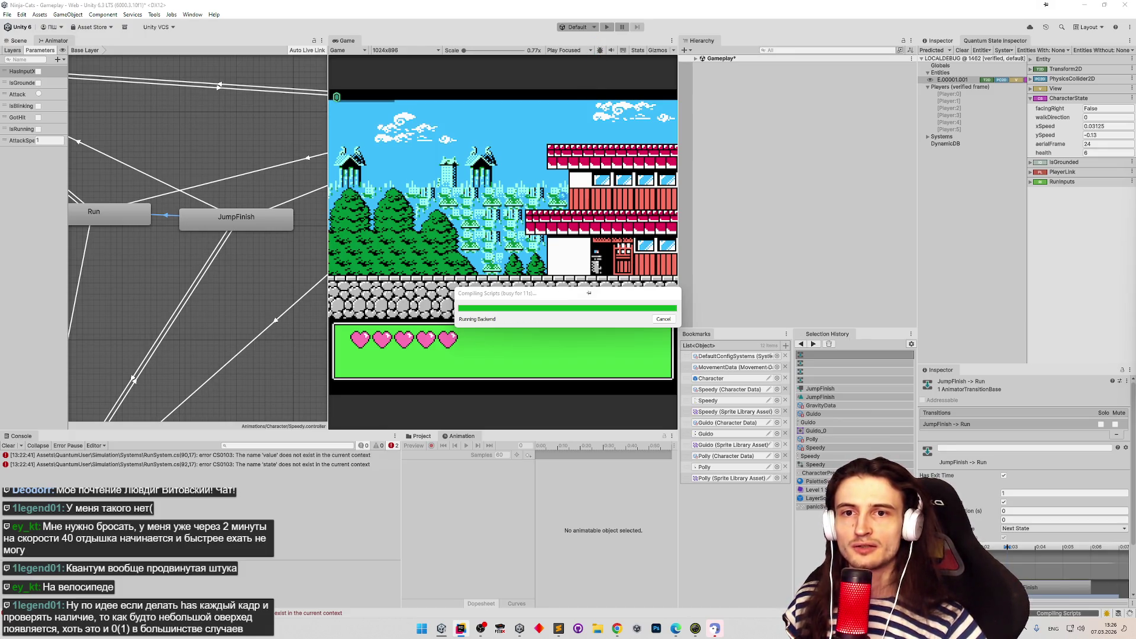
Play-test the recompiled game as the pink cat in a maximized Game view, then stop and clear the console.
{"action": "left_click", "coordinate": [464, 630]}
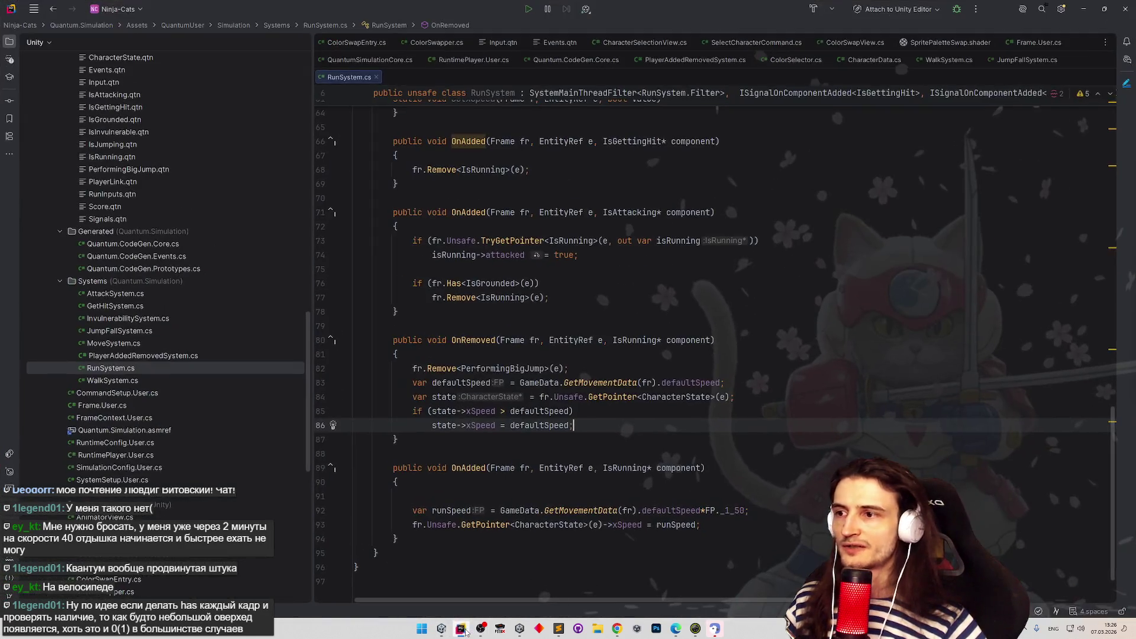
{"action": "key", "text": "ctrl+alt+Left"}
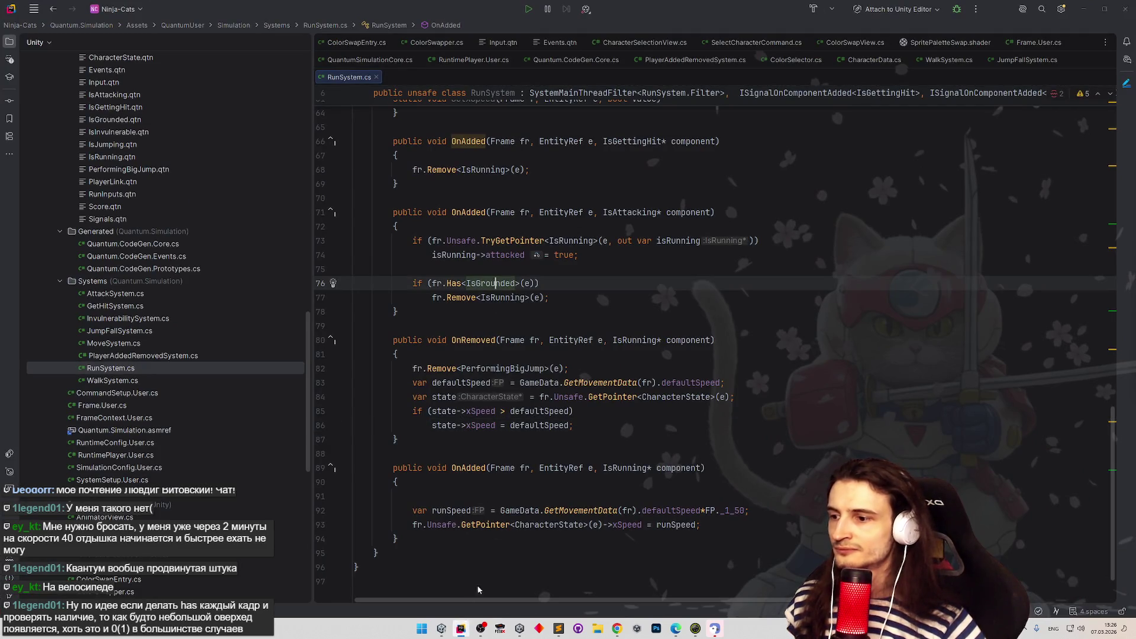
{"action": "left_click", "coordinate": [440, 628]}
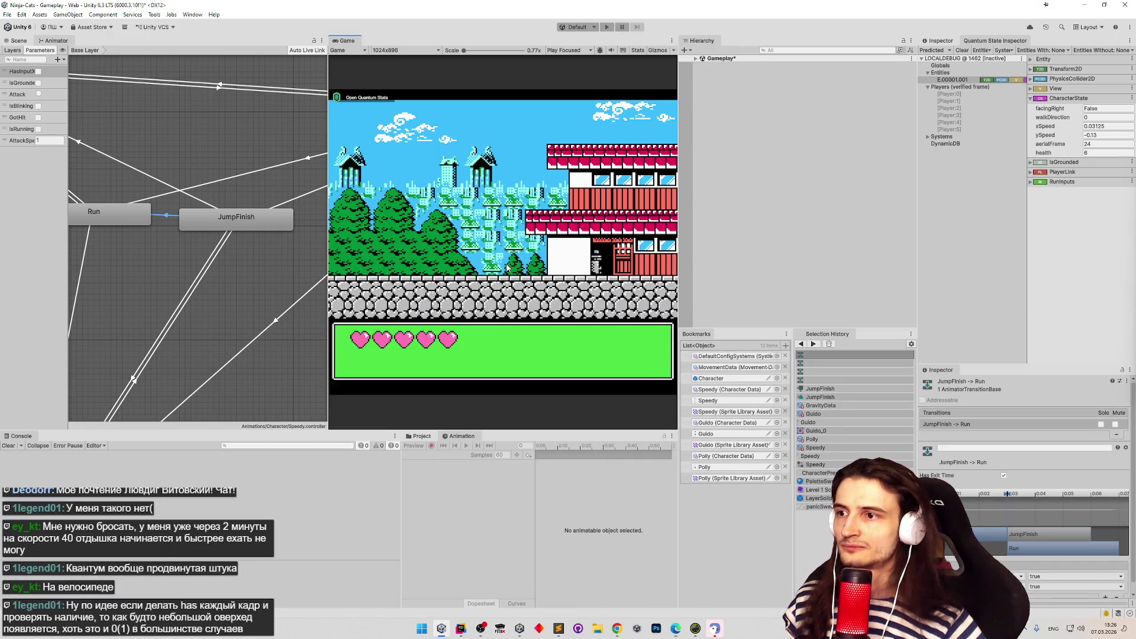
{"action": "key", "text": "ctrl+p"}
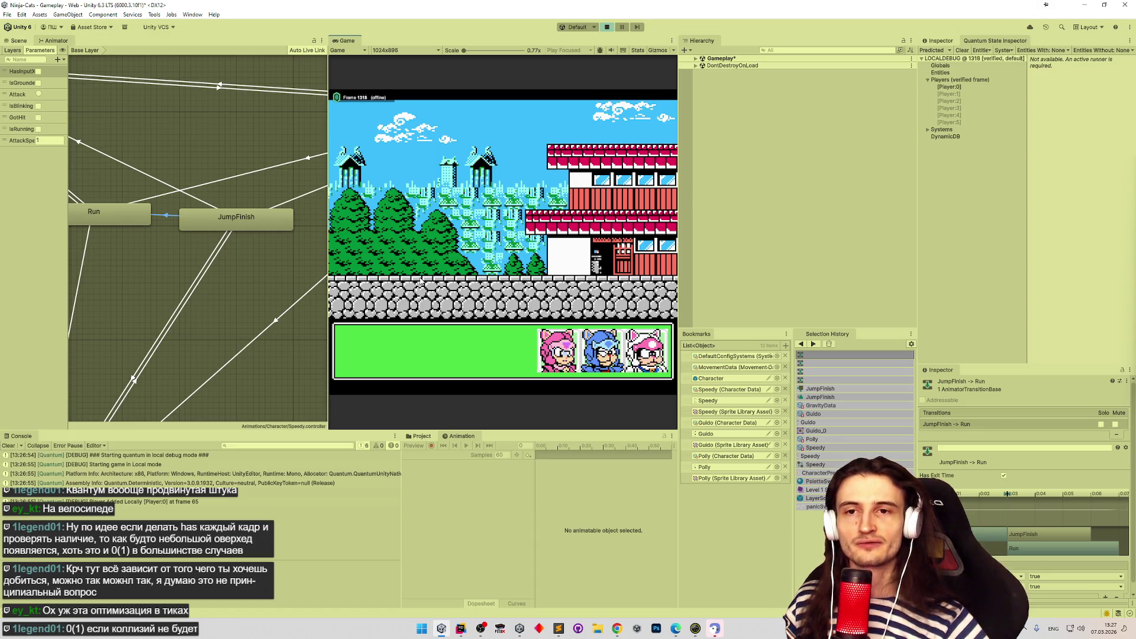
{"action": "key", "text": "Return"}
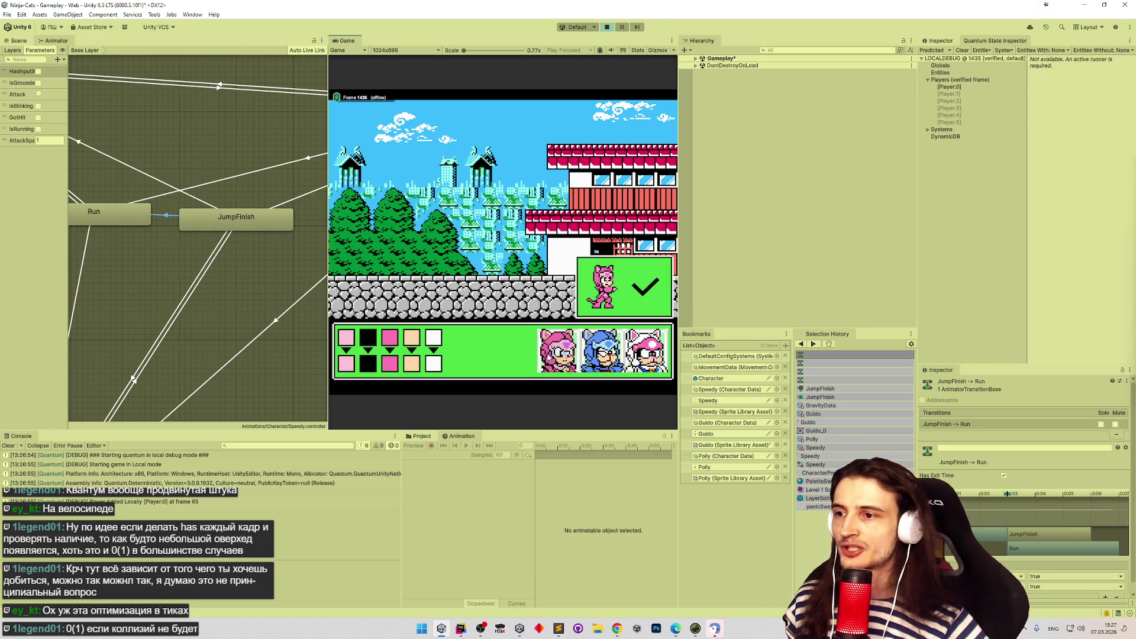
{"action": "key", "text": "Right"}
{"action": "key", "text": "shift+space"}
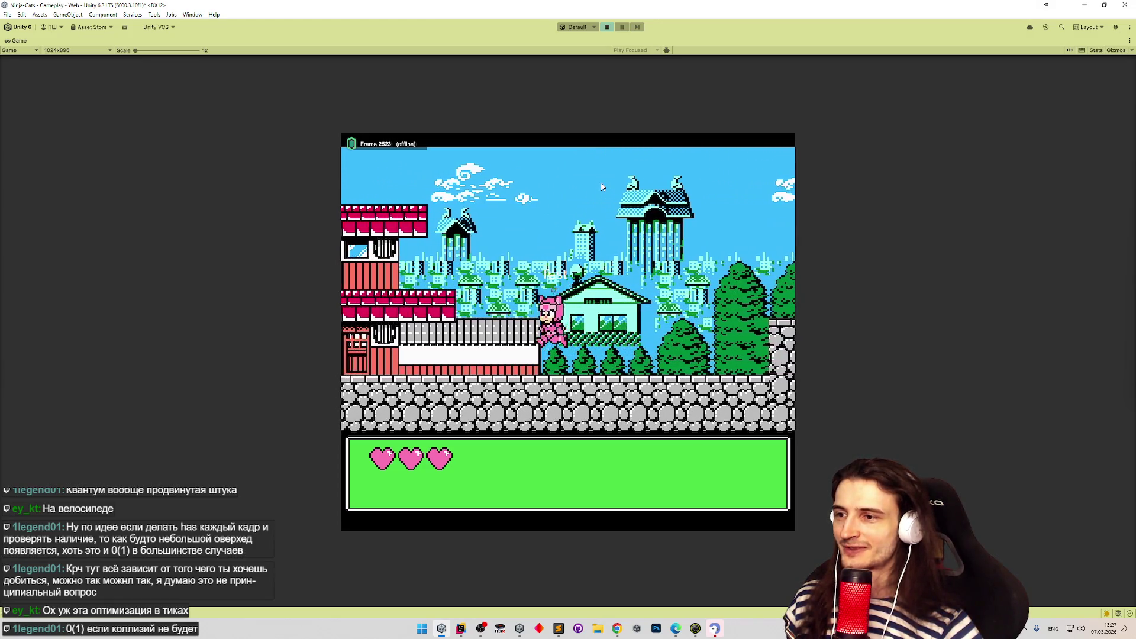
{"action": "key", "text": "Left"}
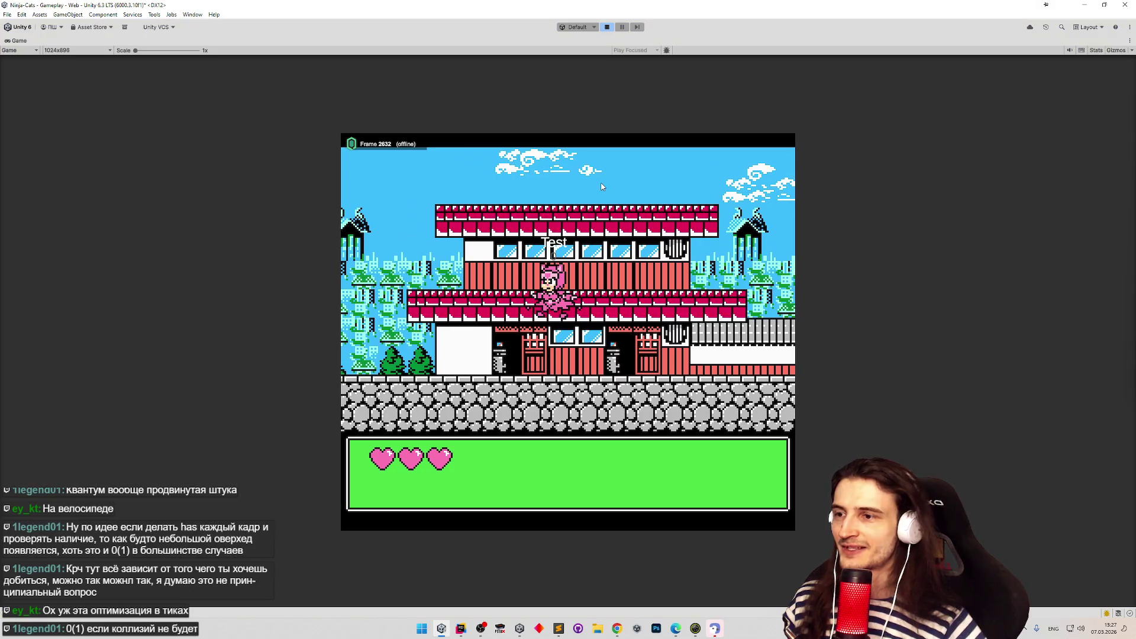
{"action": "key", "text": "ctrl+p"}
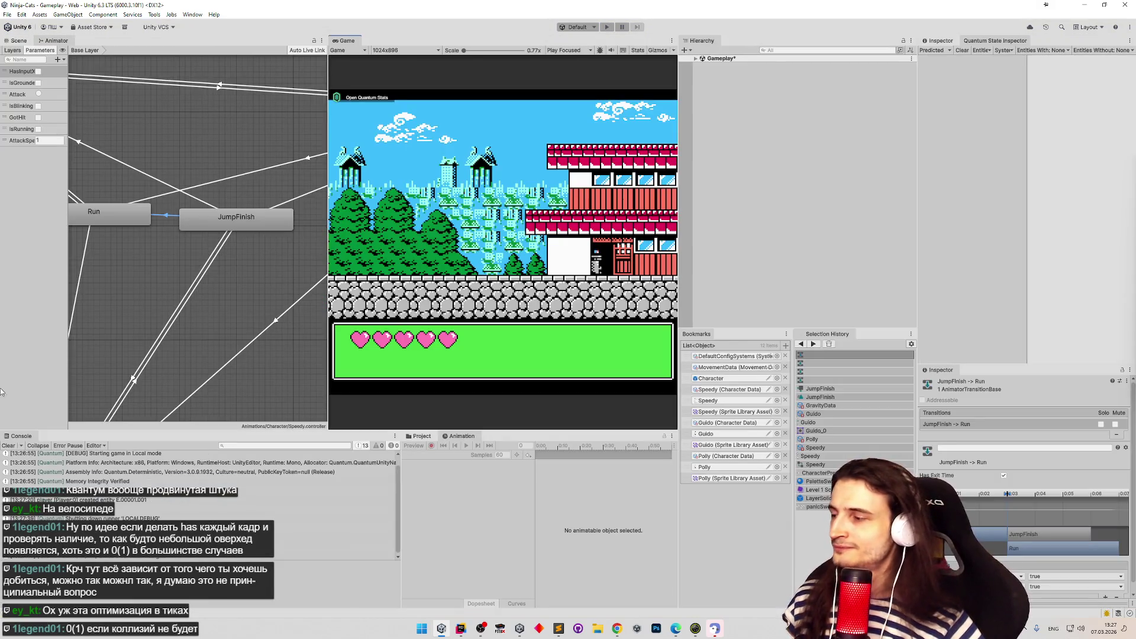
{"action": "left_click", "coordinate": [8, 445]}
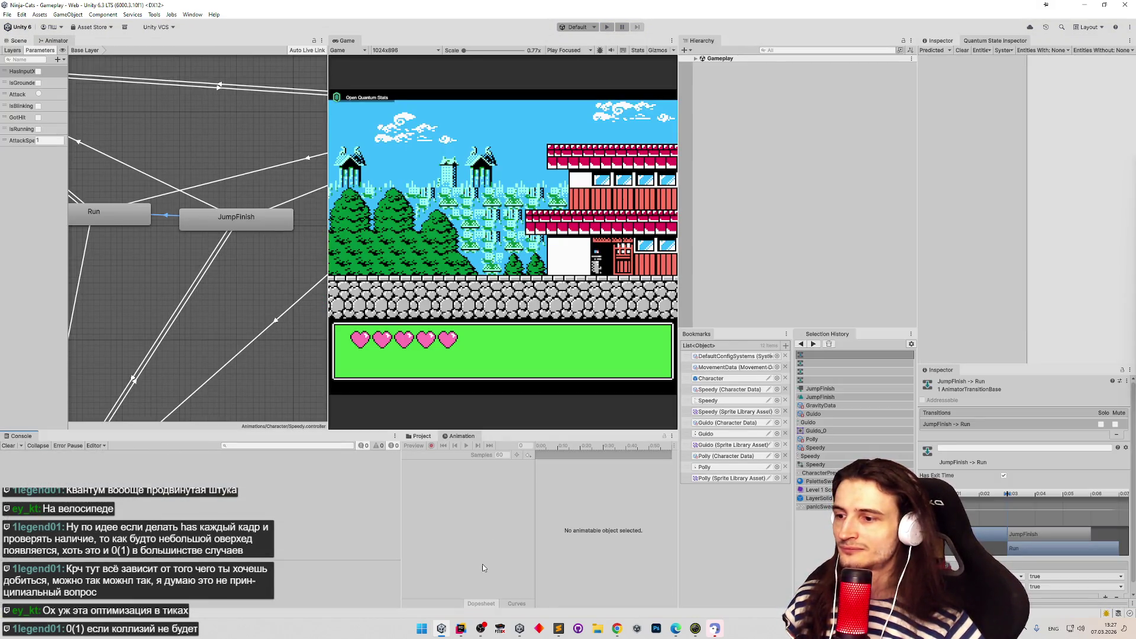
Find the MovementData asset via 'move', set its Default Speed to 0.03, and test-run the game.
{"action": "left_click", "coordinate": [420, 436]}
{"action": "left_click", "coordinate": [580, 446]}
{"action": "type", "text": "move"}
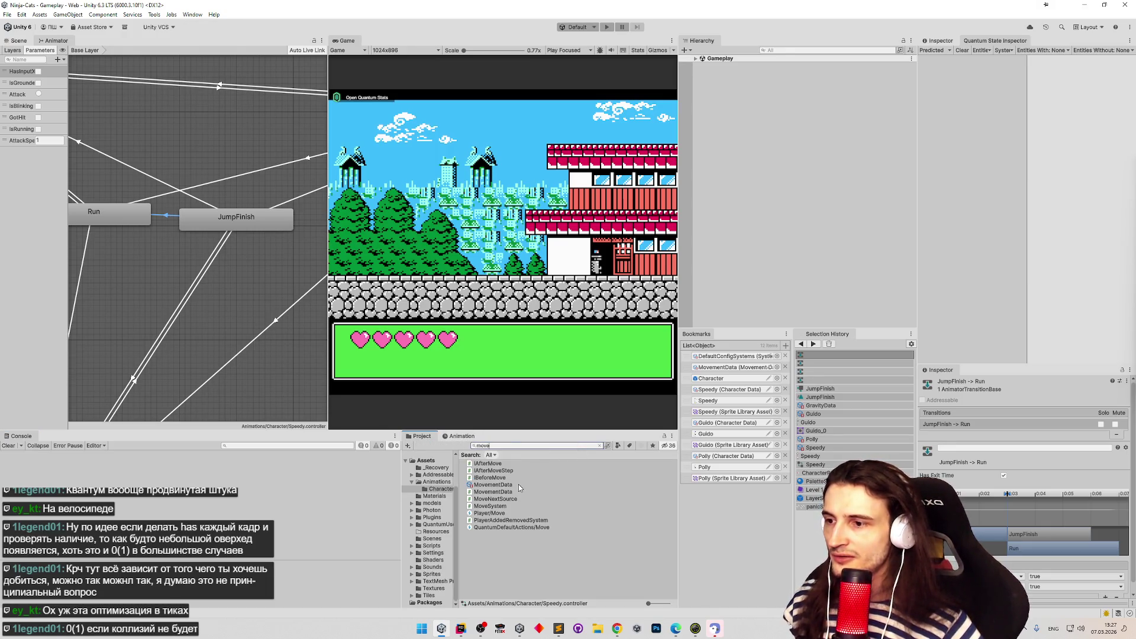
{"action": "left_click", "coordinate": [519, 484]}
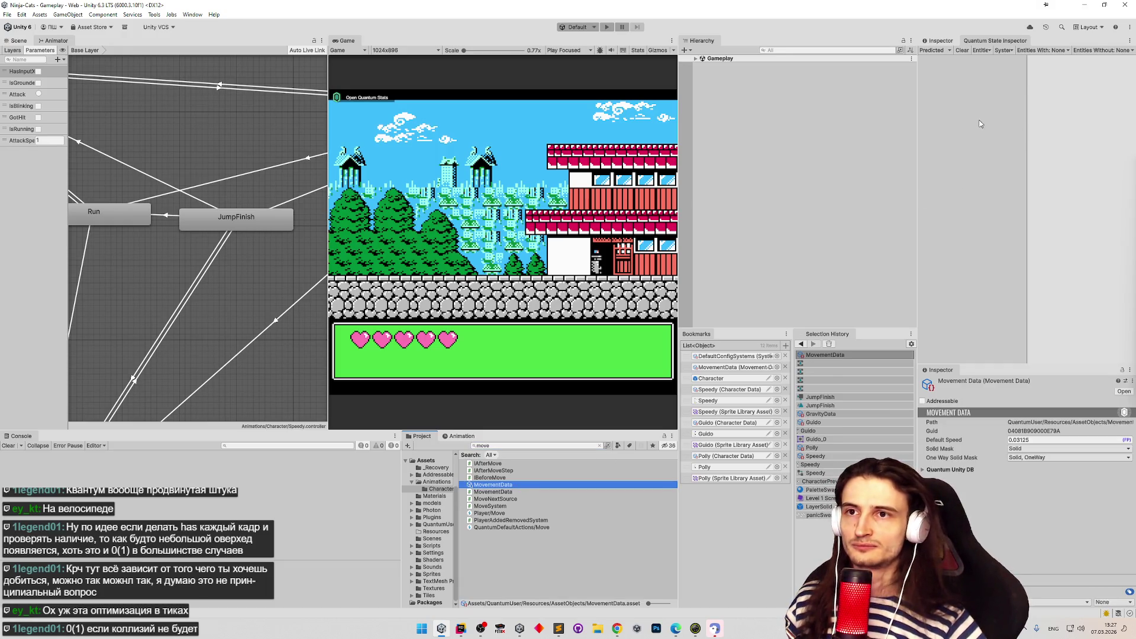
{"action": "left_click", "coordinate": [941, 40]}
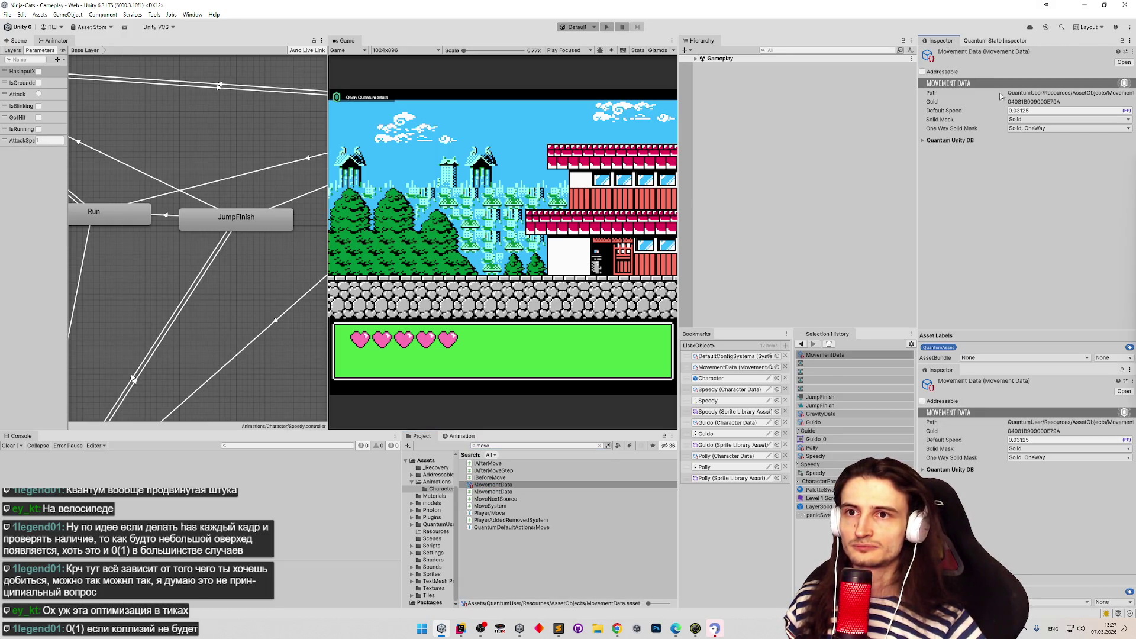
{"action": "left_click", "coordinate": [1035, 111]}
{"action": "key", "text": "BackSpace"}
{"action": "key", "text": "BackSpace"}
{"action": "key", "text": "BackSpace"}
{"action": "left_click", "coordinate": [1009, 209]}
{"action": "key", "text": "ctrl+p"}
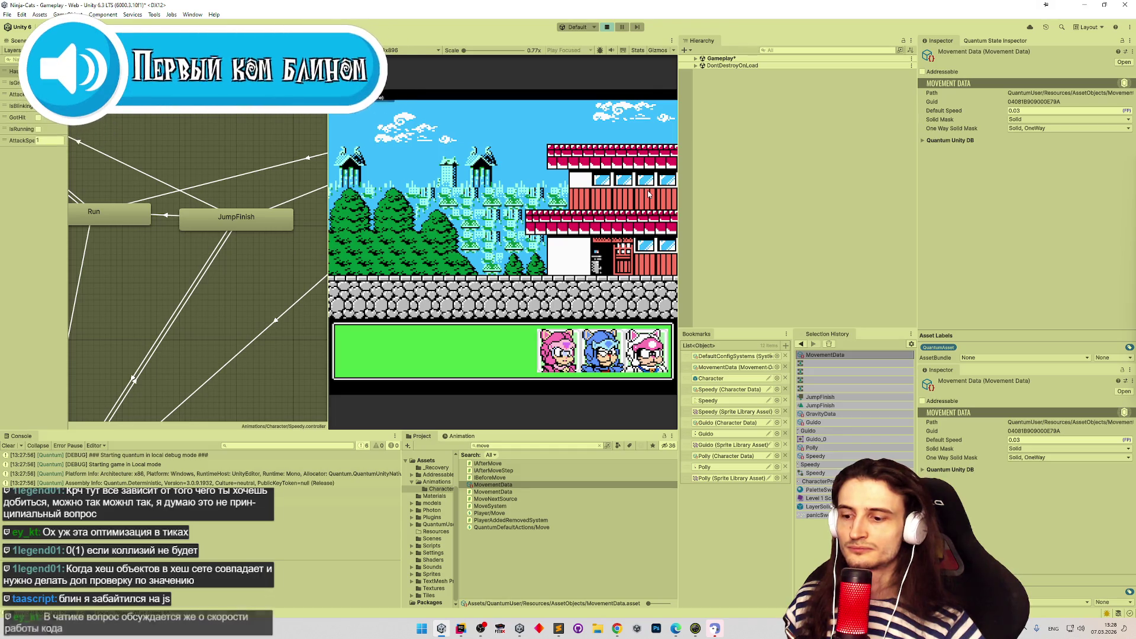
{"action": "key", "text": "ctrl+p"}
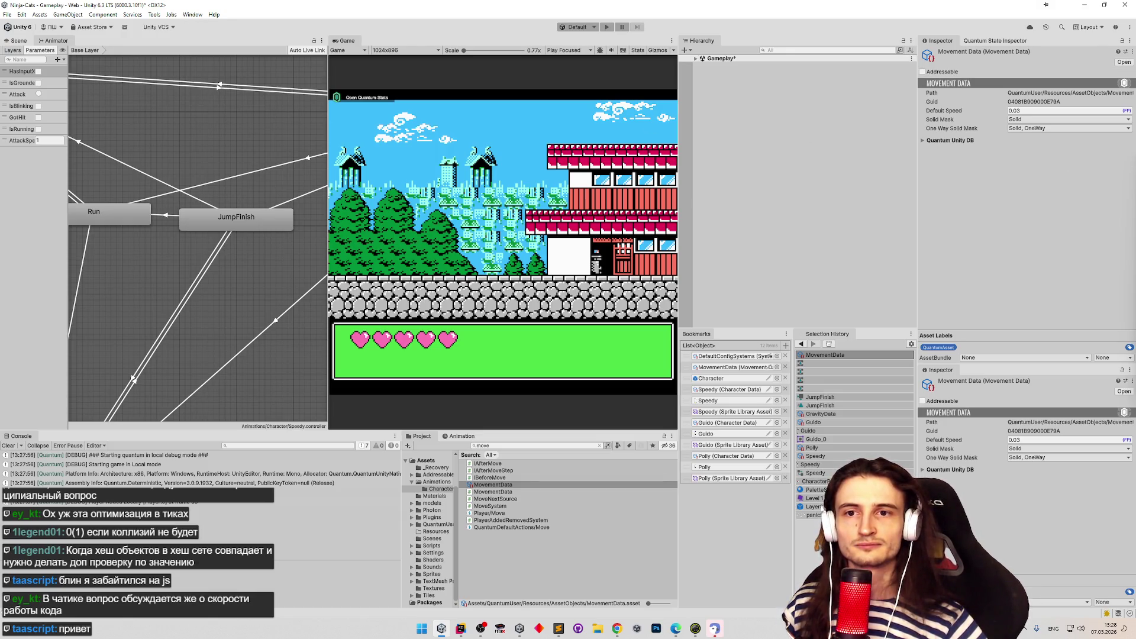
Clear the console, raise Default Speed to 0.045, and return to RunSystem.cs in Rider.
{"action": "left_click", "coordinate": [530, 380]}
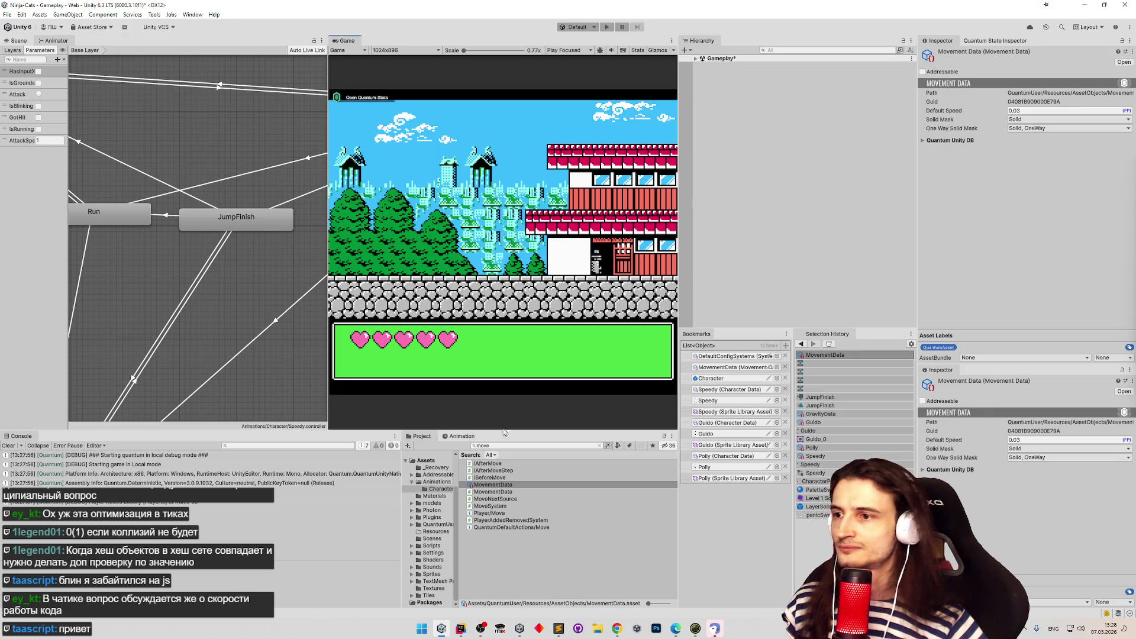
{"action": "left_click", "coordinate": [8, 445]}
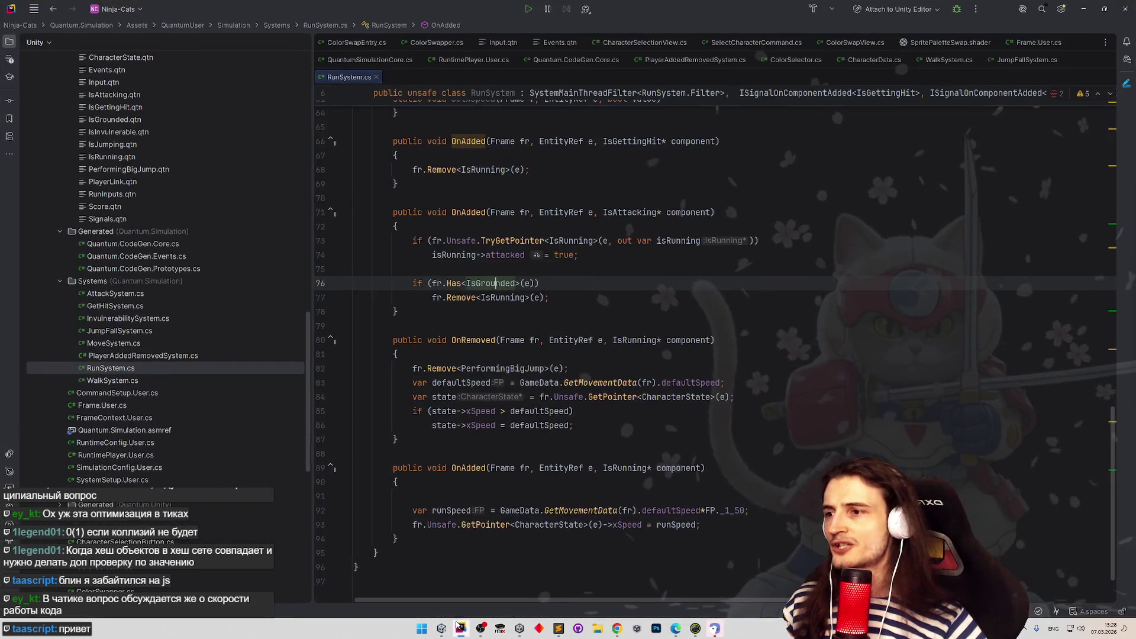
{"action": "key", "text": "alt+Tab"}
{"action": "key", "text": "alt+Tab"}
{"action": "left_click", "coordinate": [1018, 111]}
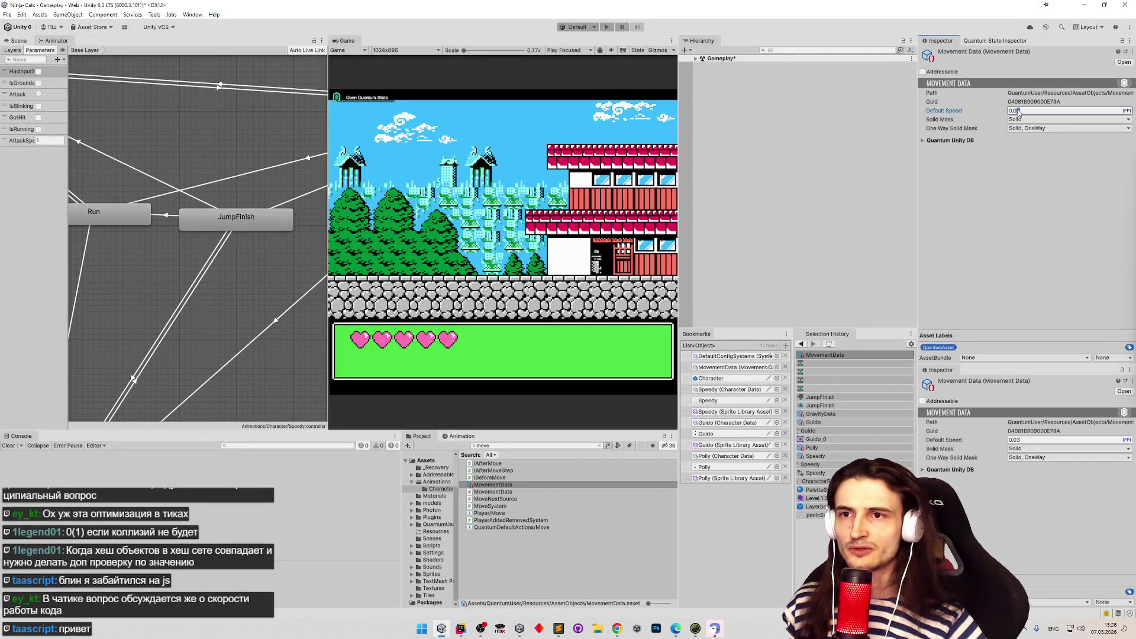
{"action": "left_click", "coordinate": [993, 183]}
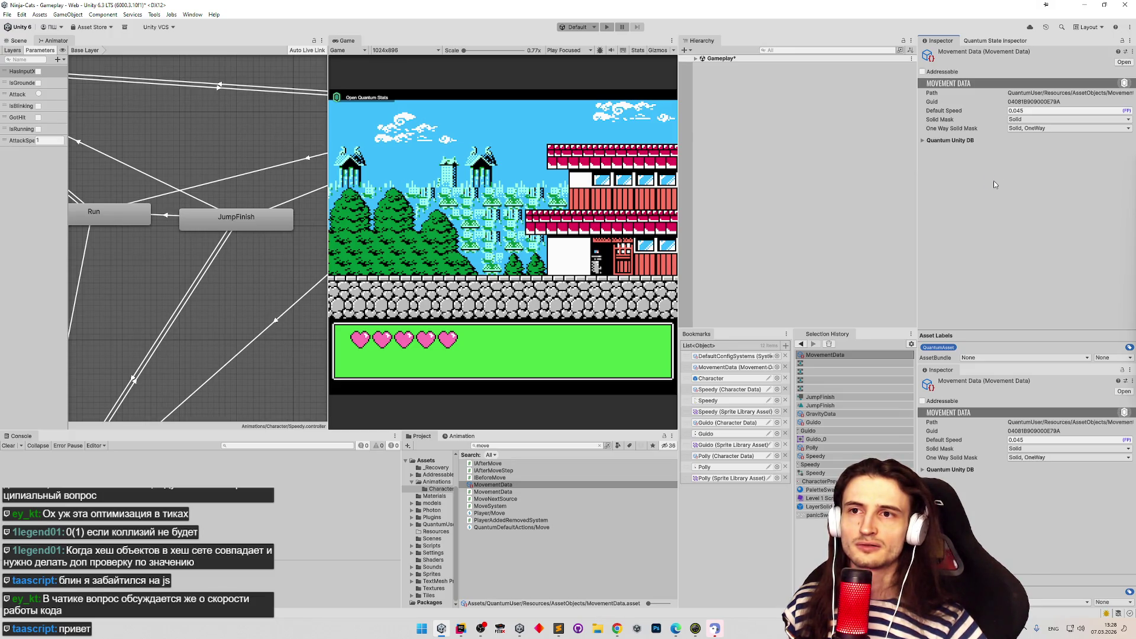
{"action": "left_click", "coordinate": [460, 628]}
{"action": "left_click", "coordinate": [558, 320]}
Open MoveSystem.cs by searching 'movesys' and scroll through its Update method before returning to Unity.
{"action": "key", "text": "shift"}
{"action": "key", "text": "shift"}
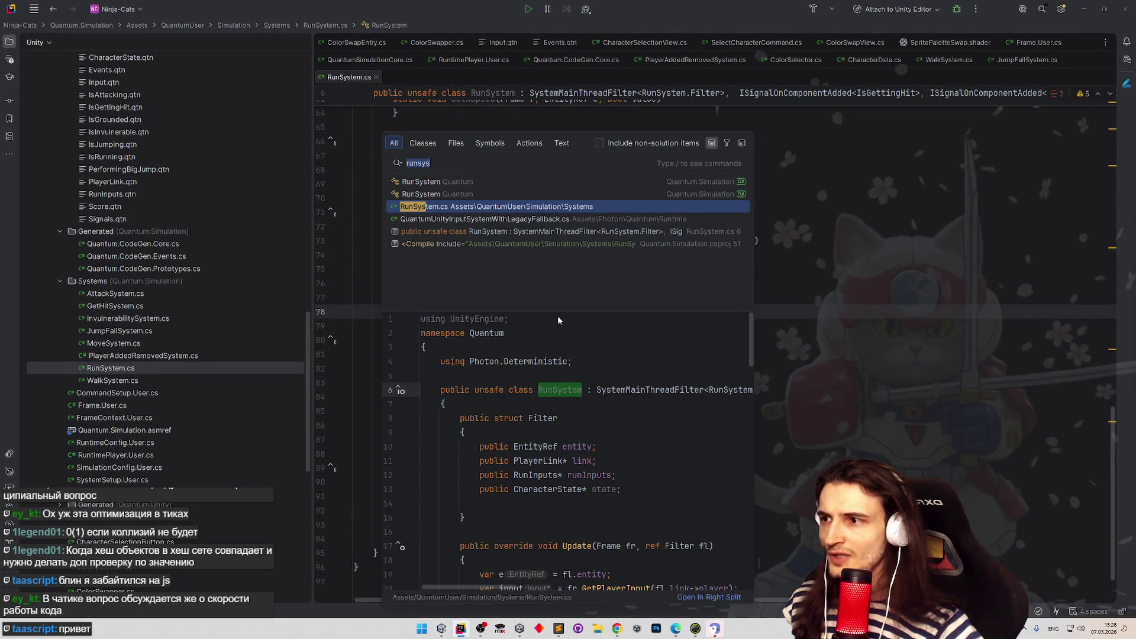
{"action": "type", "text": "movesys"}
{"action": "key", "text": "Return"}
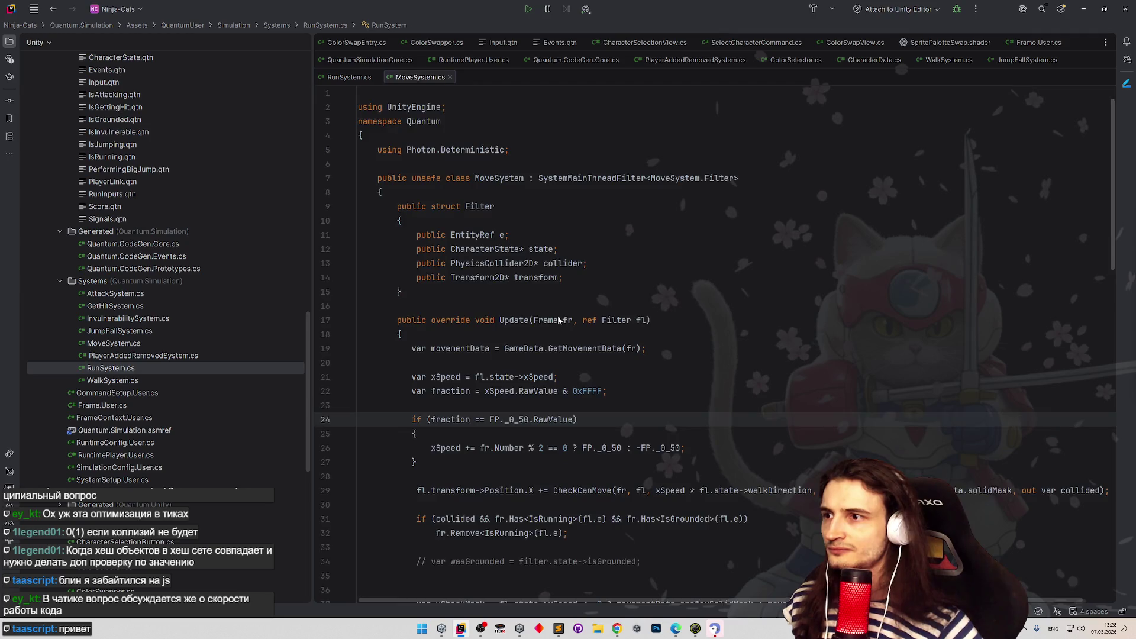
{"action": "scroll", "coordinate": [680, 317], "scroll_direction": "down", "scroll_amount": 2}
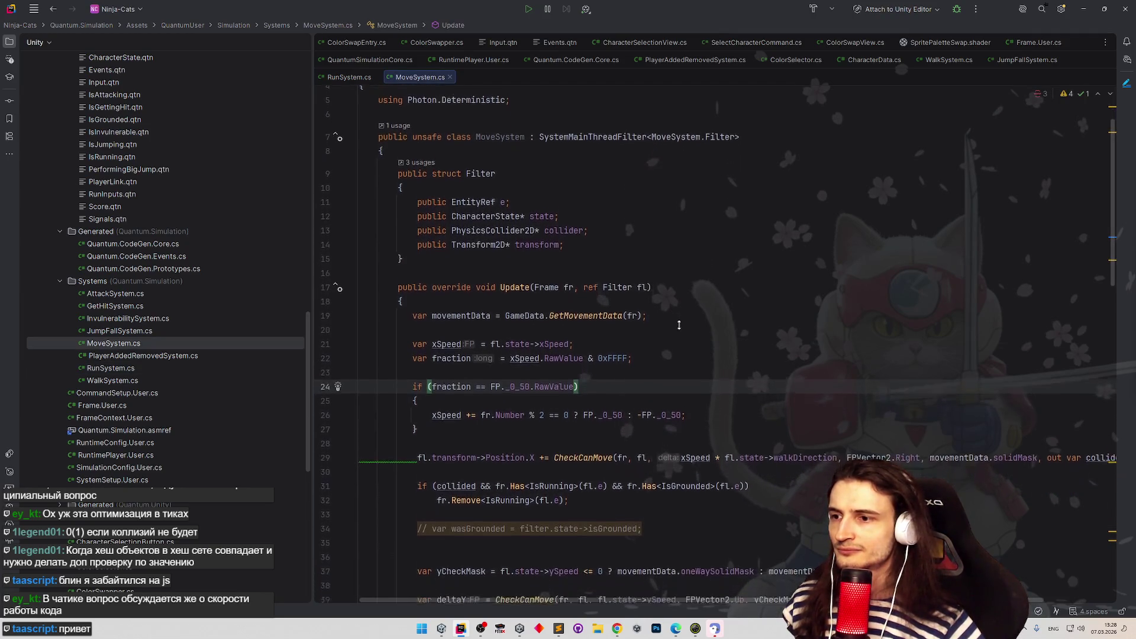
{"action": "scroll", "coordinate": [680, 320], "scroll_direction": "down", "scroll_amount": 1}
{"action": "scroll", "coordinate": [680, 321], "scroll_direction": "down", "scroll_amount": 2}
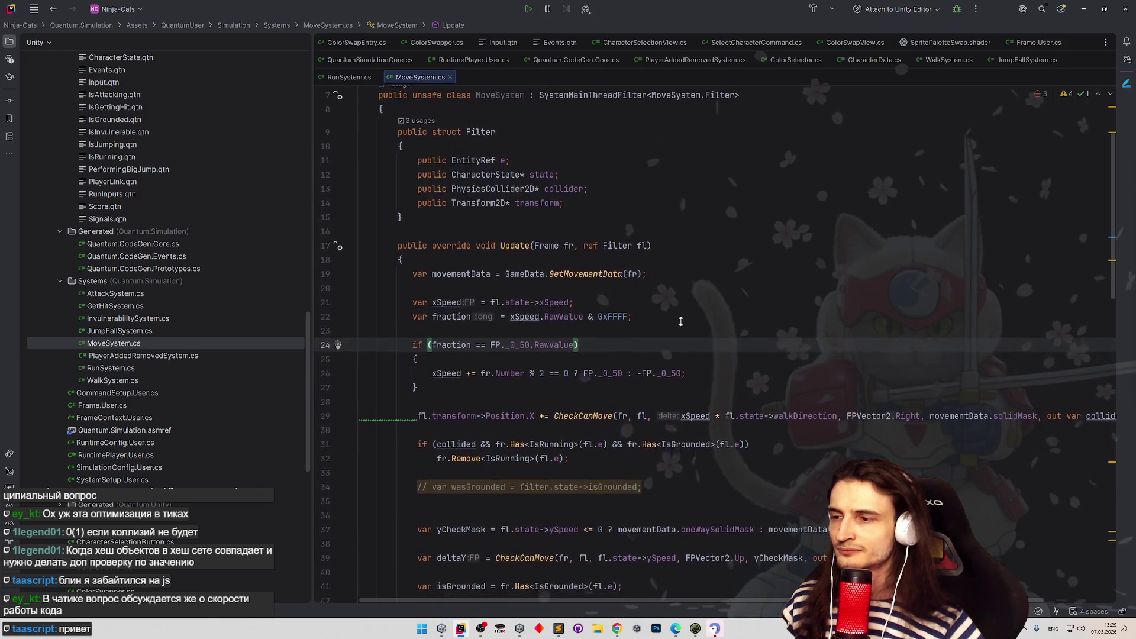
{"action": "scroll", "coordinate": [680, 321], "scroll_direction": "down", "scroll_amount": 1}
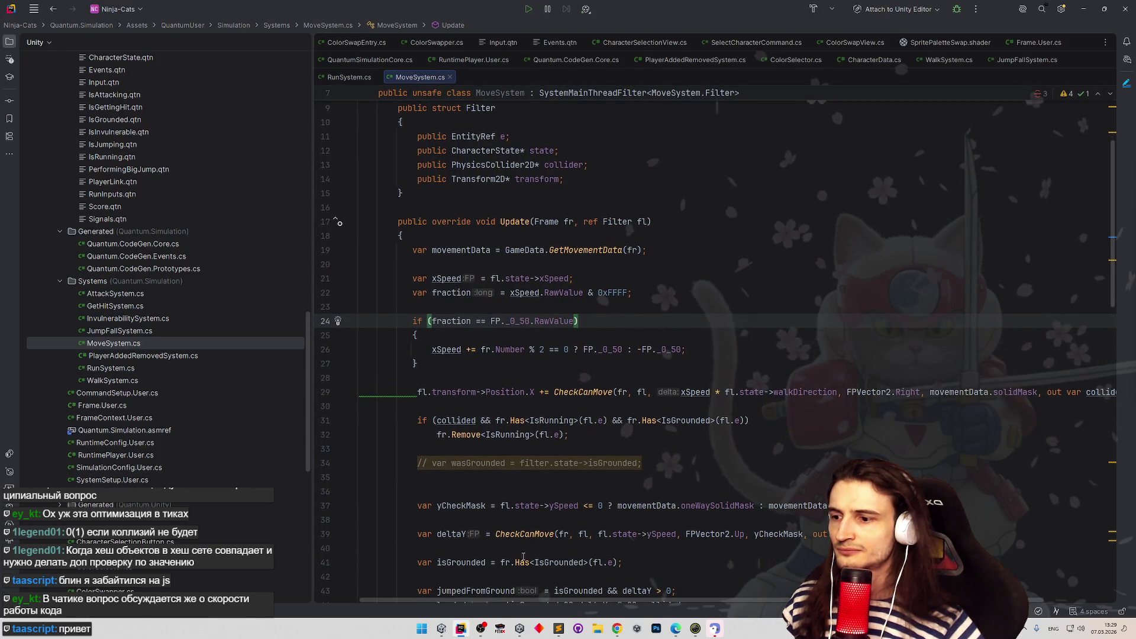
{"action": "left_click", "coordinate": [461, 629]}
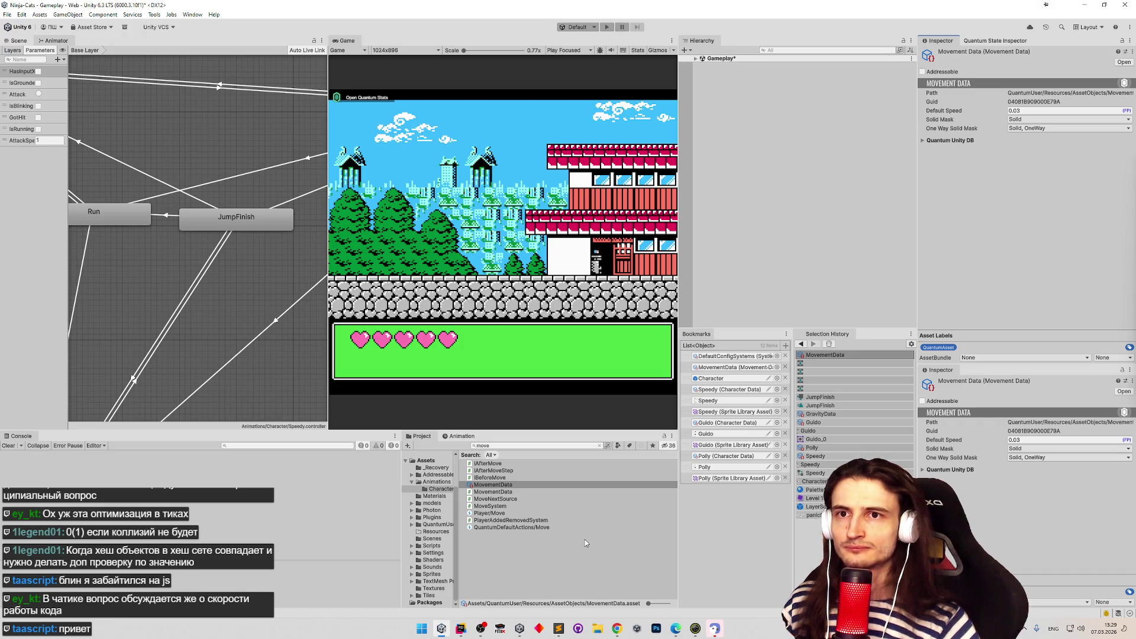
{"action": "left_click", "coordinate": [521, 629]}
Move the jump-turn bug task from the end of tasks.todo to just under the 100-player item.
{"action": "left_click", "coordinate": [560, 629]}
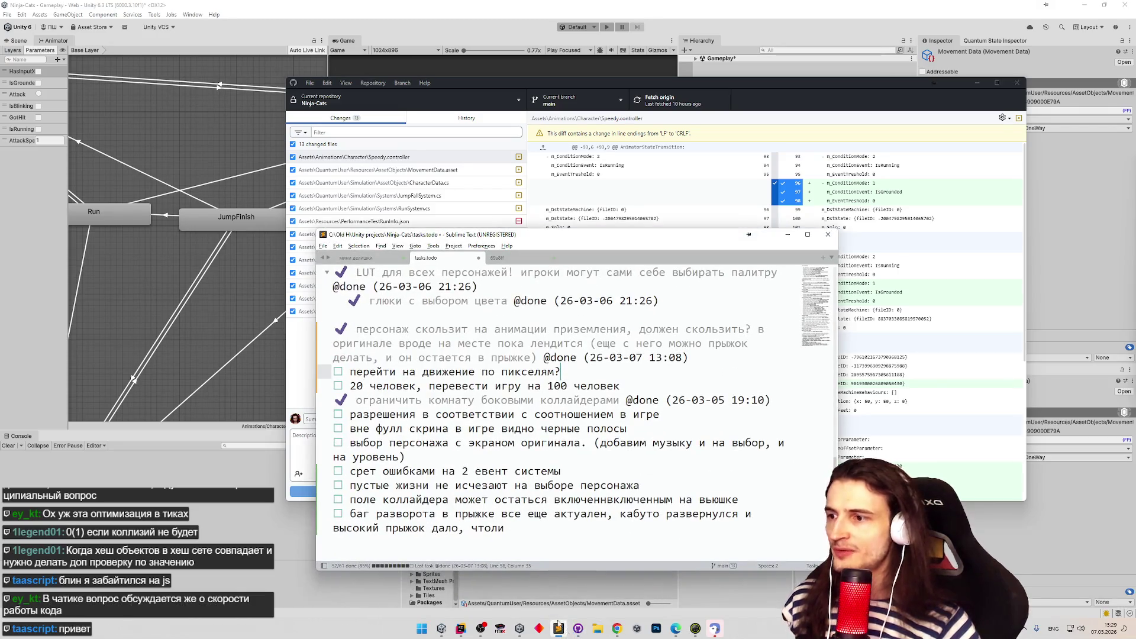
{"action": "left_click", "coordinate": [513, 533]}
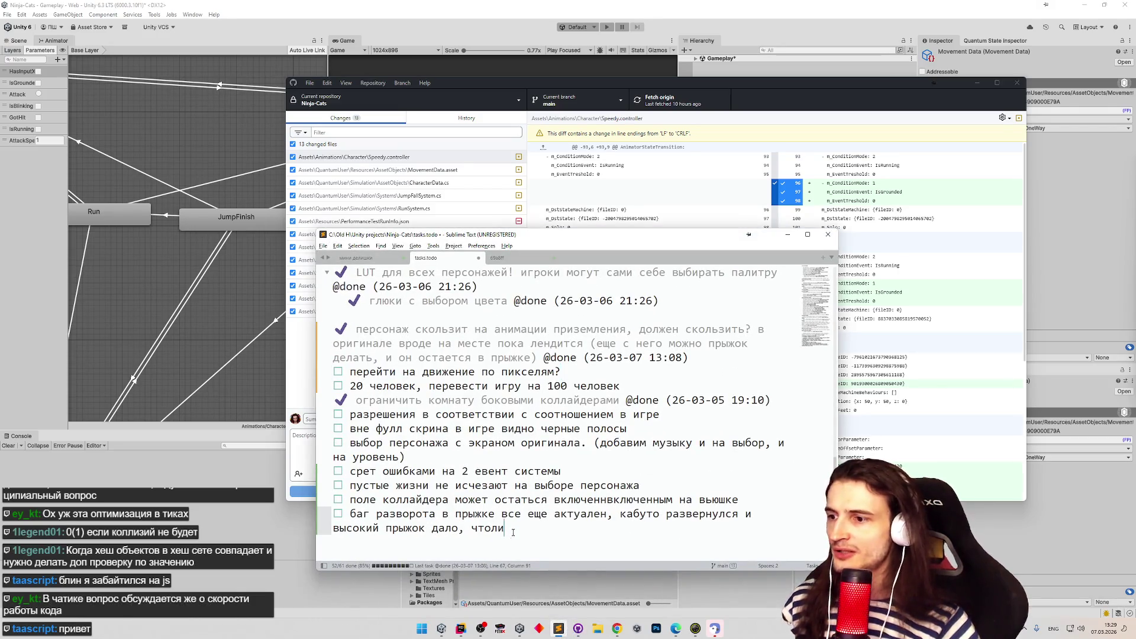
{"action": "left_click", "coordinate": [656, 385]}
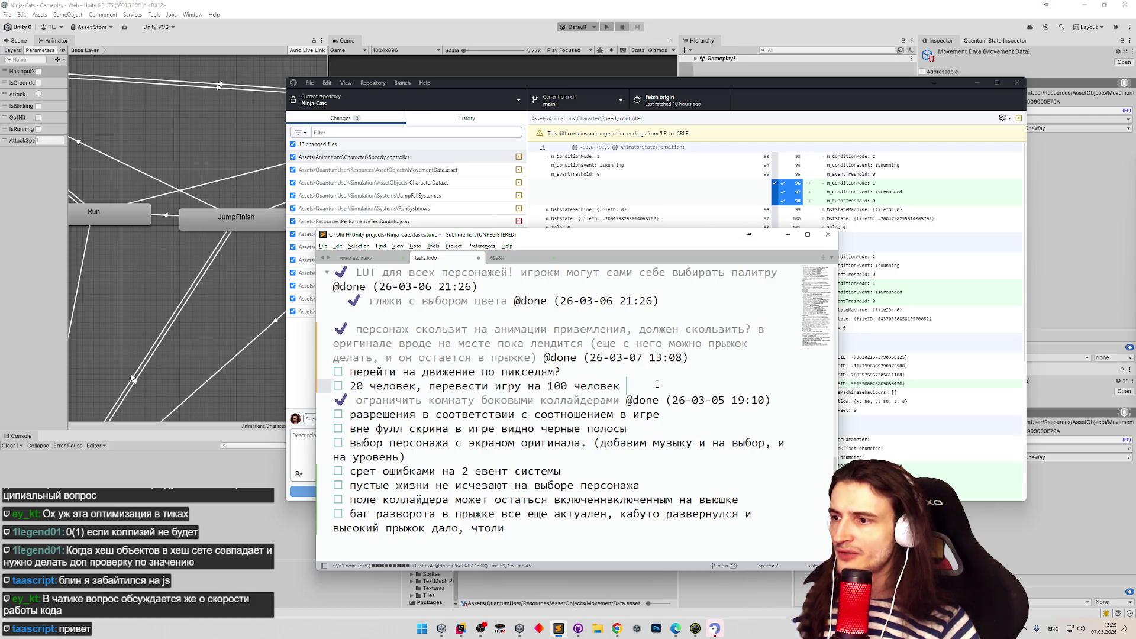
{"action": "key", "text": "Return"}
{"action": "key", "text": "Tab"}
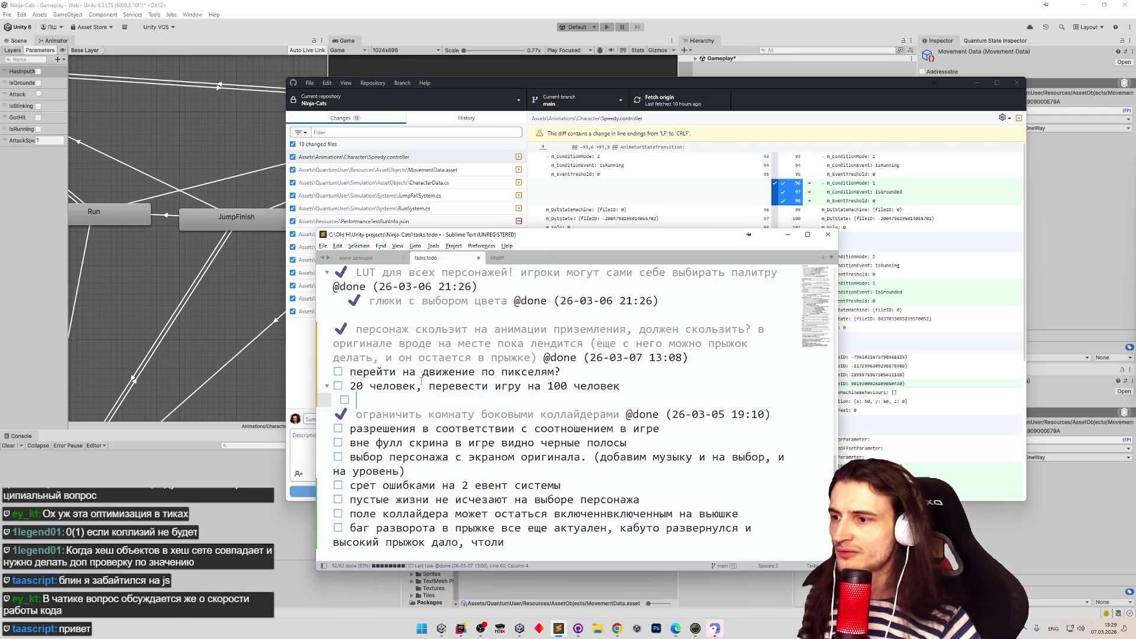
{"action": "key", "text": "shift+Tab"}
{"action": "left_click_drag", "start_coordinate": [535, 543], "coordinate": [325, 523]}
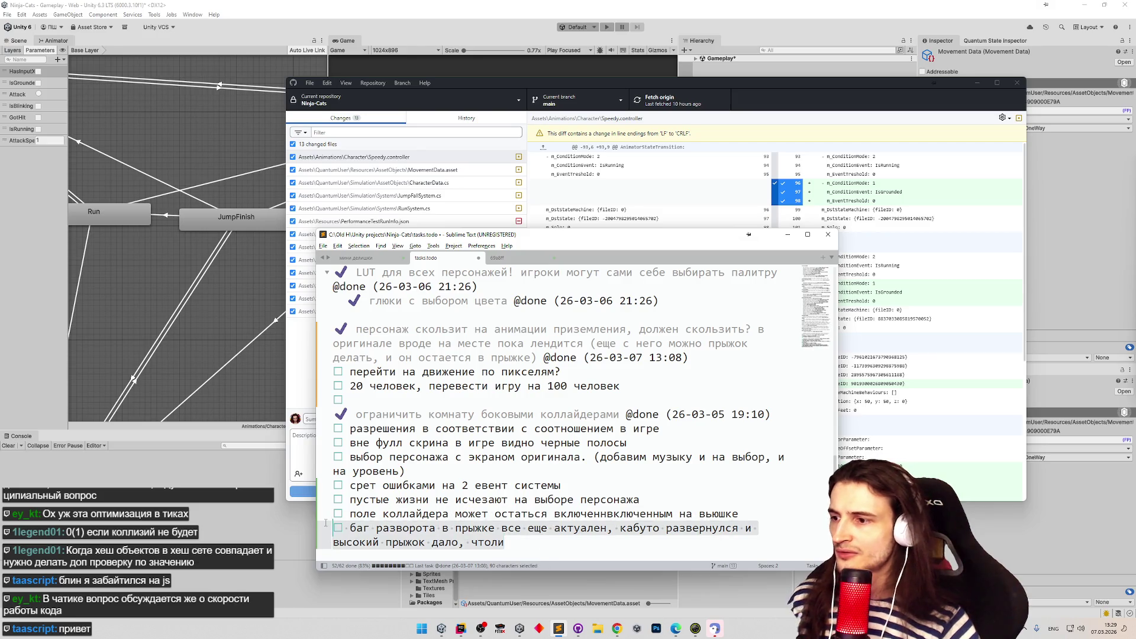
{"action": "key", "text": "ctrl+x"}
{"action": "left_click", "coordinate": [655, 379]}
{"action": "key", "text": "ctrl+v"}
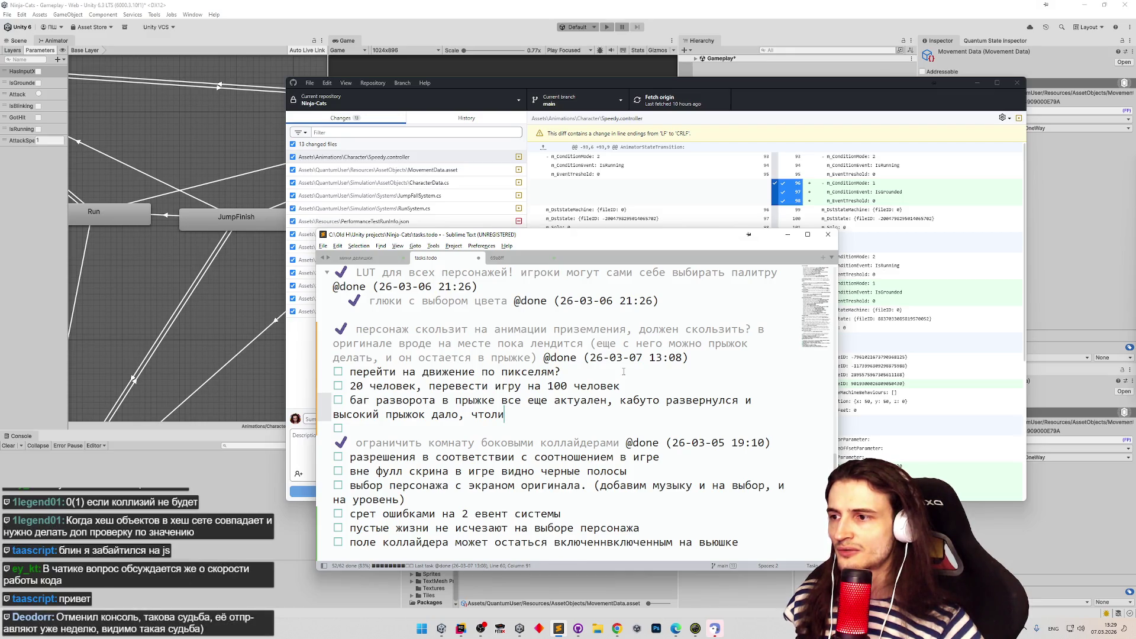
Add the task 'попробовать двигаться пикселями вместо дробей, полтора пикселя на бег' and minimize Sublime.
{"action": "left_click", "coordinate": [395, 429]}
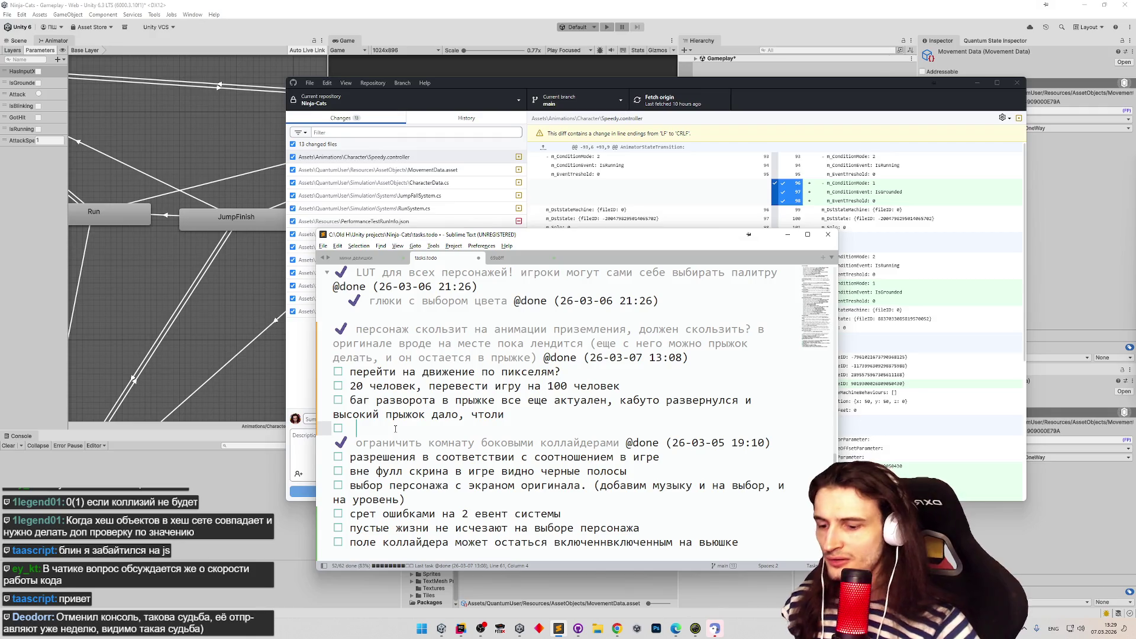
{"action": "type", "text": "gjl"}
{"action": "key", "text": "alt+shift"}
{"action": "key", "text": "BackSpace"}
{"action": "key", "text": "BackSpace"}
{"action": "key", "text": "BackSpace"}
{"action": "type", "text": "попробовать двигаться "}
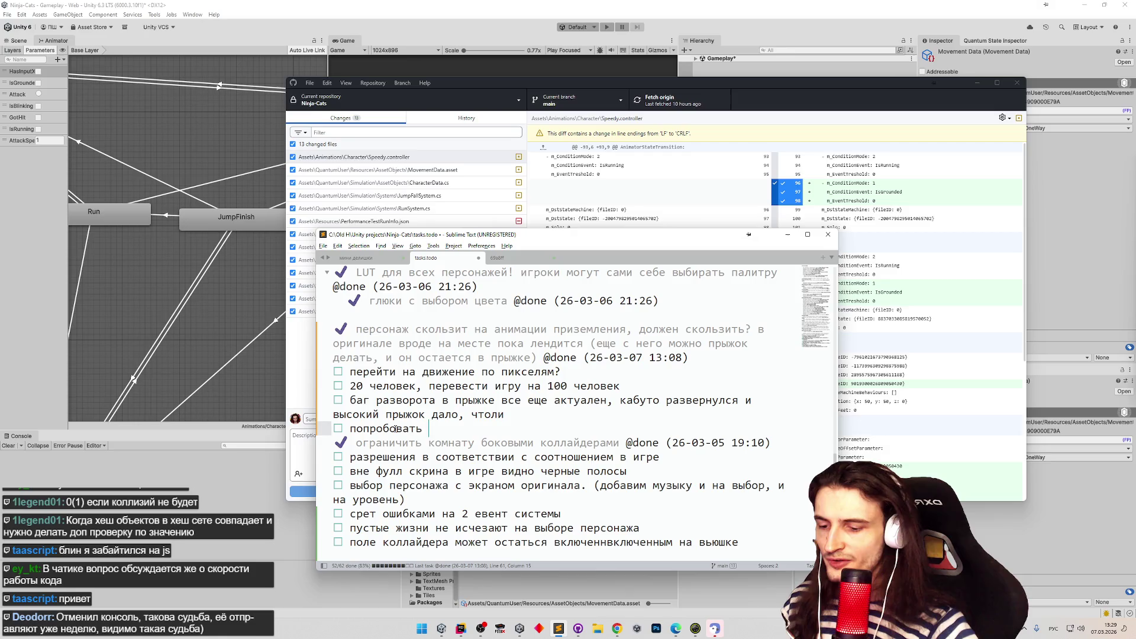
{"action": "type", "text": "пикселями, а "}
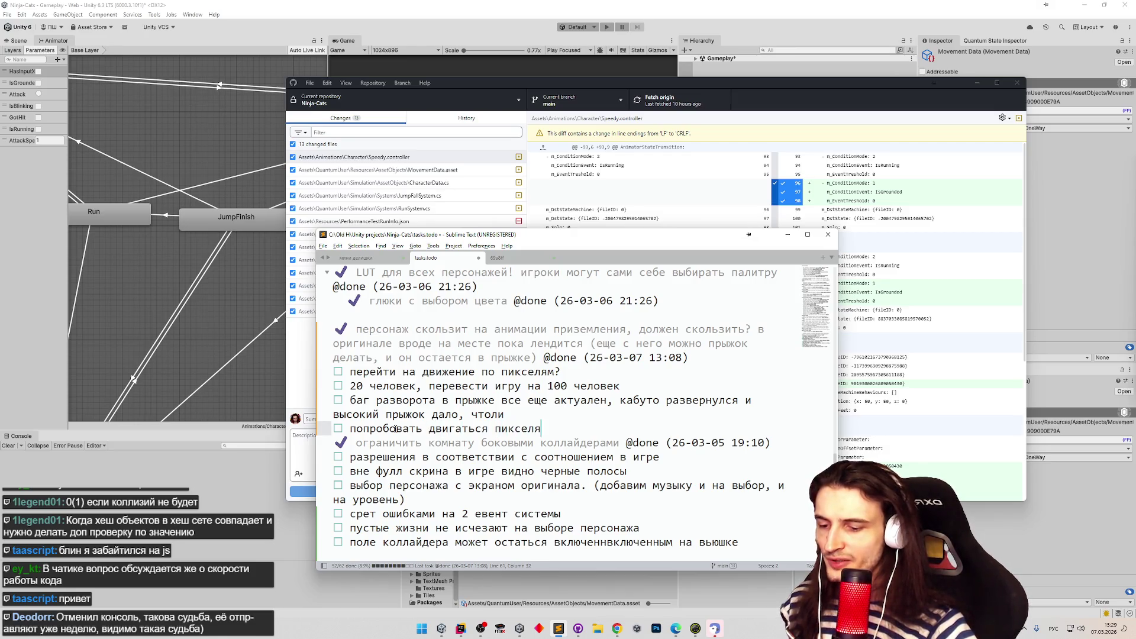
{"action": "type", "text": "не"}
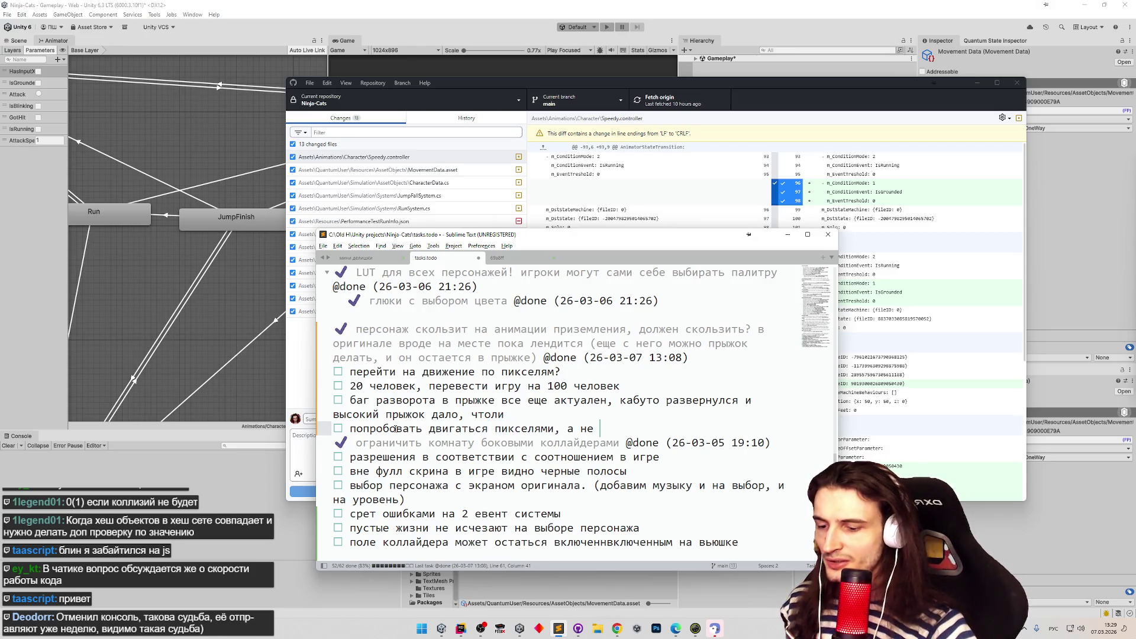
{"action": "key", "text": "BackSpace"}
{"action": "key", "text": "BackSpace"}
{"action": "key", "text": "BackSpace"}
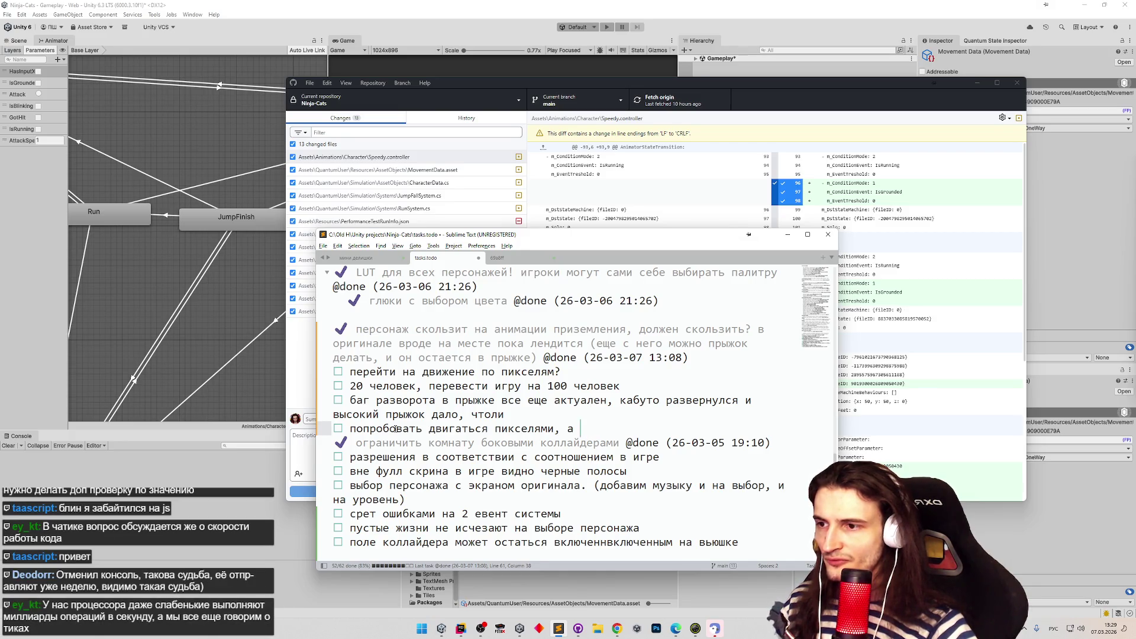
{"action": "type", "text": "вместо дробей"}
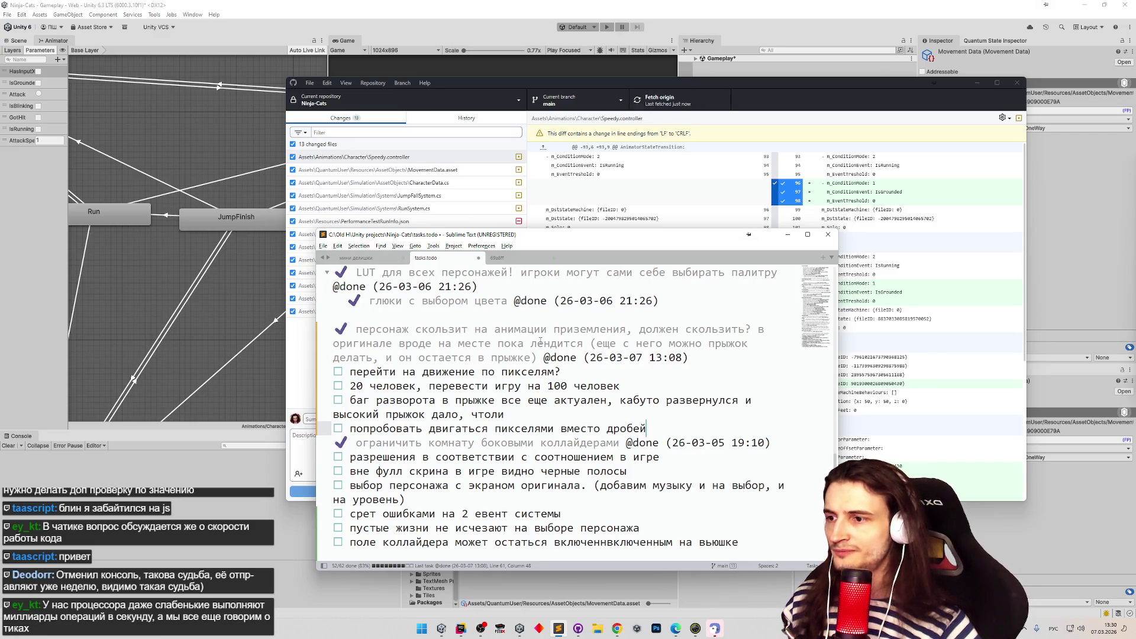
{"action": "type", "text": ", полтора пикс"}
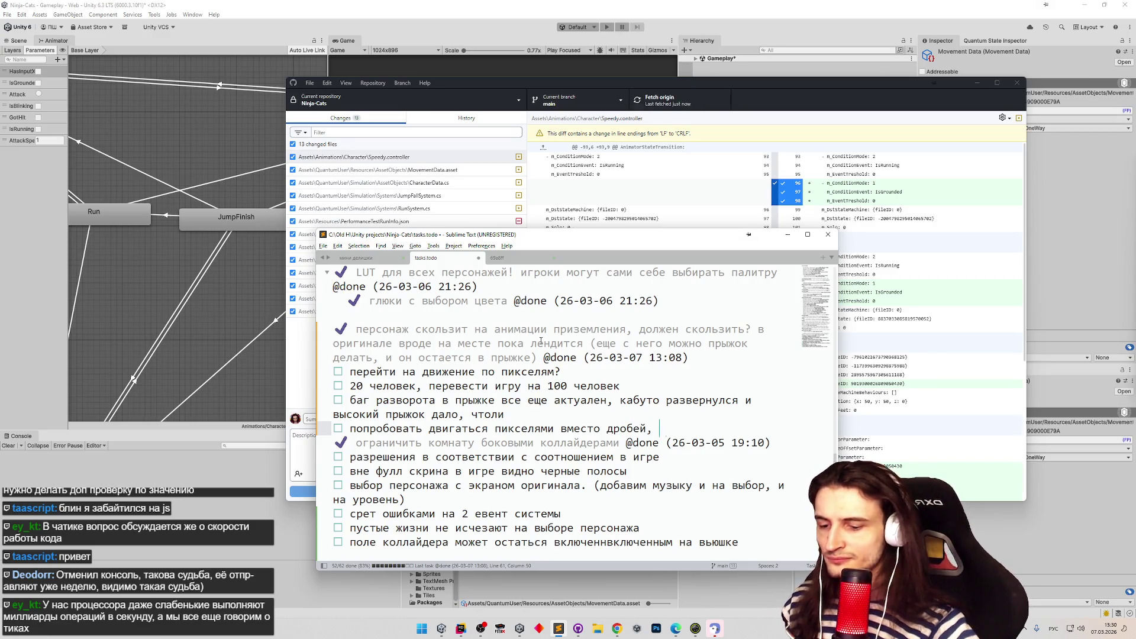
{"action": "type", "text": "еля на бег"}
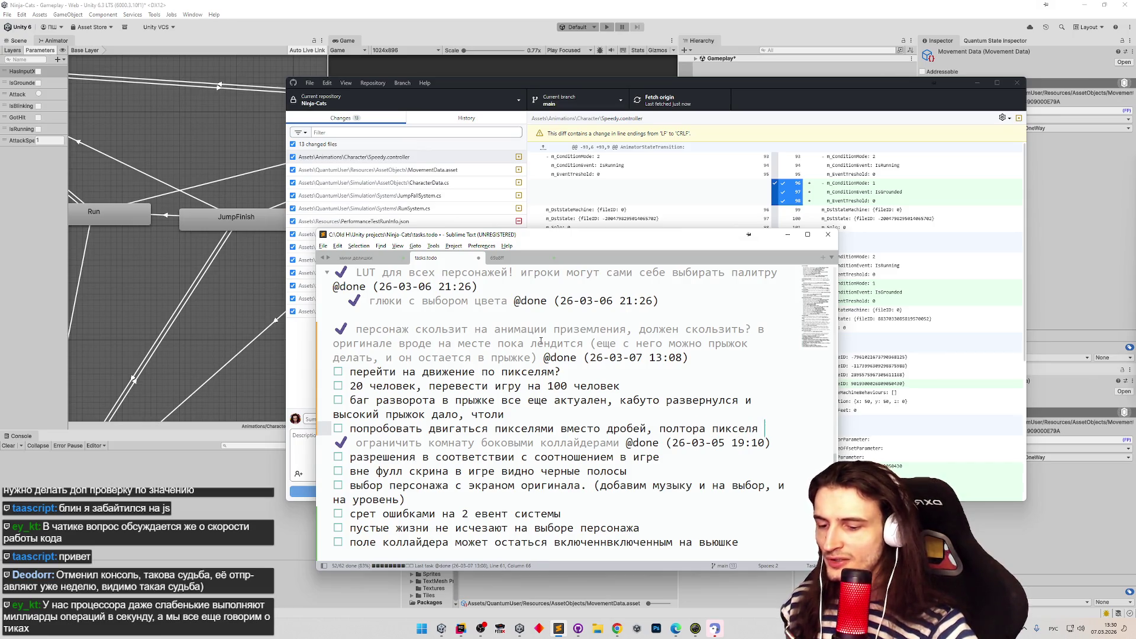
{"action": "left_click", "coordinate": [787, 234]}
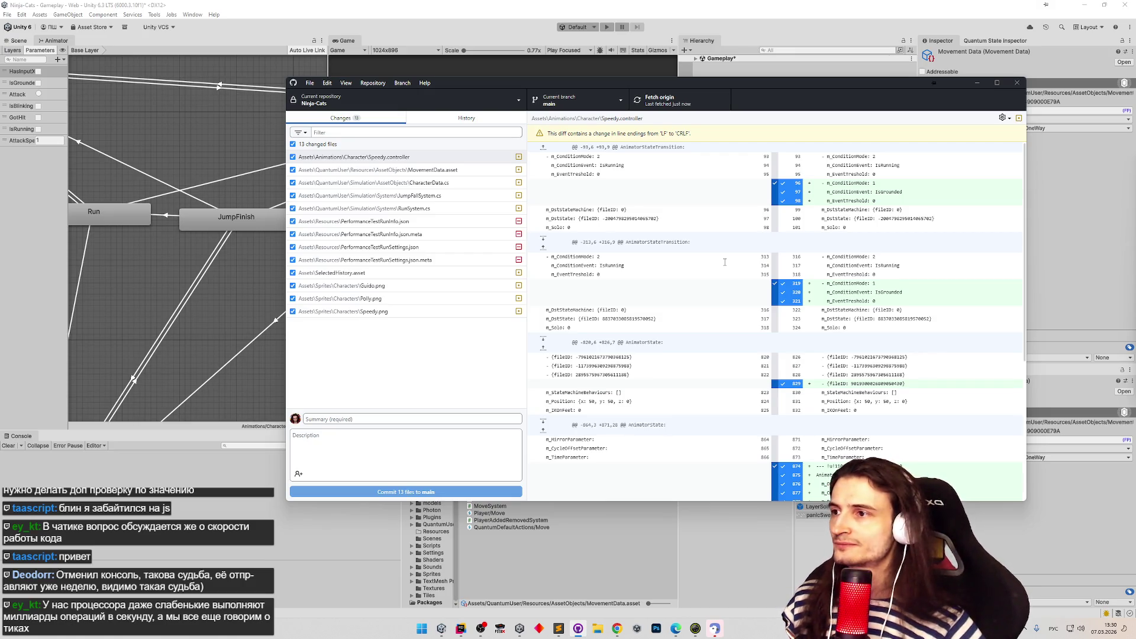
{"action": "left_click", "coordinate": [975, 85]}
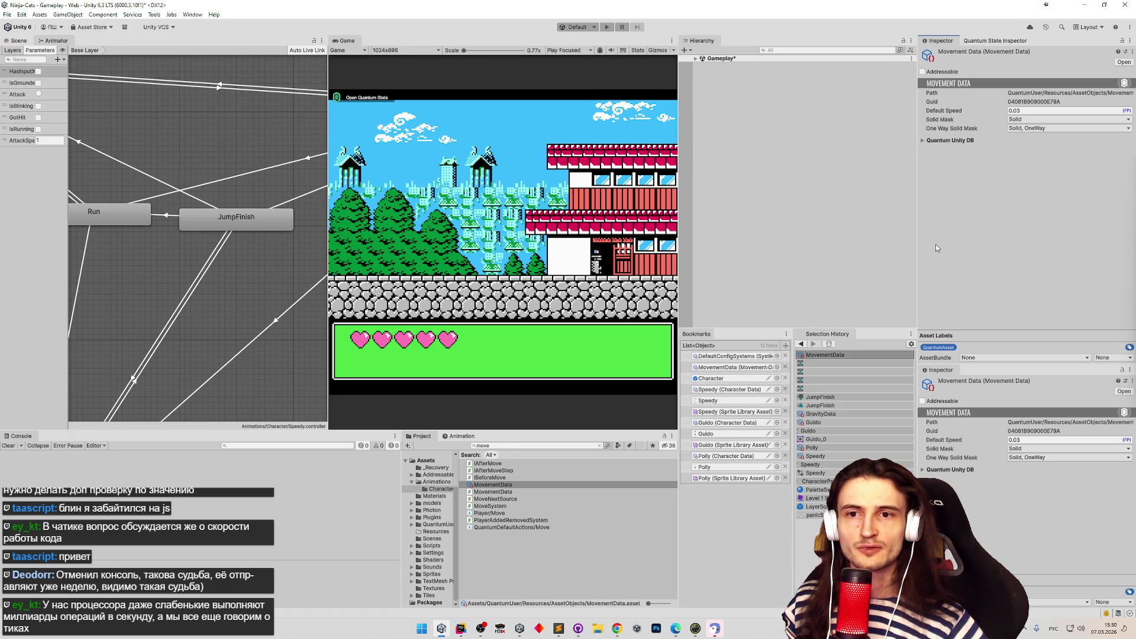
Widen the Game view by dragging the Game/Hierarchy and Hierarchy/Inspector splitters, then return to Rider.
{"action": "left_click", "coordinate": [677, 170]}
{"action": "left_click_drag", "start_coordinate": [677, 170], "coordinate": [691, 175]}
{"action": "left_click_drag", "start_coordinate": [917, 207], "coordinate": [931, 201]}
{"action": "left_click_drag", "start_coordinate": [692, 162], "coordinate": [716, 161]}
{"action": "mouse_move", "coordinate": [333, 155]}
{"action": "left_mouse_down"}
{"action": "mouse_move", "coordinate": [343, 155]}
{"action": "mouse_move", "coordinate": [287, 154]}
{"action": "left_mouse_up"}
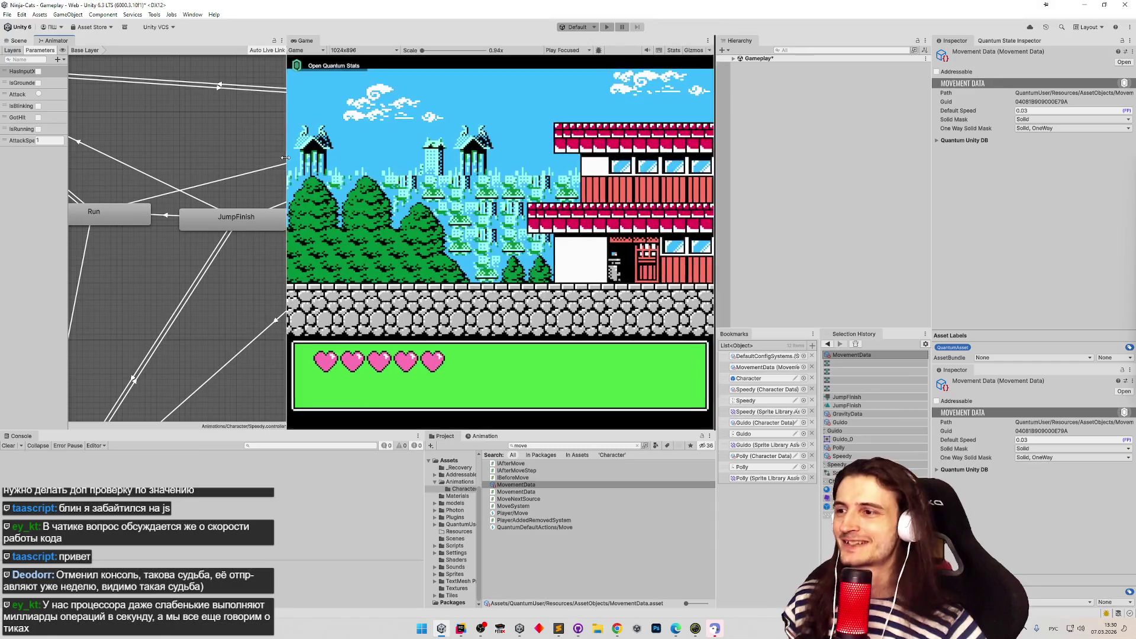
{"action": "left_click", "coordinate": [464, 625]}
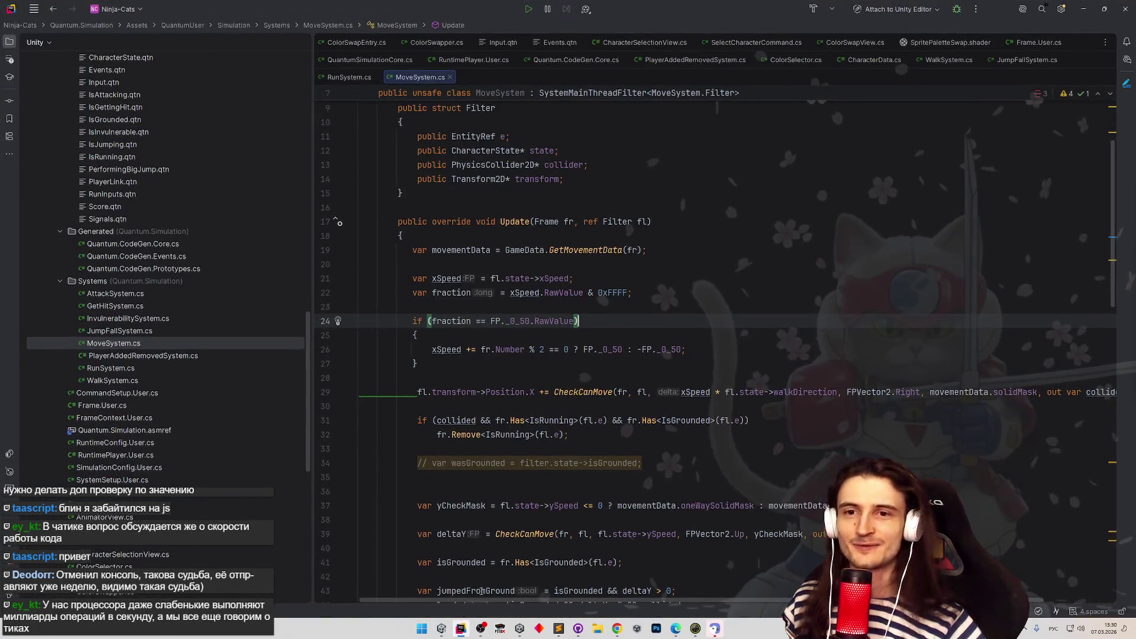
Select and then deselect the fraction if block in MoveSystem.cs Update, leaving the code unchanged.
{"action": "left_click", "coordinate": [465, 627]}
{"action": "left_click", "coordinate": [461, 627]}
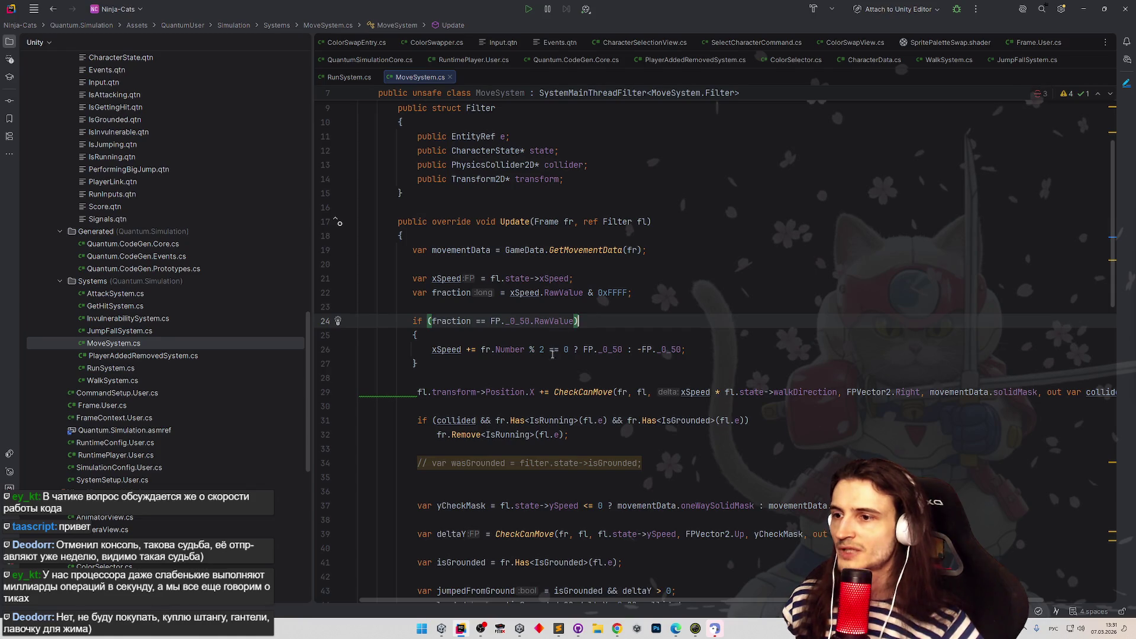
{"action": "key", "text": "ctrl+w"}
{"action": "key", "text": "Down"}
{"action": "key", "text": "Down"}
{"action": "key", "text": "Up"}
{"action": "key", "text": "Up"}
{"action": "key", "text": "shift+Up"}
{"action": "key", "text": "shift+Up"}
{"action": "key", "text": "shift+Up"}
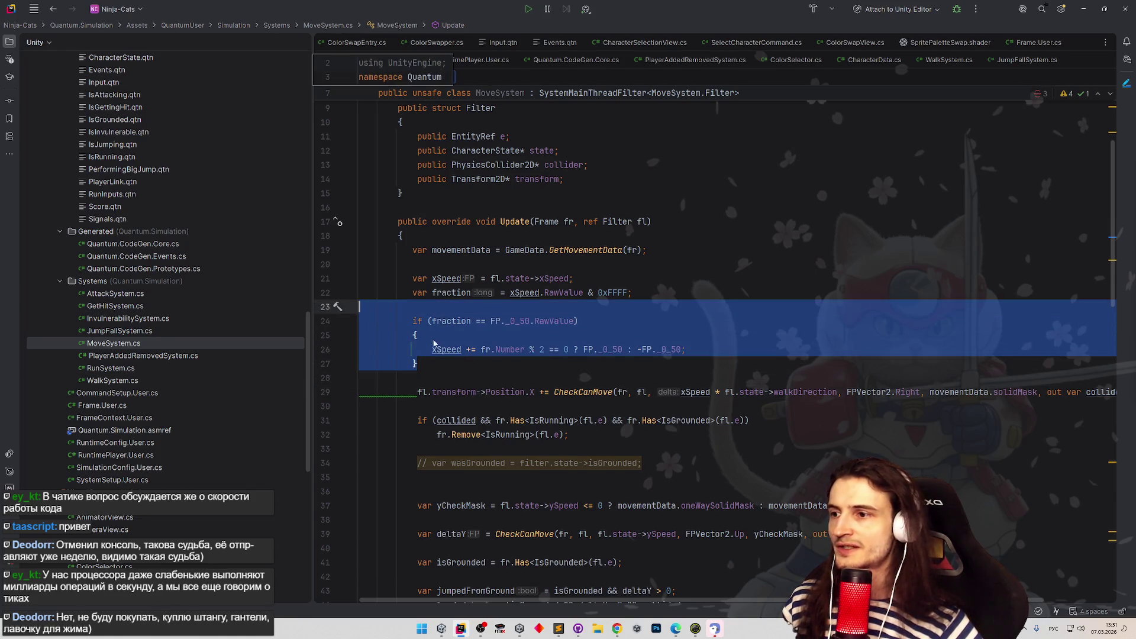
{"action": "key", "text": "shift+Down"}
{"action": "key", "text": "shift+Down"}
{"action": "key", "text": "shift+Down"}
{"action": "key", "text": "Down"}
{"action": "key", "text": "Down"}
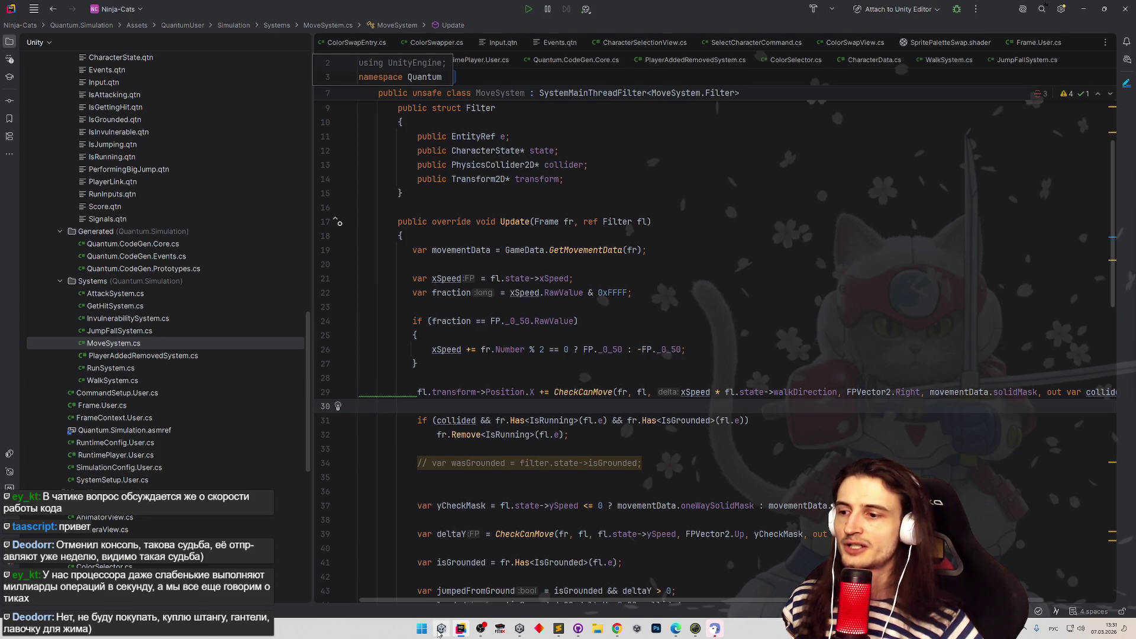
{"action": "left_click", "coordinate": [440, 629]}
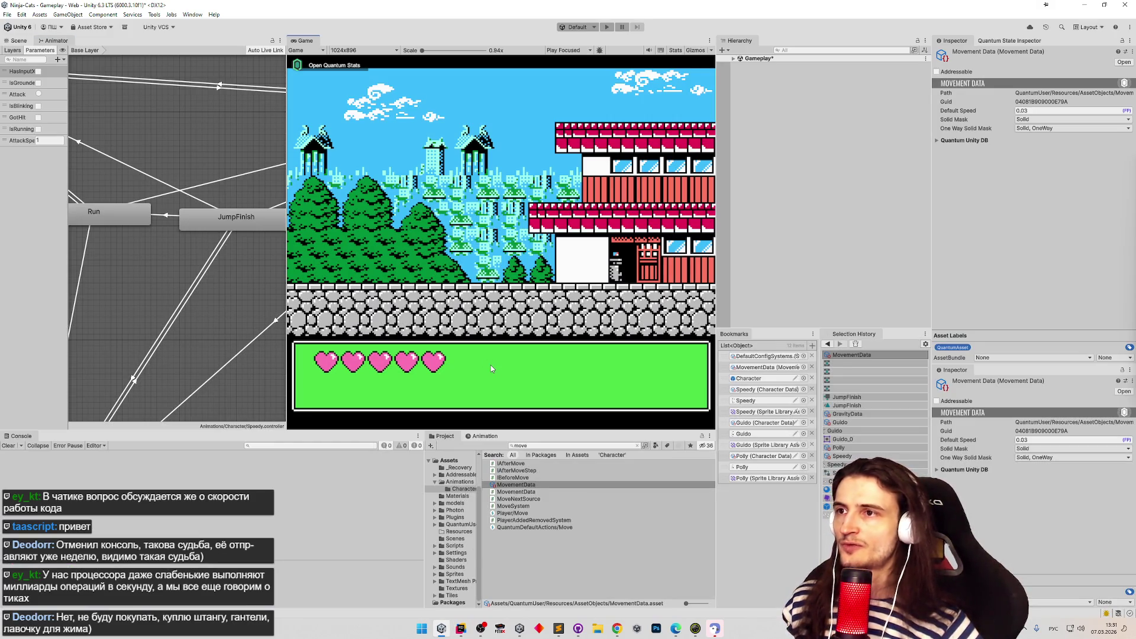
Test-run the game with the pink character running right in a maximized Game view, then stop.
{"action": "key", "text": "ctrl+p"}
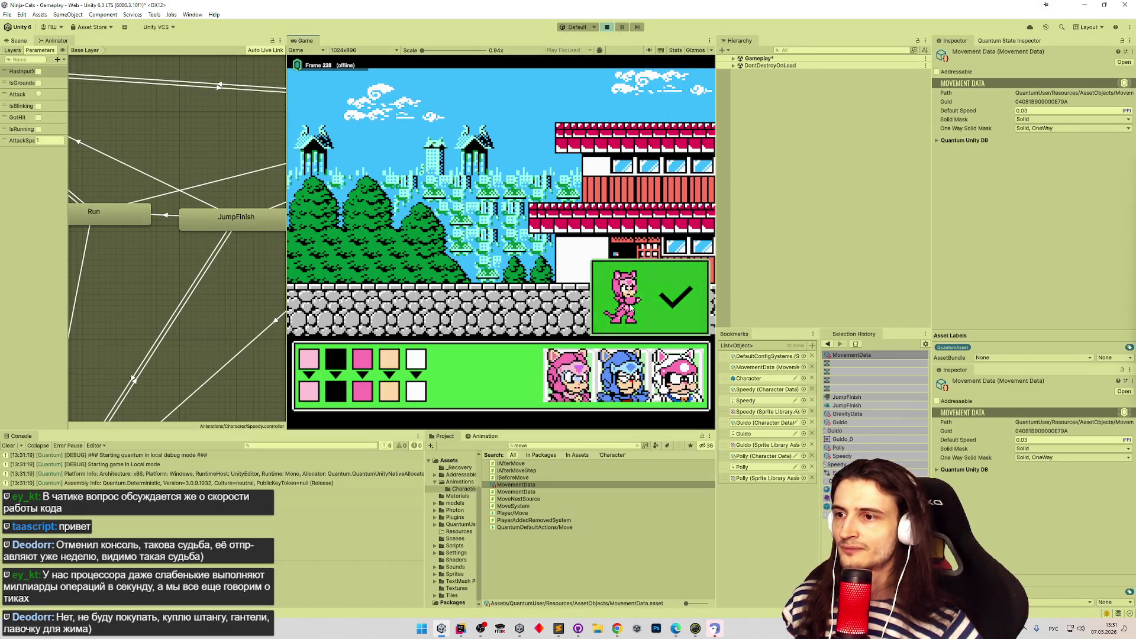
{"action": "left_click", "coordinate": [631, 307]}
{"action": "key", "text": "shift+space"}
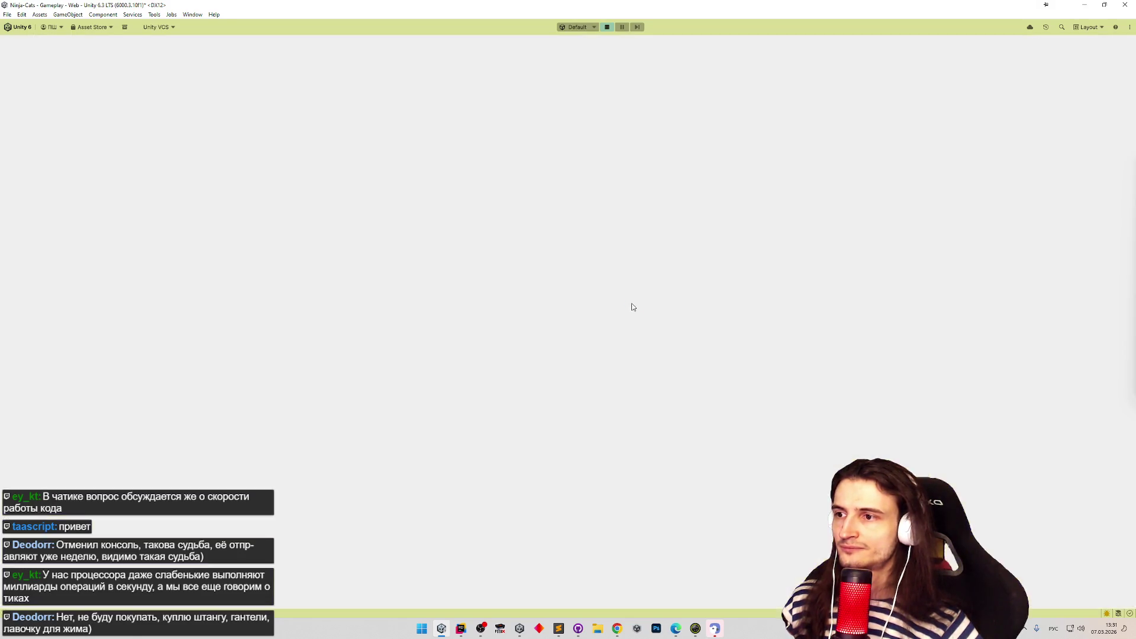
{"action": "key", "text": "Right"}
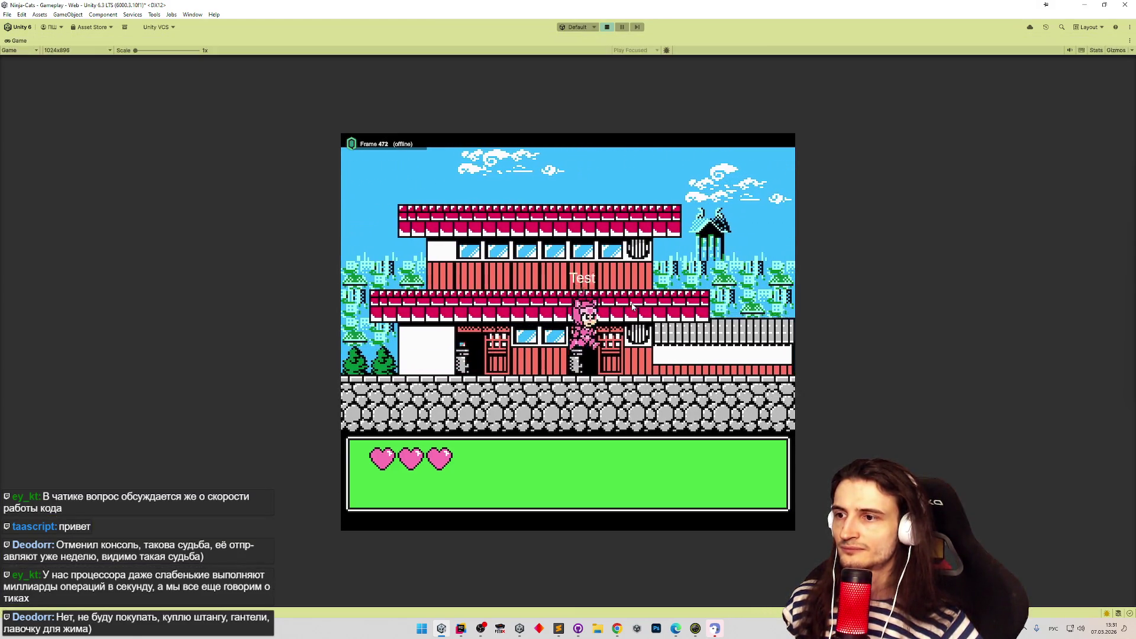
{"action": "key", "text": "ctrl+p"}
Set MovementData's Default Speed to 0.03125, save the scene, and clear the console.
{"action": "left_click", "coordinate": [1044, 111]}
{"action": "type", "text": "12"}
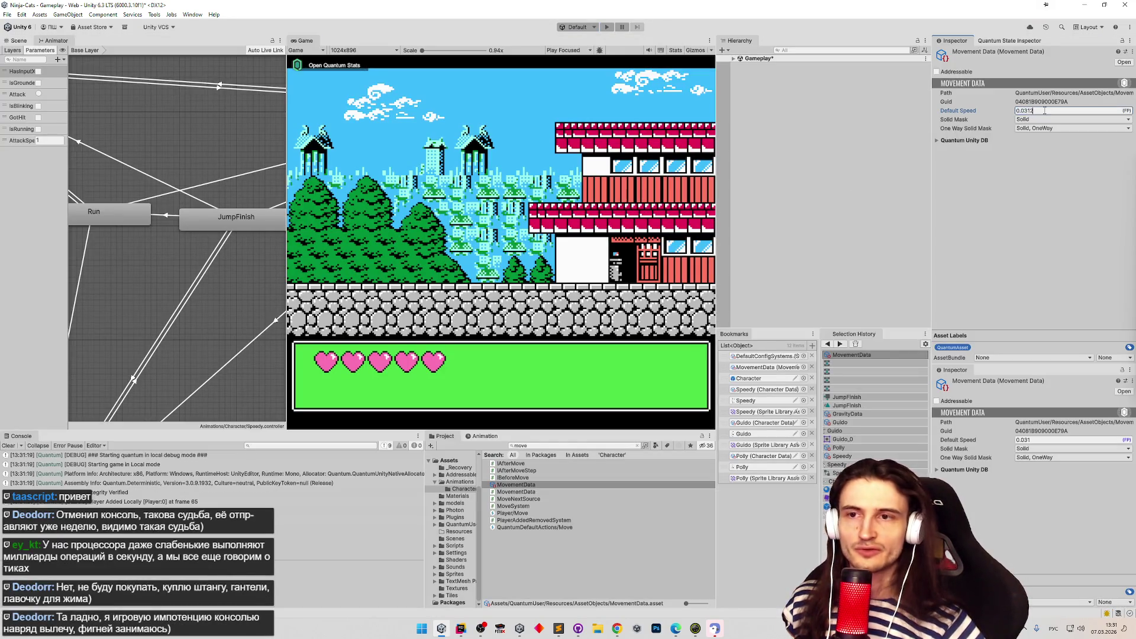
{"action": "key", "text": "ctrl+s"}
{"action": "left_click", "coordinate": [1017, 205]}
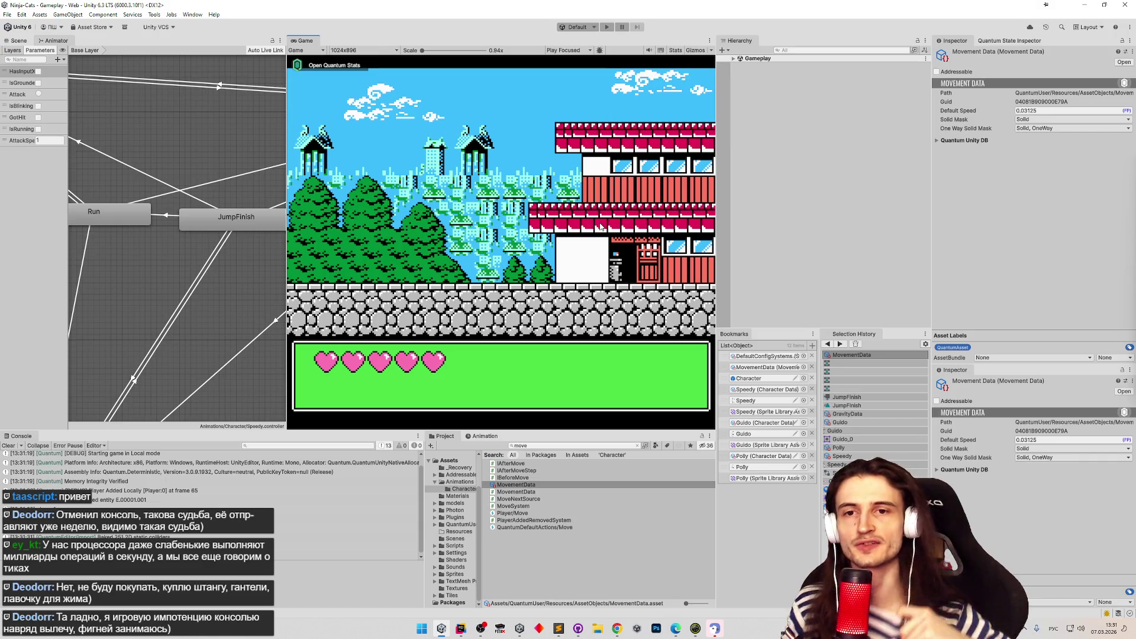
{"action": "left_click", "coordinate": [9, 446]}
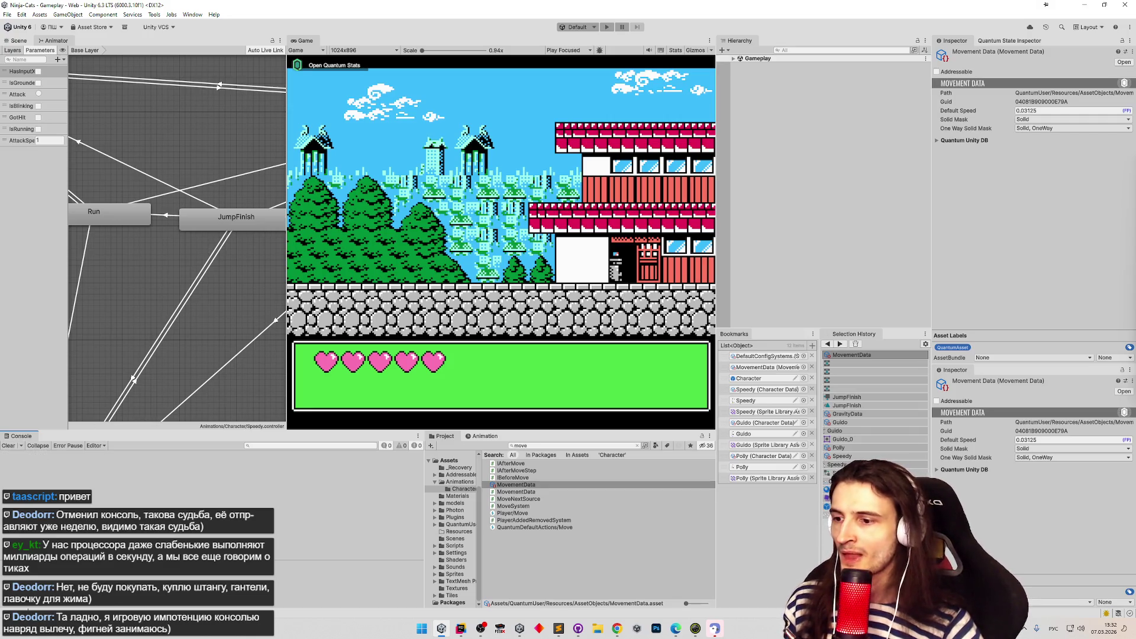
Delete the 'перейти на движение по пикселям?' line from tasks.todo and minimize Sublime Text.
{"action": "left_click", "coordinate": [558, 629]}
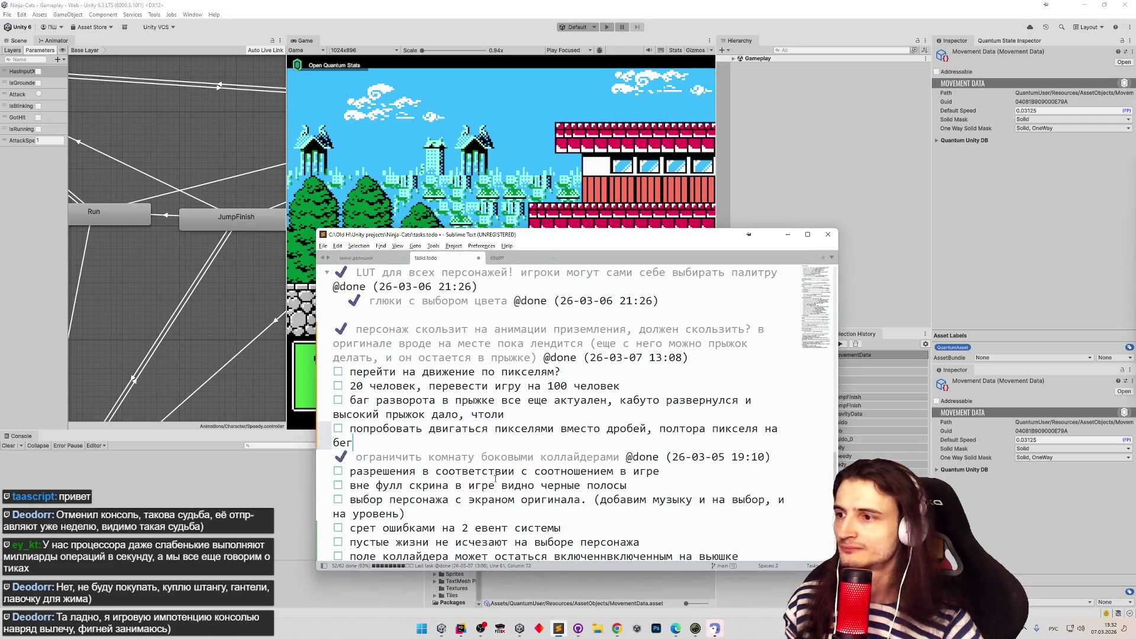
{"action": "left_click", "coordinate": [542, 372]}
{"action": "left_click_drag", "start_coordinate": [573, 368], "coordinate": [547, 371]}
{"action": "key", "text": "shift+Home"}
{"action": "key", "text": "BackSpace"}
{"action": "key", "text": "BackSpace"}
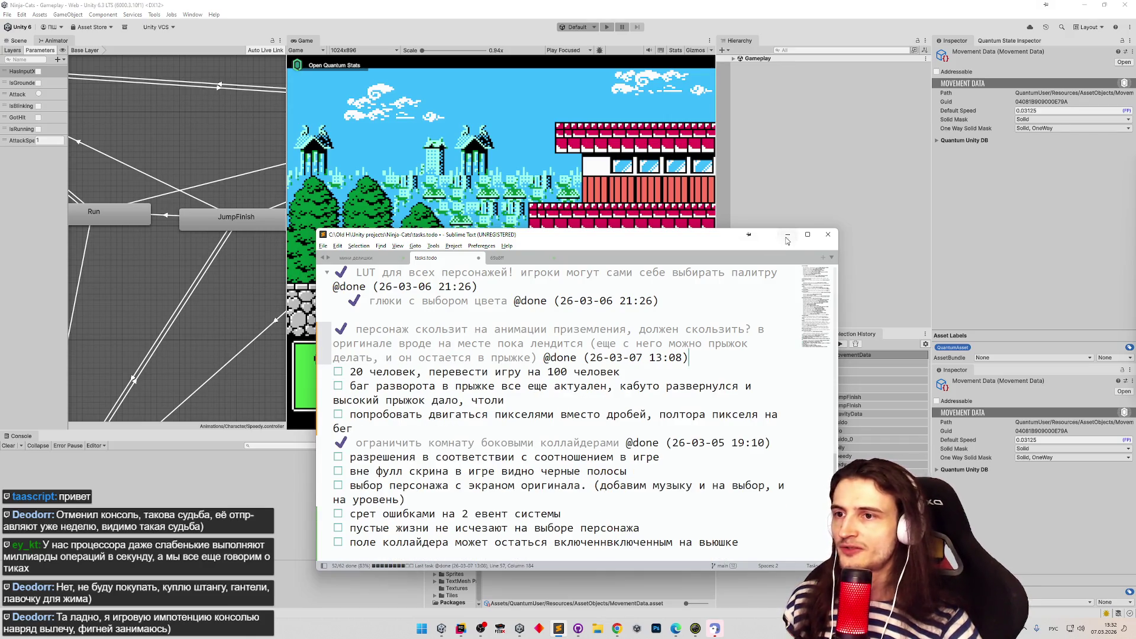
{"action": "left_click", "coordinate": [787, 234]}
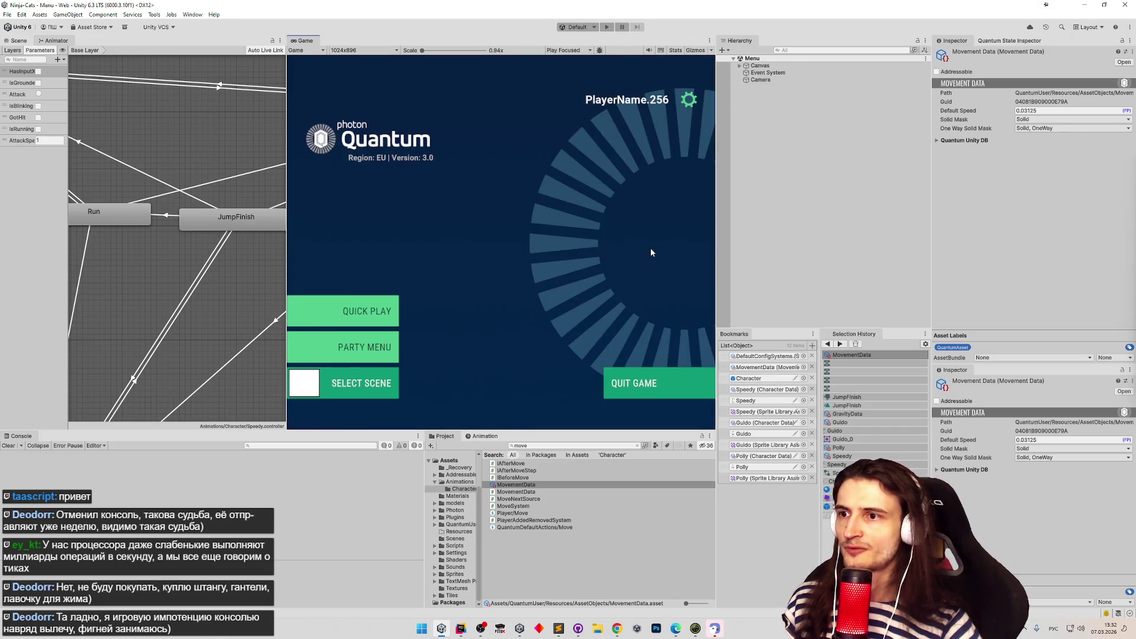
Select QuantumMenu under Canvas and open its QuantumMenuConfig asset, showing Max Players 20.
{"action": "left_click", "coordinate": [739, 65]}
{"action": "left_click", "coordinate": [775, 73]}
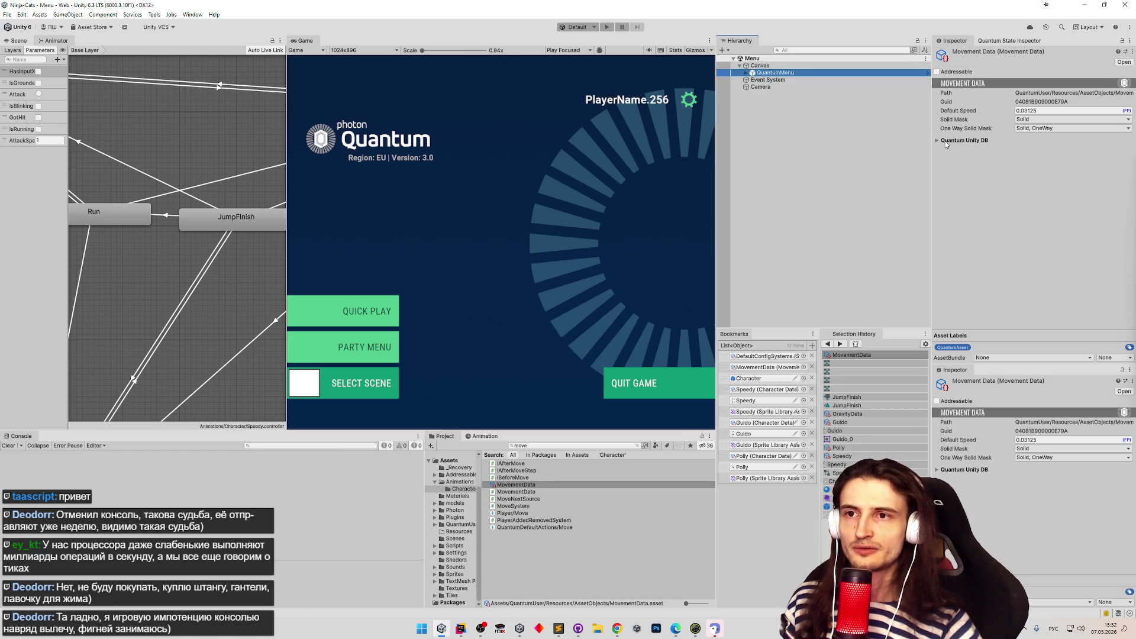
{"action": "scroll", "coordinate": [1006, 189], "scroll_direction": "down", "scroll_amount": 1}
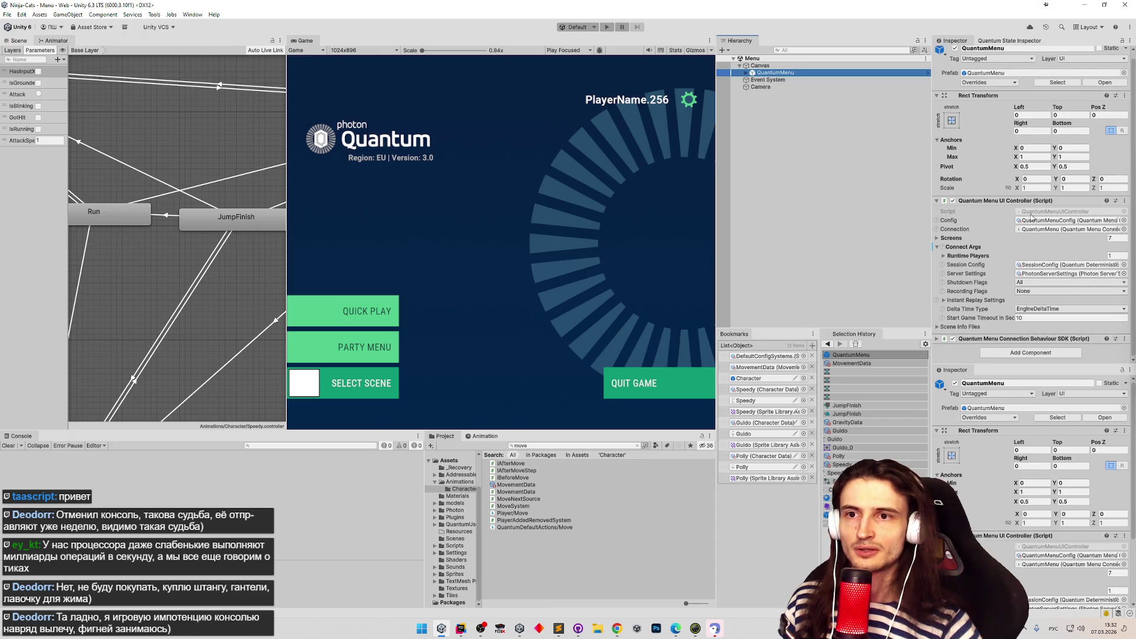
{"action": "left_click", "coordinate": [1050, 221]}
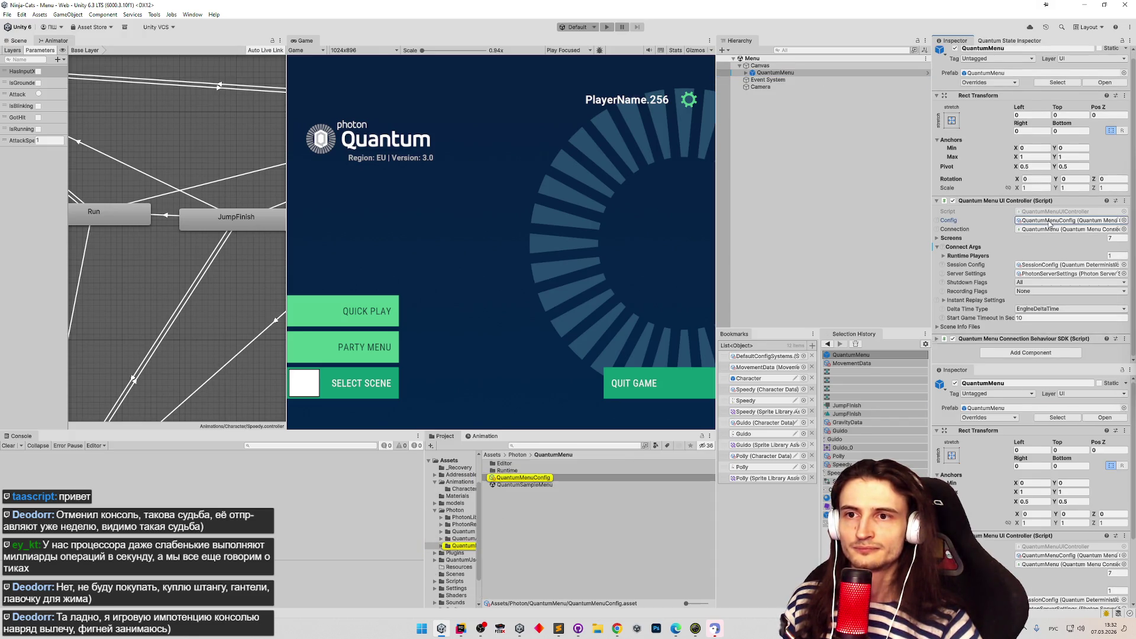
{"action": "double_click", "coordinate": [1050, 221]}
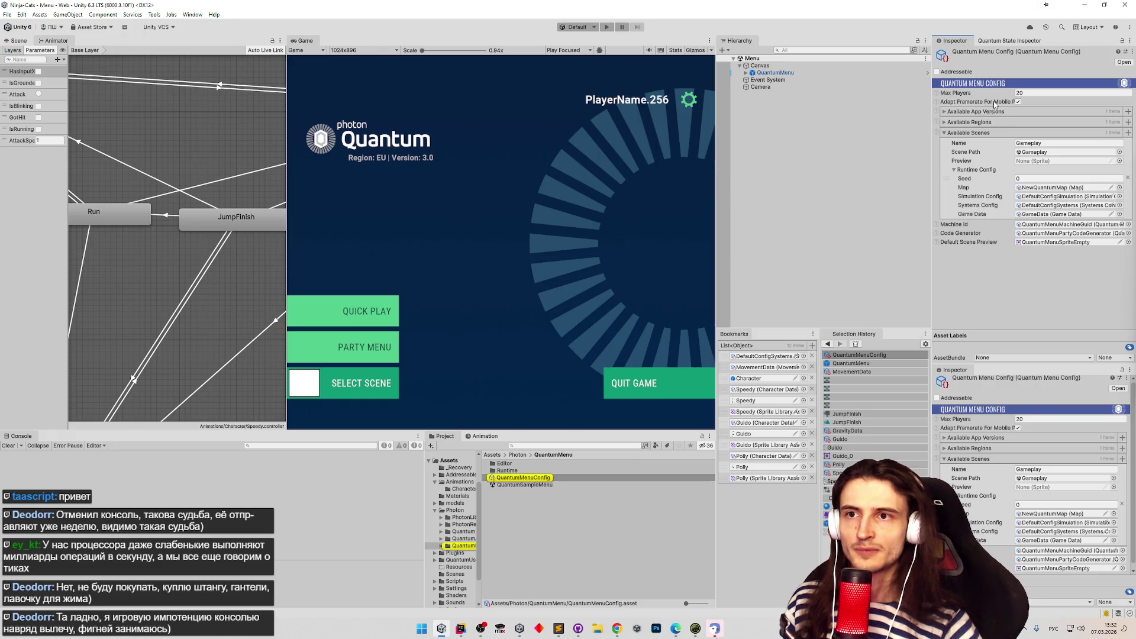
Toggle the Available Regions and Runtime Config foldouts, then run the game in Play mode.
{"action": "left_click", "coordinate": [944, 122]}
{"action": "left_click", "coordinate": [944, 122]}
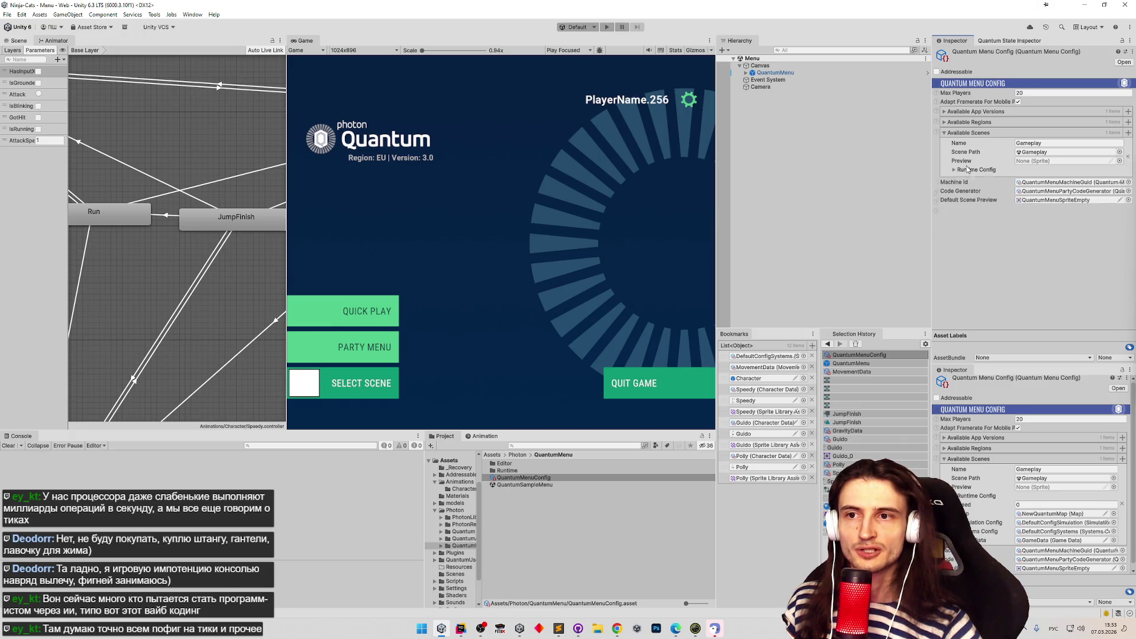
{"action": "left_click", "coordinate": [967, 171]}
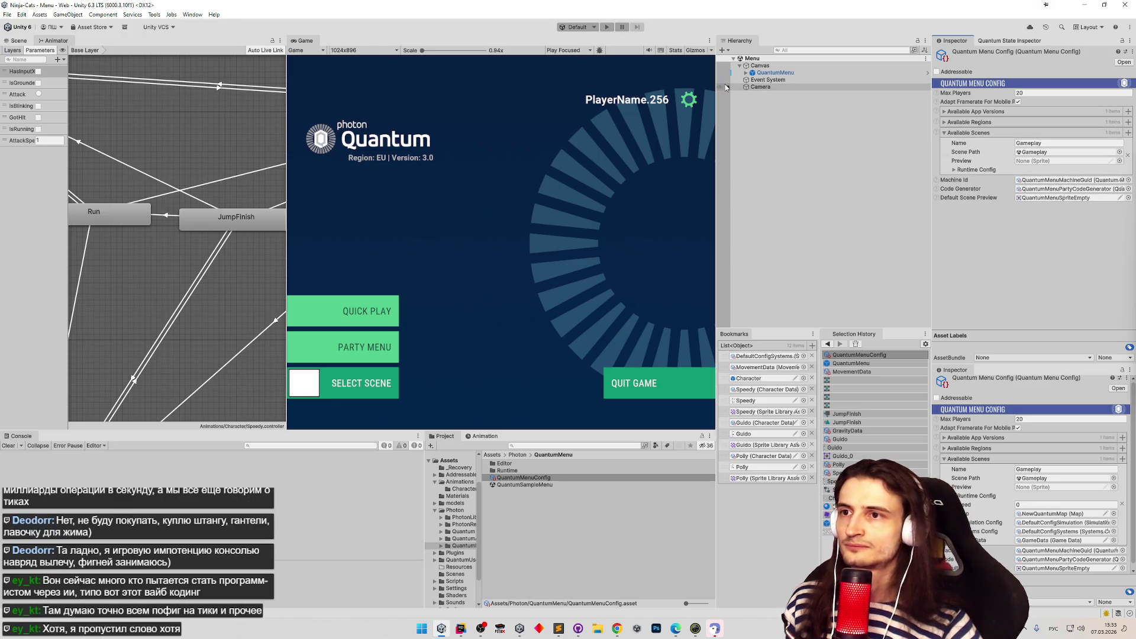
{"action": "key", "text": "ctrl+p"}
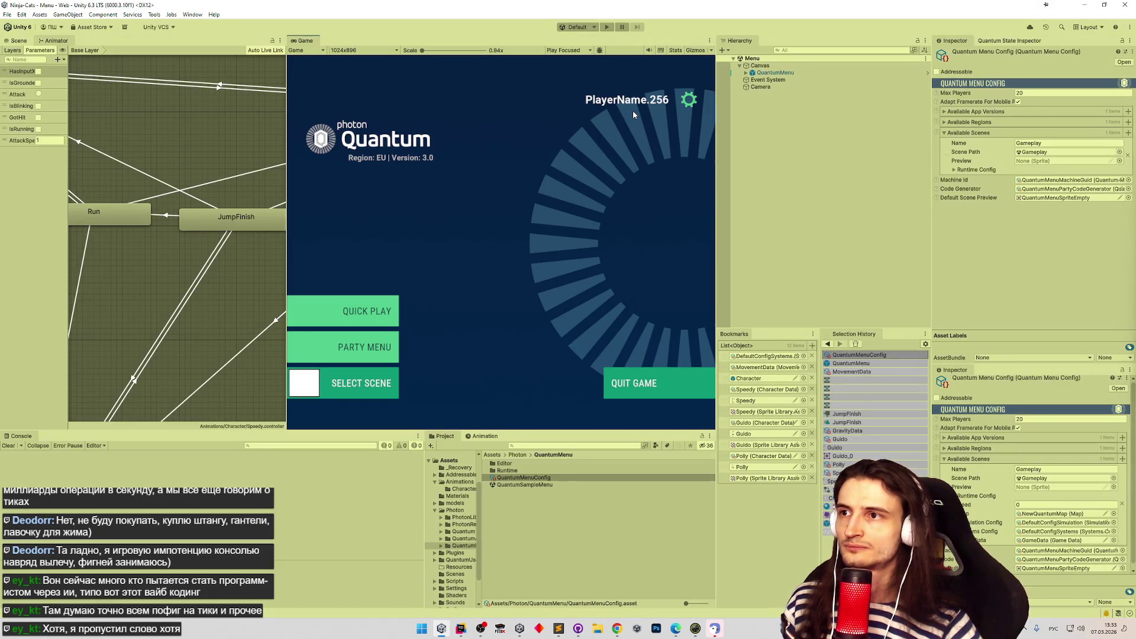
Set Max Players to 20 in the running Quantum menu's settings and read its help text.
{"action": "left_click", "coordinate": [643, 100]}
{"action": "left_click", "coordinate": [533, 182]}
{"action": "type", "text": "20"}
{"action": "left_click", "coordinate": [416, 181]}
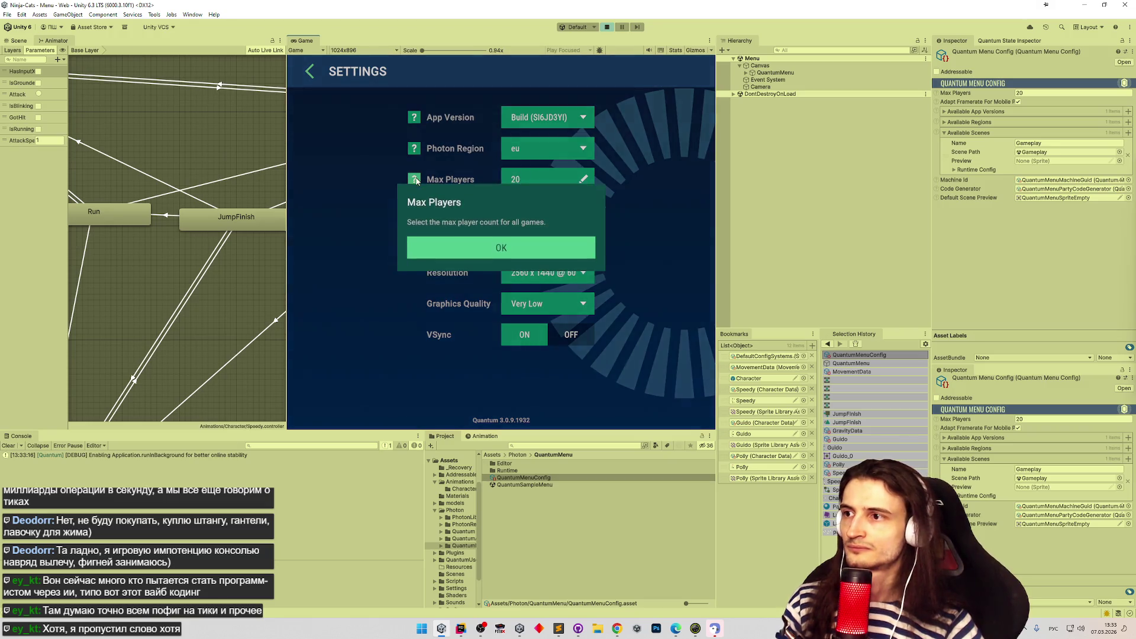
{"action": "left_click", "coordinate": [475, 256]}
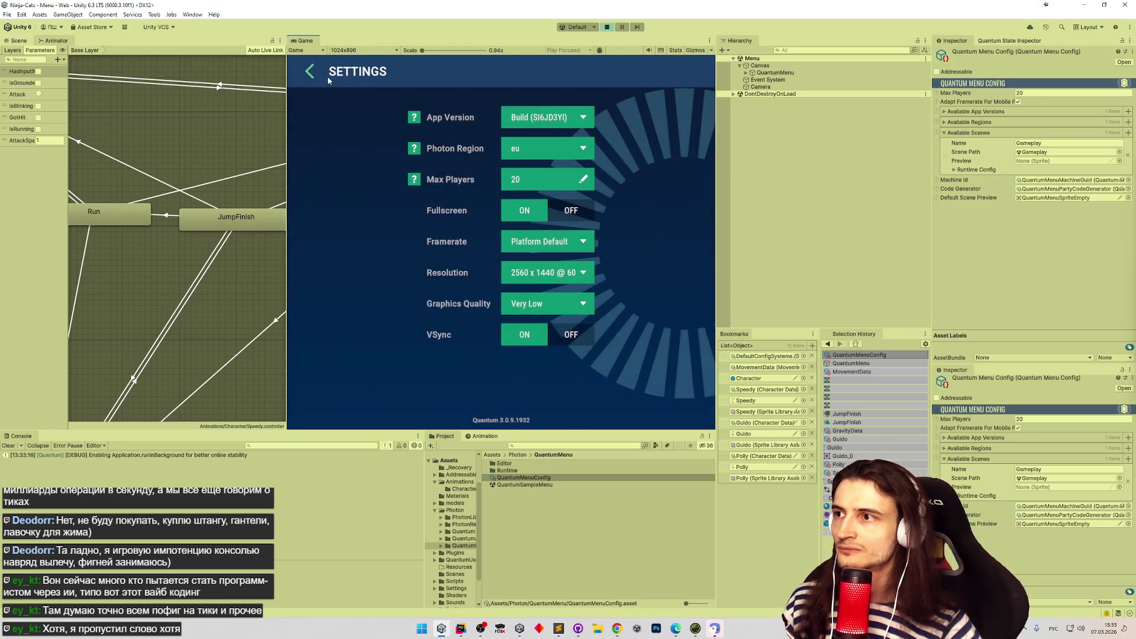
Return to the main menu, restart Play to reopen settings, then bring the browser forward.
{"action": "left_click", "coordinate": [311, 73]}
{"action": "left_click", "coordinate": [609, 28]}
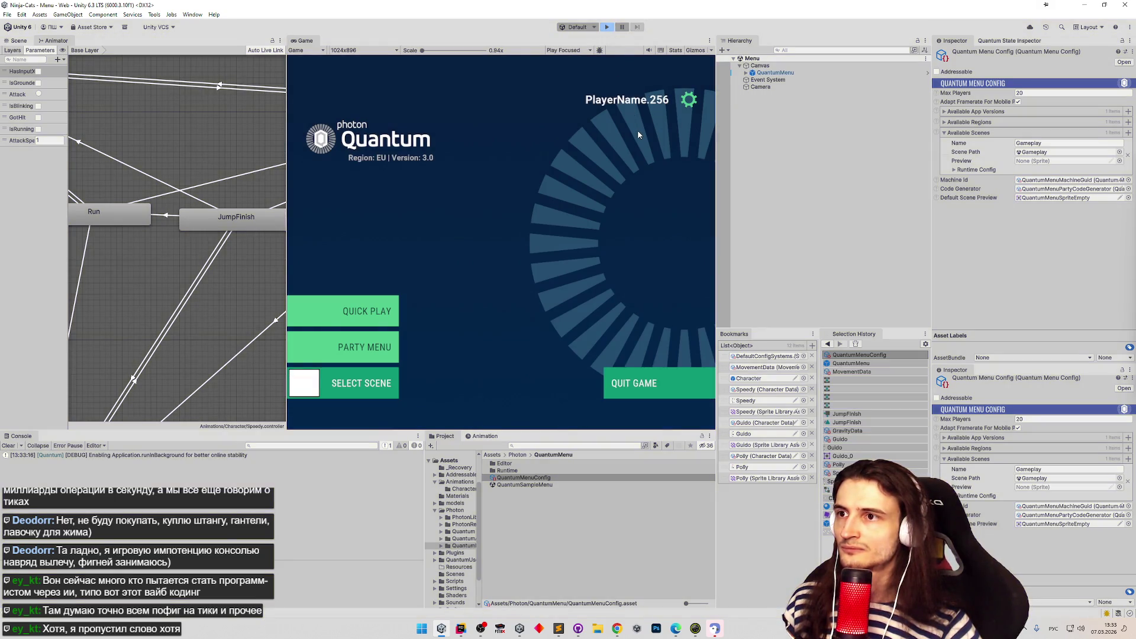
{"action": "left_click", "coordinate": [668, 112]}
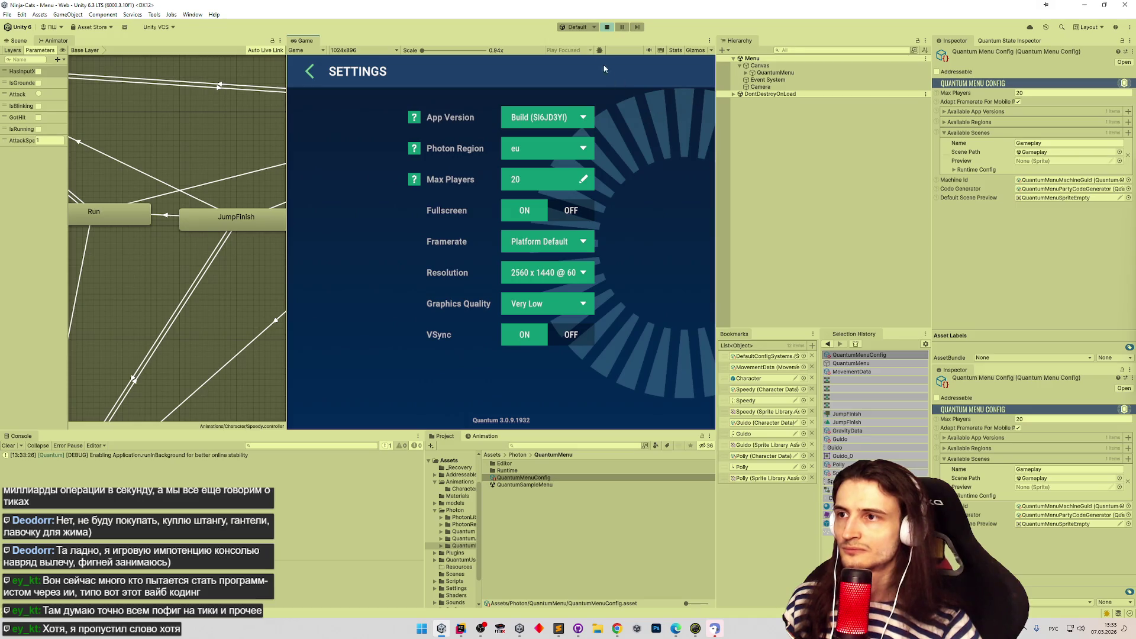
{"action": "left_click", "coordinate": [618, 632]}
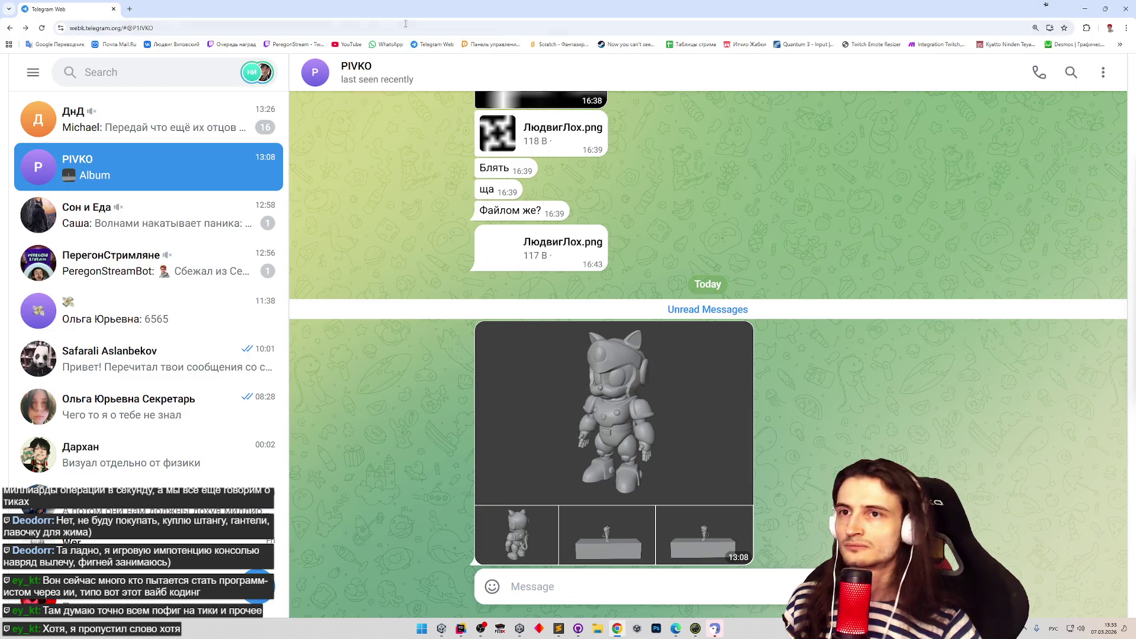
In a new tab on the Quantum 3 Input docs, search 'max players' and filter to Manual pages.
{"action": "left_click", "coordinate": [130, 9]}
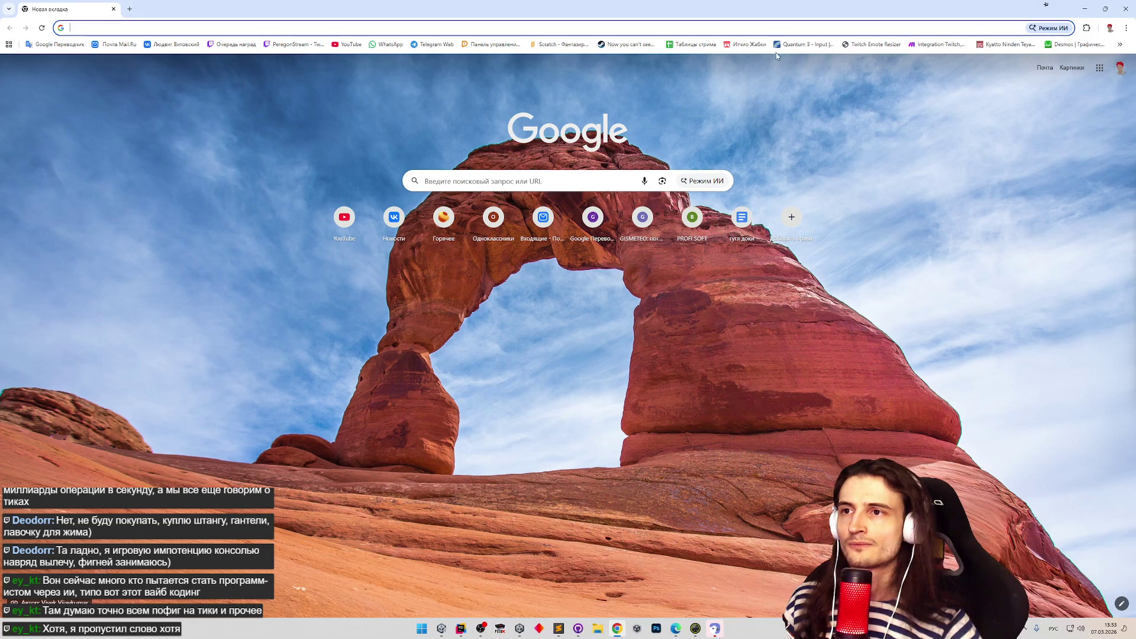
{"action": "left_click", "coordinate": [805, 45]}
{"action": "left_click", "coordinate": [426, 171]}
{"action": "type", "text": "ьфч"}
{"action": "key", "text": "alt+shift"}
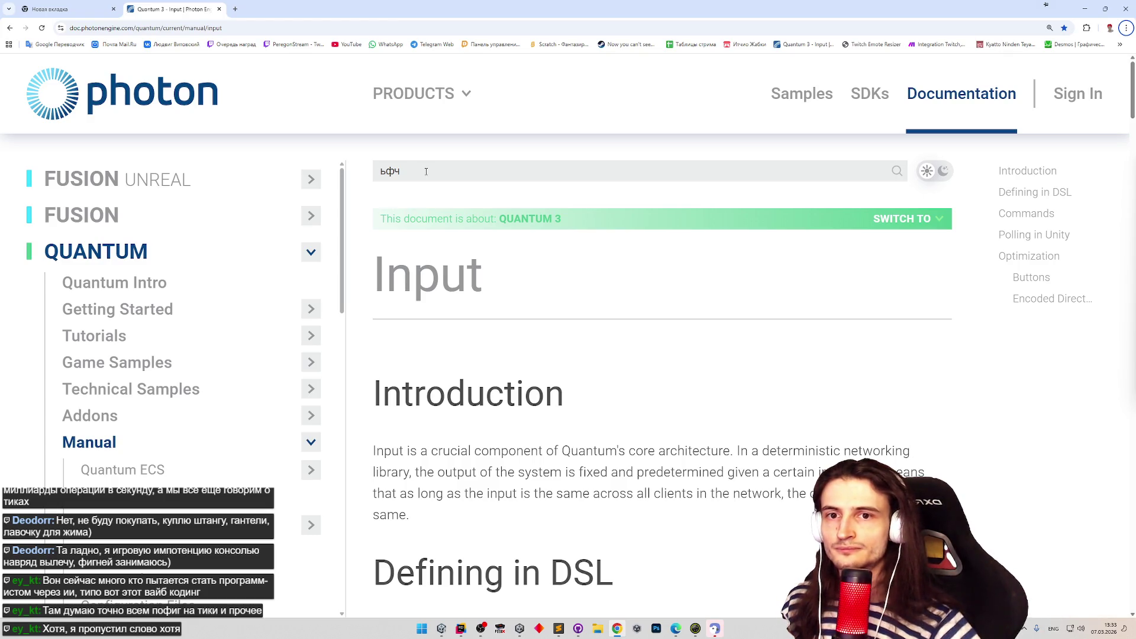
{"action": "left_click", "coordinate": [426, 171]}
{"action": "key", "text": "ctrl+a"}
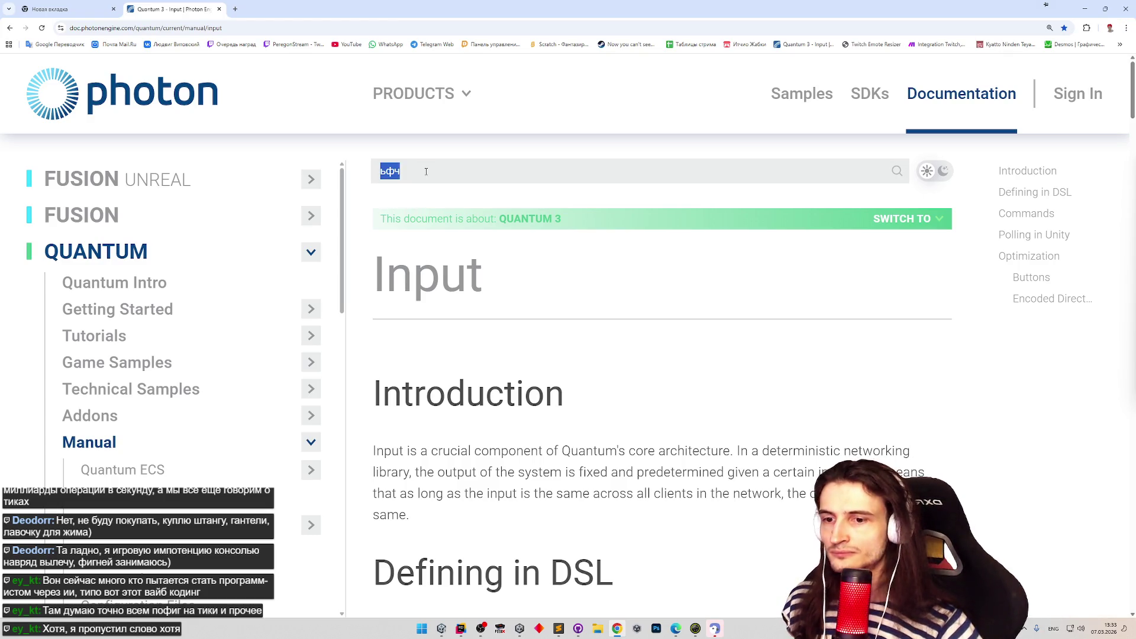
{"action": "key", "text": "super+space"}
{"action": "type", "text": "max "}
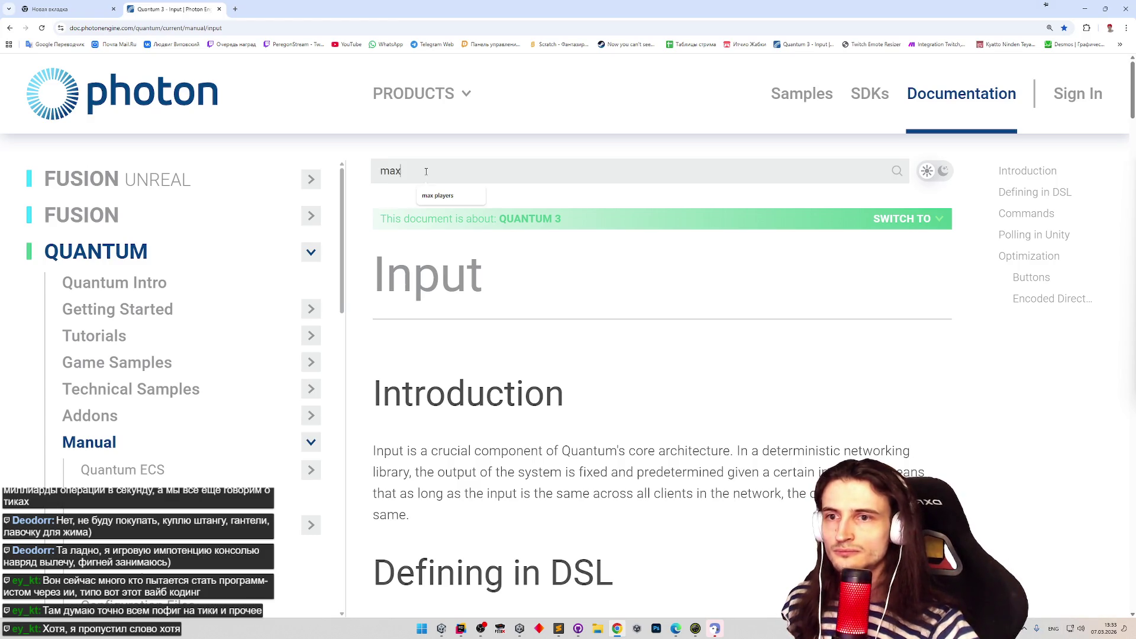
{"action": "type", "text": "players"}
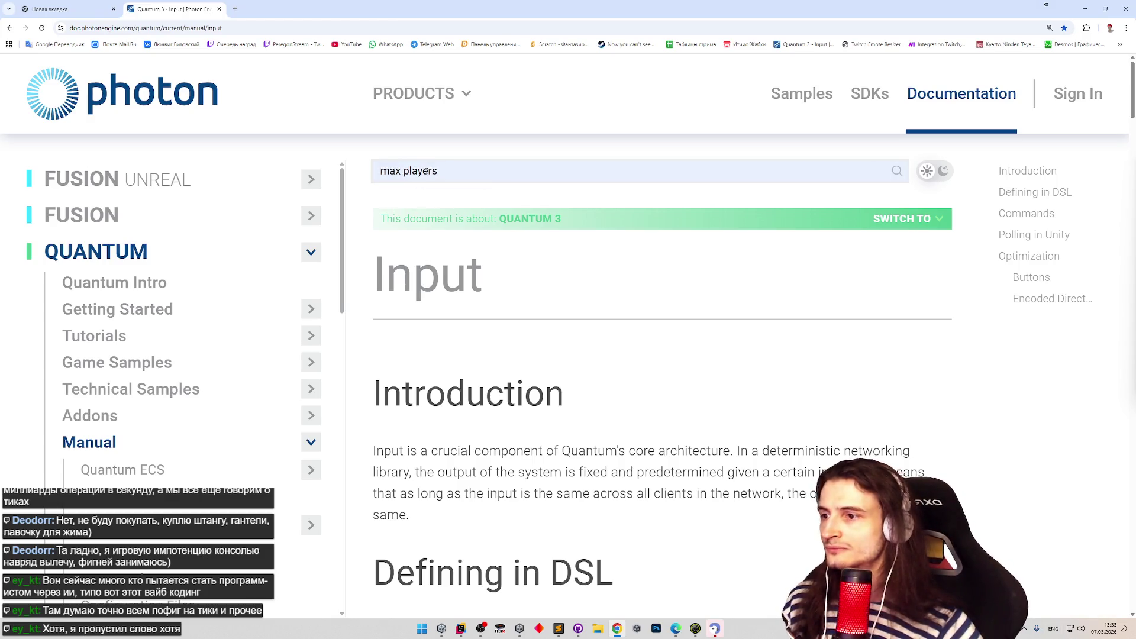
{"action": "key", "text": "Return"}
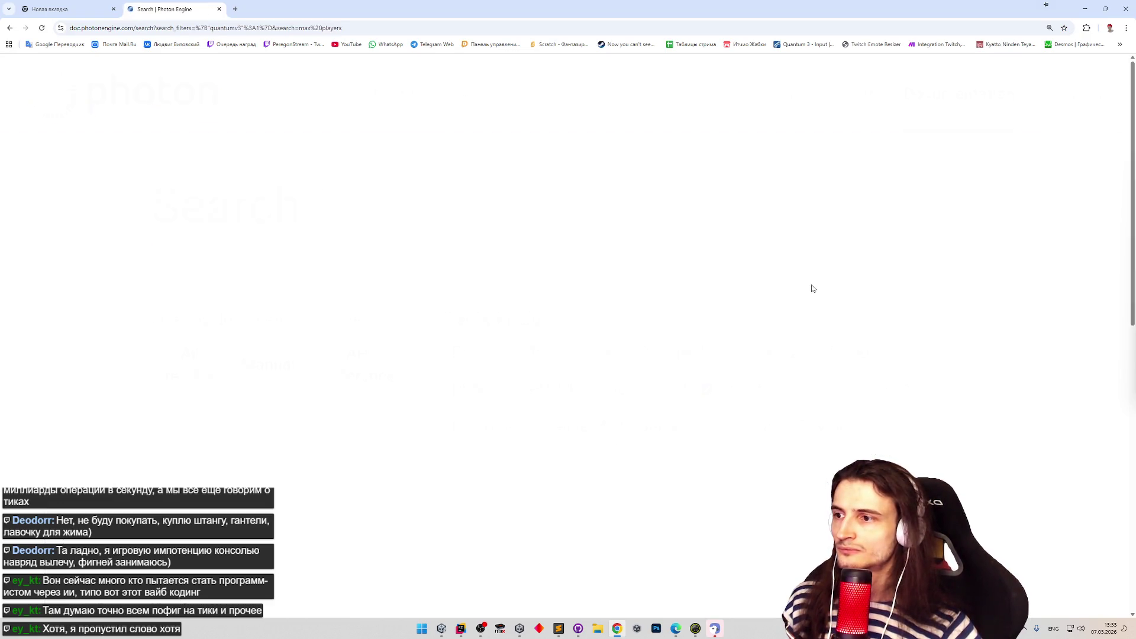
{"action": "left_click", "coordinate": [273, 353]}
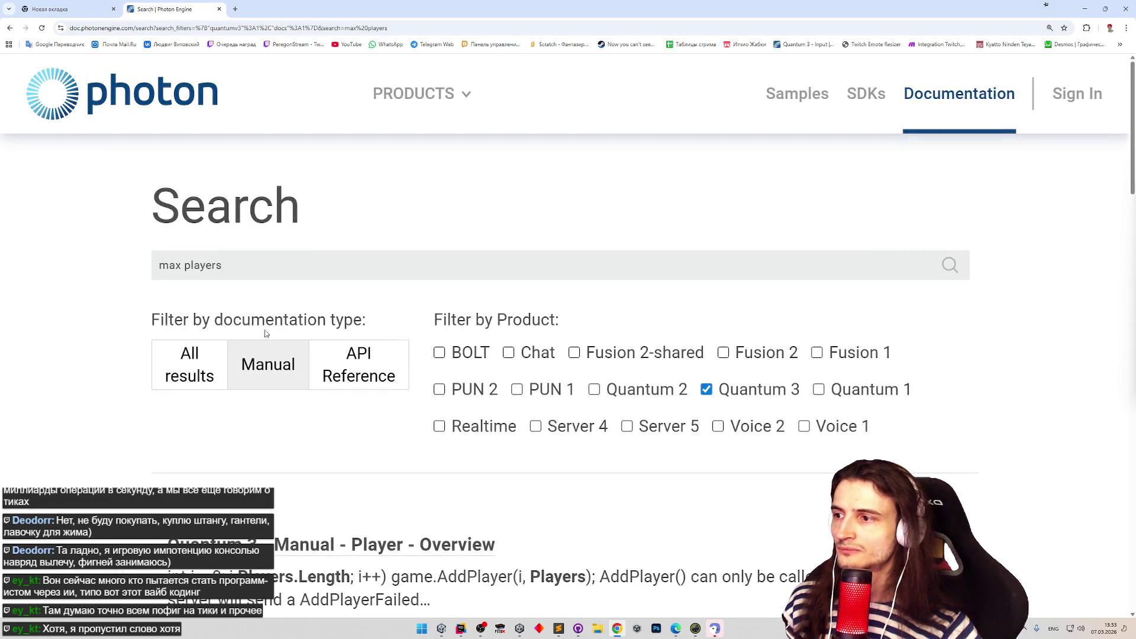
Browse the 130 'max players' results and change the query to 'max_players'.
{"action": "scroll", "coordinate": [92, 322], "scroll_direction": "down", "scroll_amount": 5}
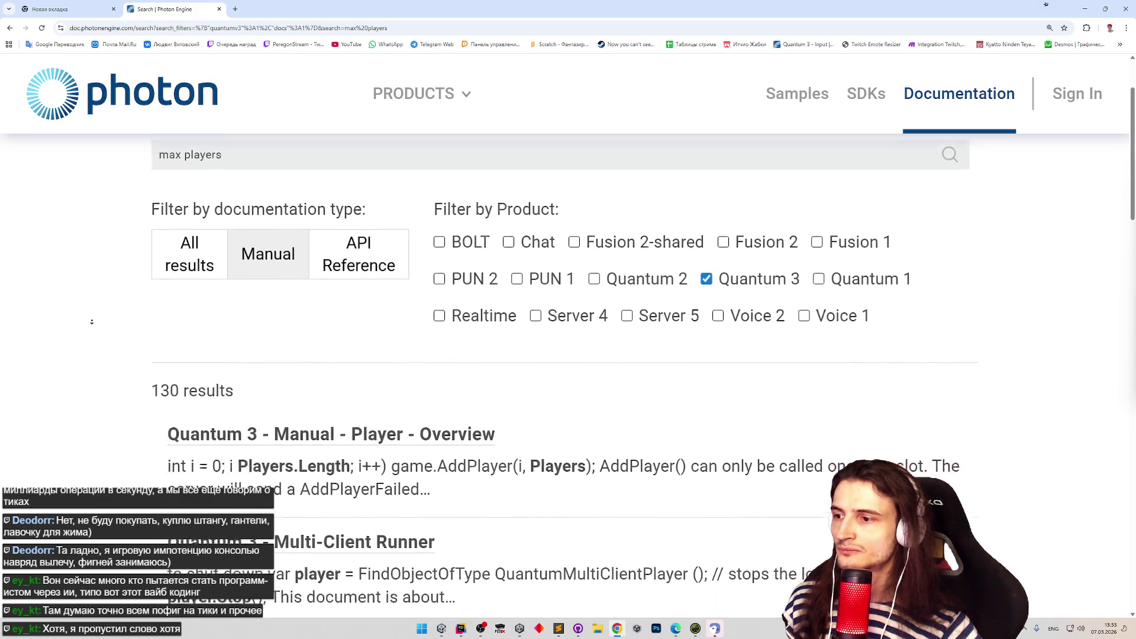
{"action": "scroll", "coordinate": [91, 322], "scroll_direction": "down", "scroll_amount": 4}
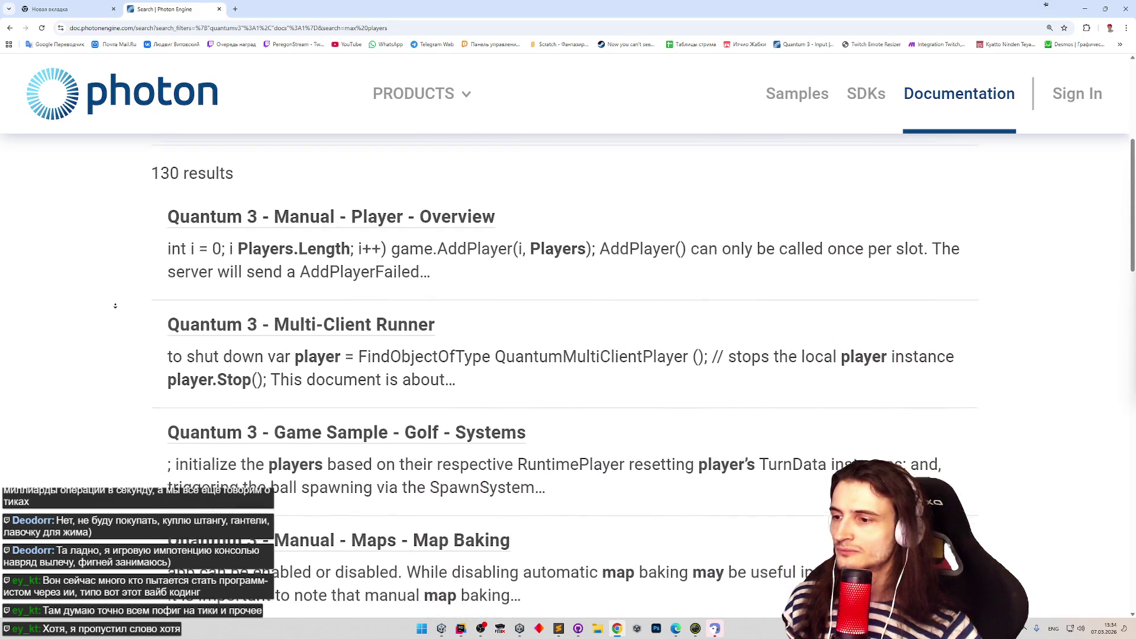
{"action": "scroll", "coordinate": [121, 332], "scroll_direction": "down", "scroll_amount": 3}
{"action": "scroll", "coordinate": [132, 261], "scroll_direction": "up", "scroll_amount": 4}
{"action": "scroll", "coordinate": [166, 187], "scroll_direction": "up", "scroll_amount": 4}
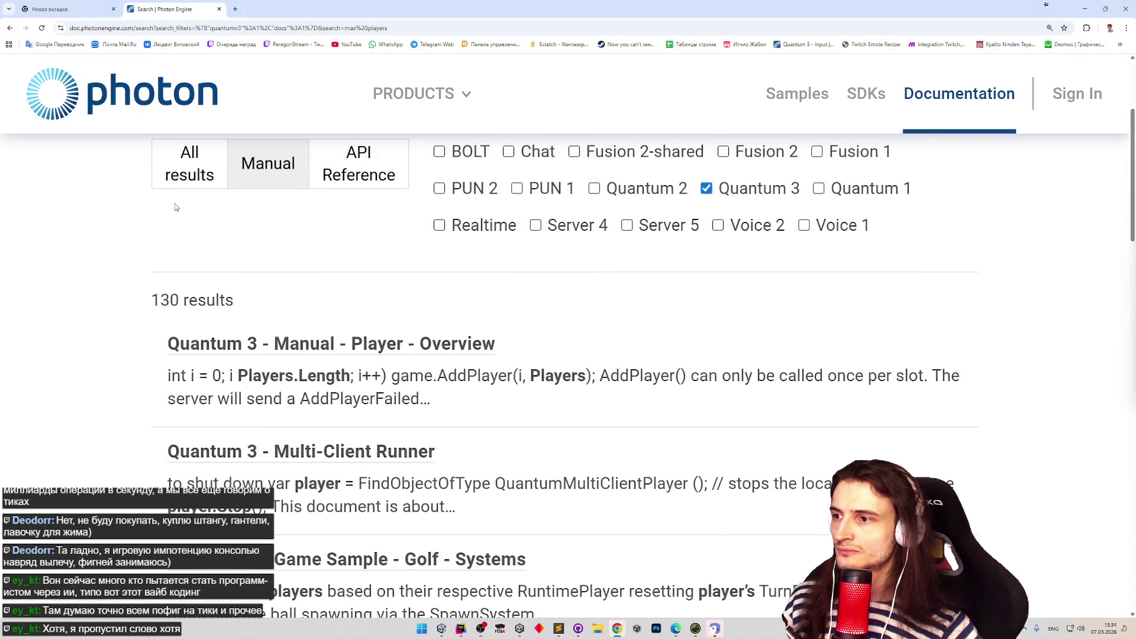
{"action": "scroll", "coordinate": [349, 296], "scroll_direction": "down", "scroll_amount": 4}
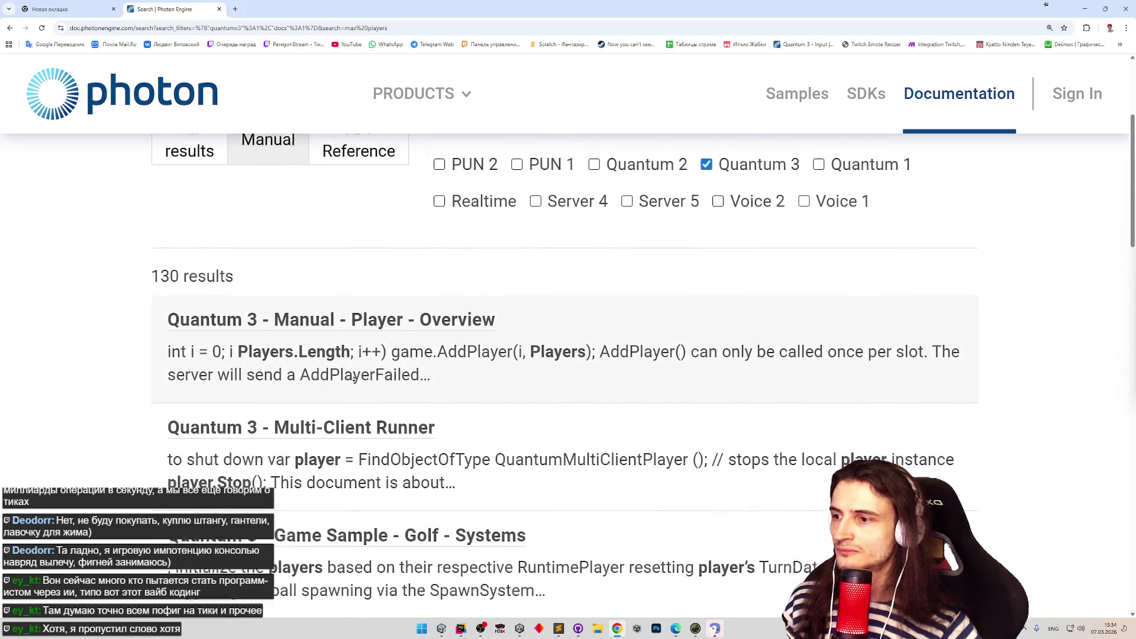
{"action": "scroll", "coordinate": [347, 310], "scroll_direction": "down", "scroll_amount": 4}
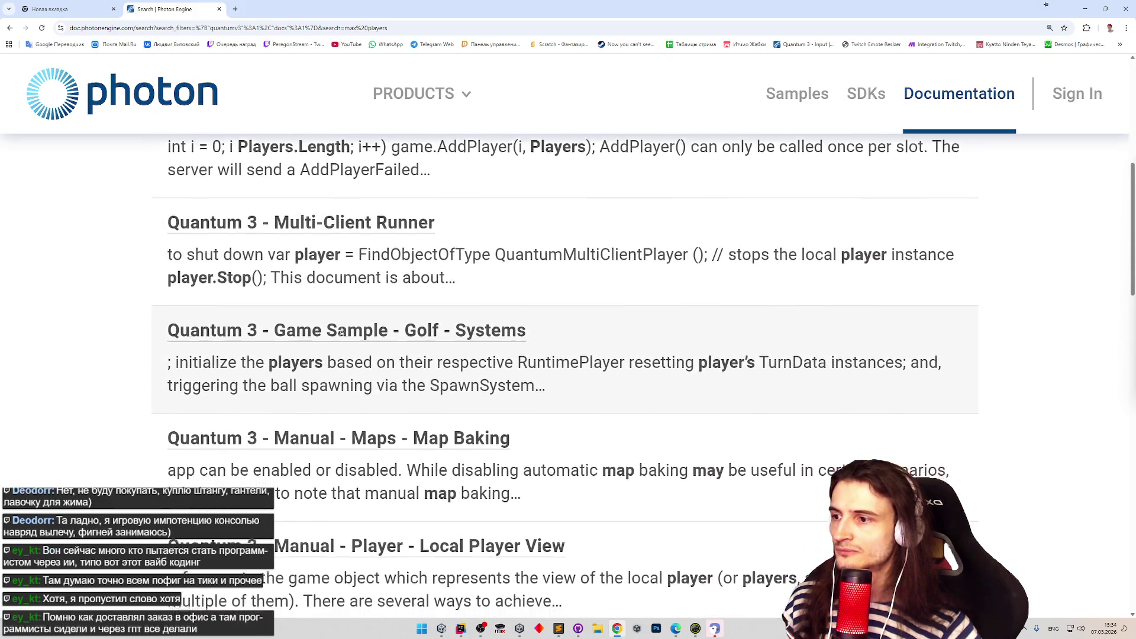
{"action": "scroll", "coordinate": [338, 361], "scroll_direction": "down", "scroll_amount": 8}
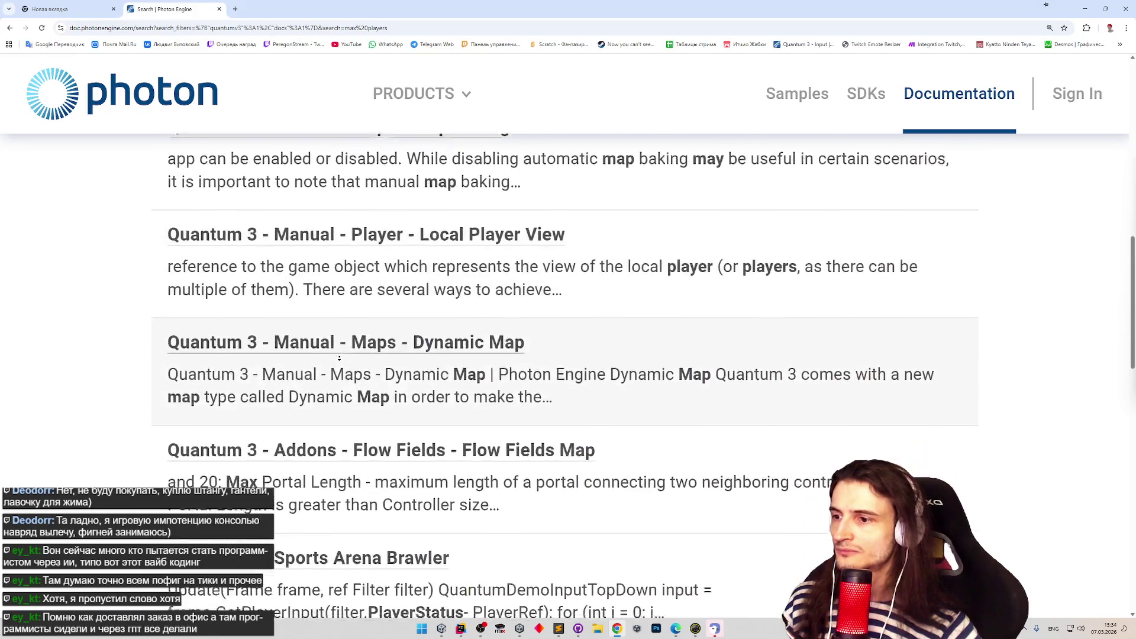
{"action": "scroll", "coordinate": [147, 416], "scroll_direction": "up", "scroll_amount": 15}
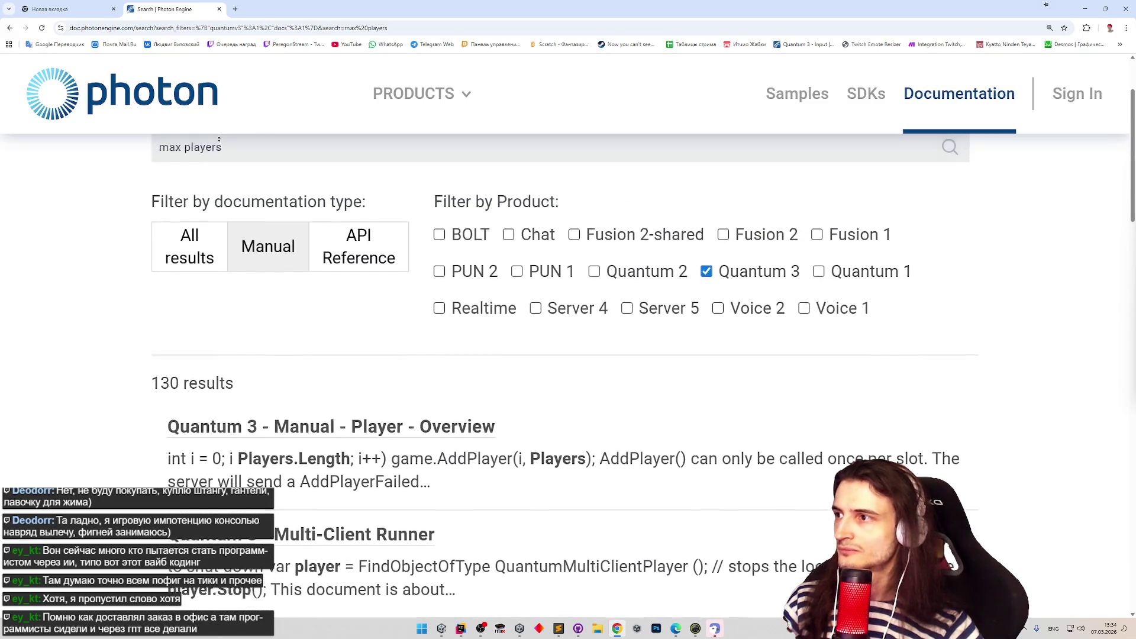
{"action": "scroll", "coordinate": [201, 178], "scroll_direction": "up", "scroll_amount": 1}
{"action": "left_click", "coordinate": [184, 166]}
{"action": "type", "text": "_"}
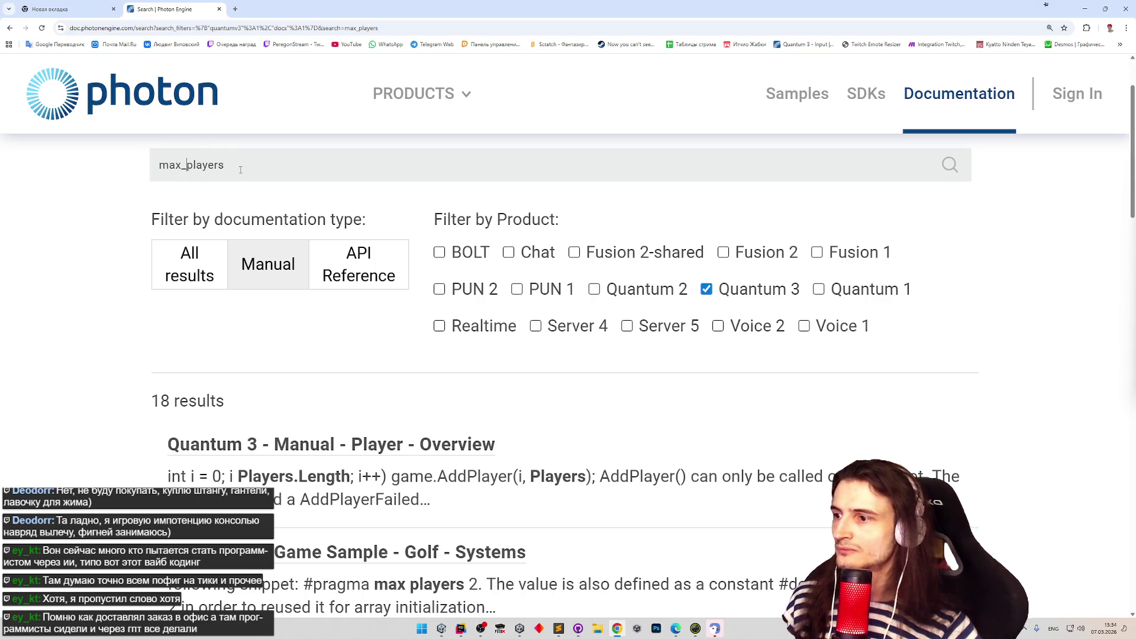
Replace the search query with 'pragma', getting 8 Quantum 3 manual results.
{"action": "left_click_drag", "start_coordinate": [240, 171], "coordinate": [108, 172]}
{"action": "type", "text": "pragma"}
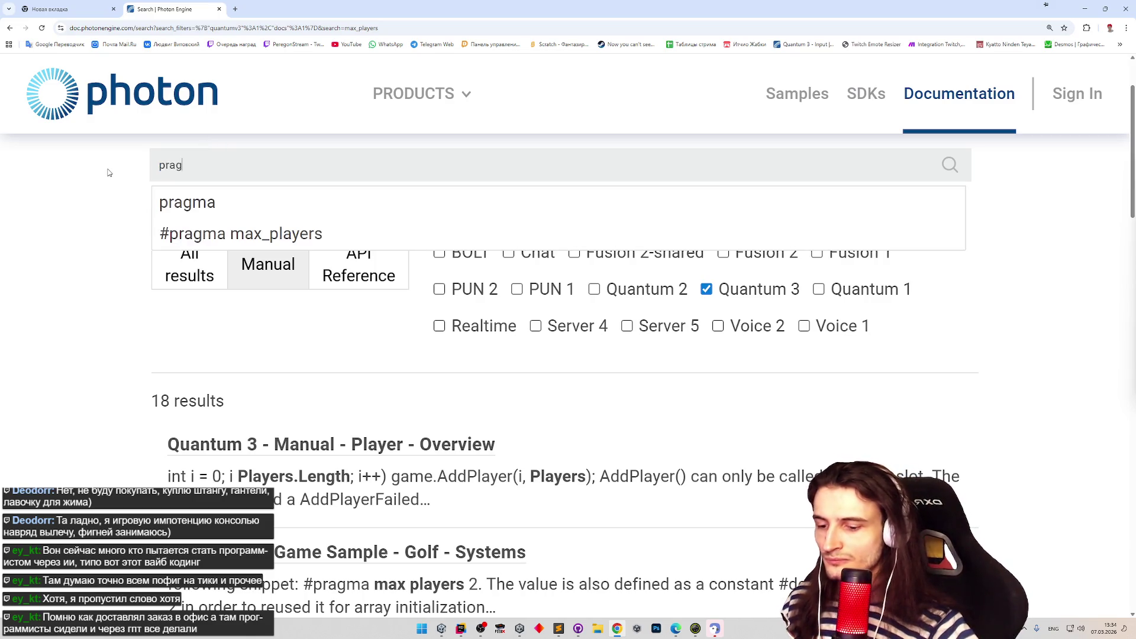
{"action": "key", "text": "Return"}
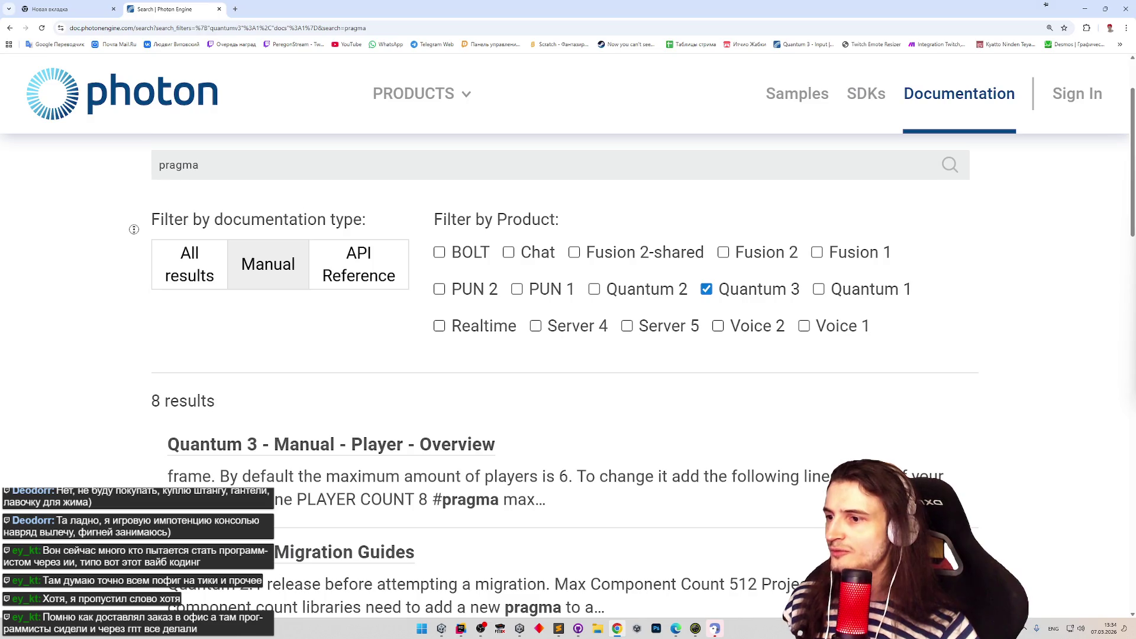
{"action": "scroll", "coordinate": [368, 214], "scroll_direction": "down", "scroll_amount": 7}
{"action": "scroll", "coordinate": [369, 215], "scroll_direction": "up", "scroll_amount": 3}
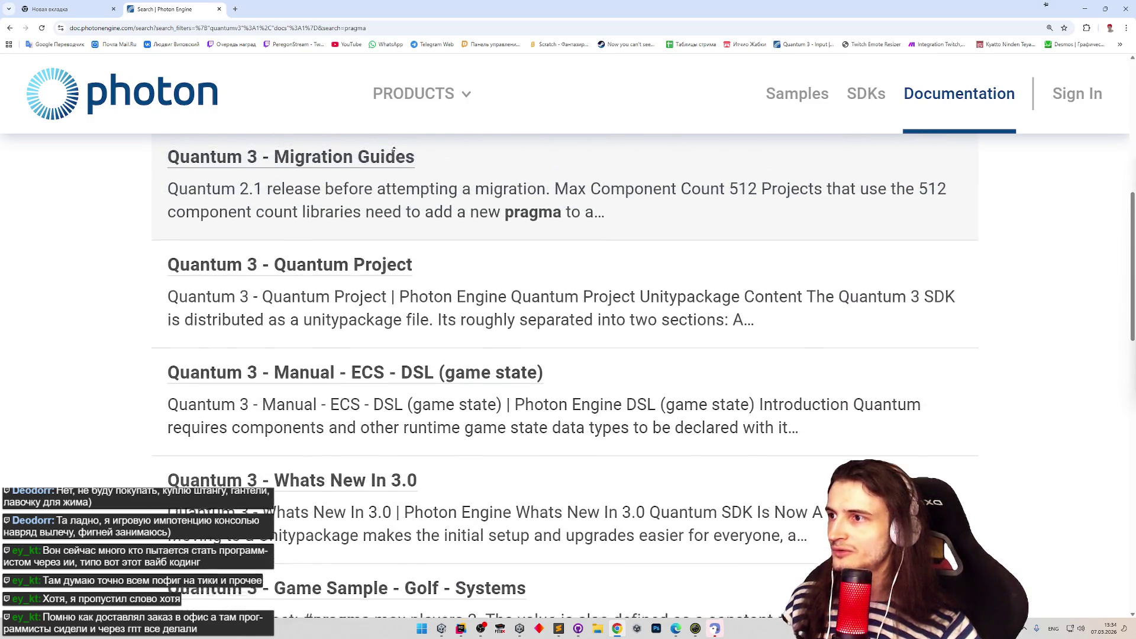
Open the Player Overview manual page and scroll to its Max Player Count section.
{"action": "left_click", "coordinate": [392, 162]}
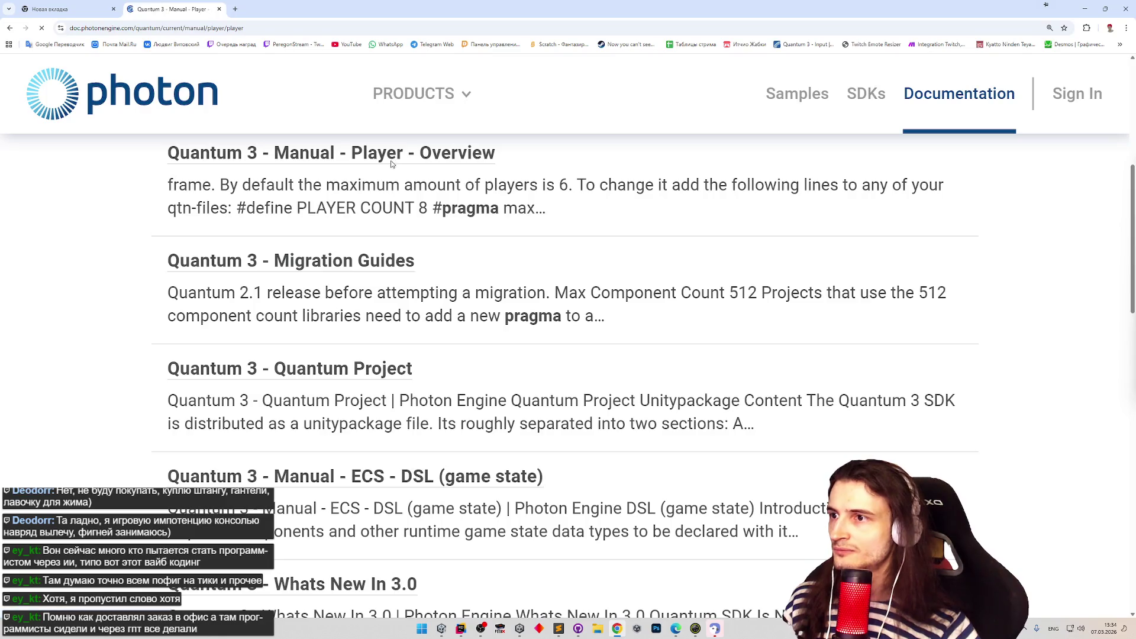
{"action": "scroll", "coordinate": [823, 424], "scroll_direction": "down", "scroll_amount": 12}
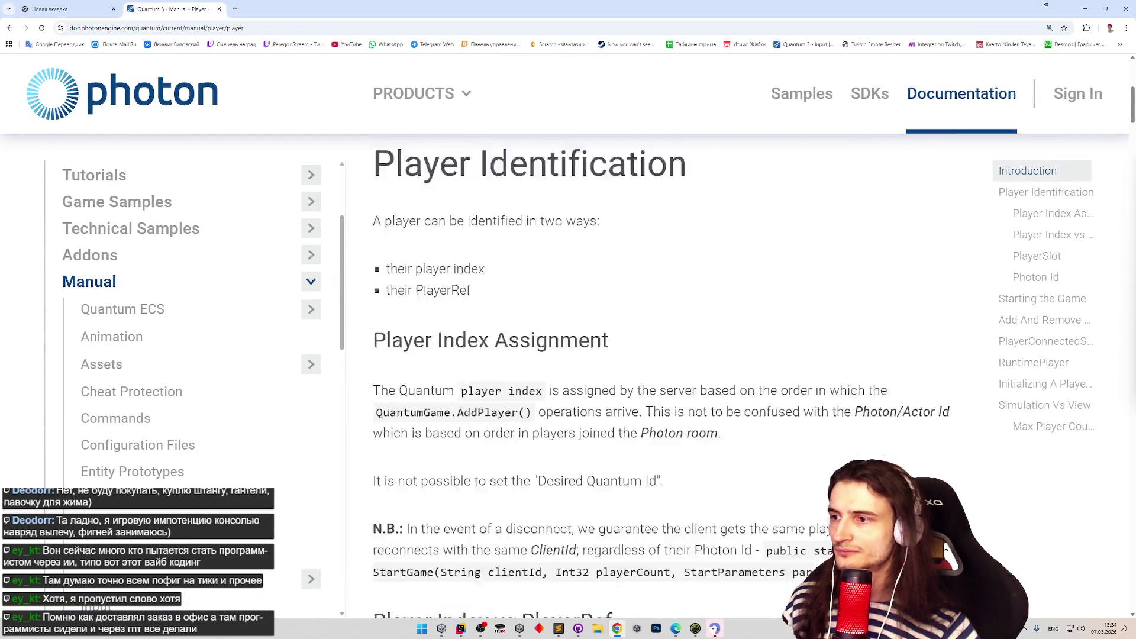
{"action": "scroll", "coordinate": [822, 425], "scroll_direction": "down", "scroll_amount": 15}
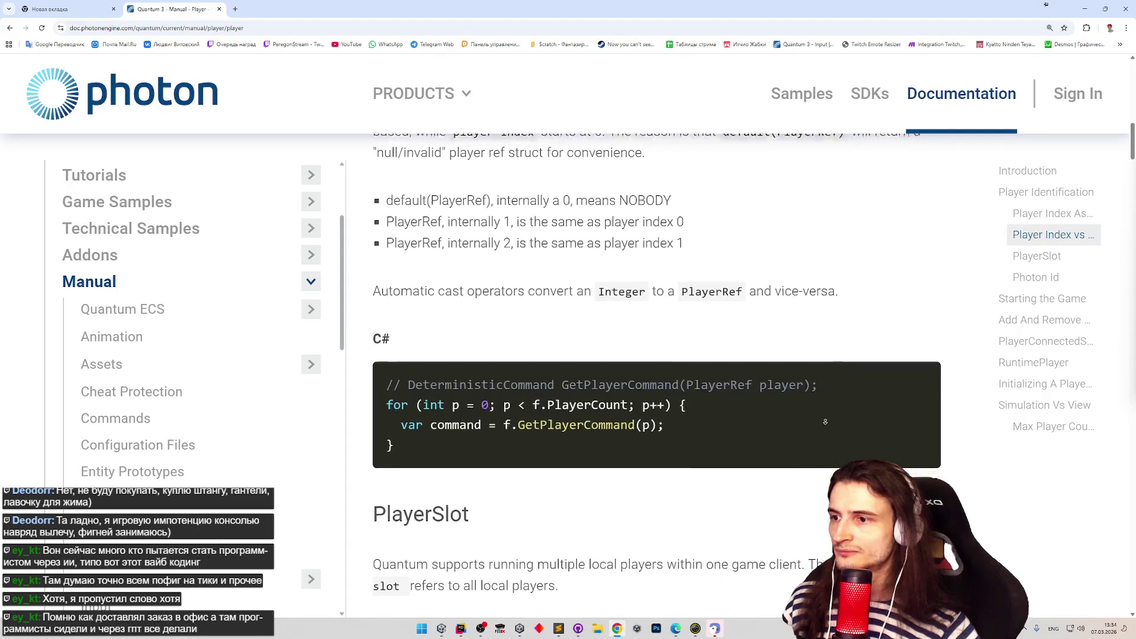
{"action": "scroll", "coordinate": [771, 413], "scroll_direction": "down", "scroll_amount": 20}
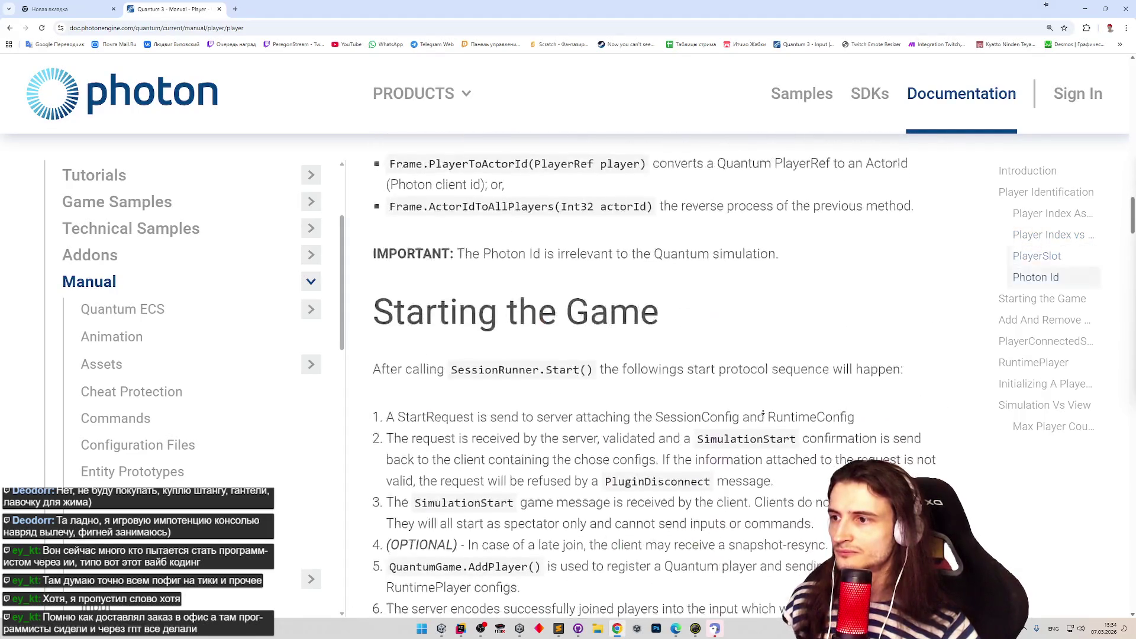
{"action": "scroll", "coordinate": [736, 449], "scroll_direction": "down", "scroll_amount": 14}
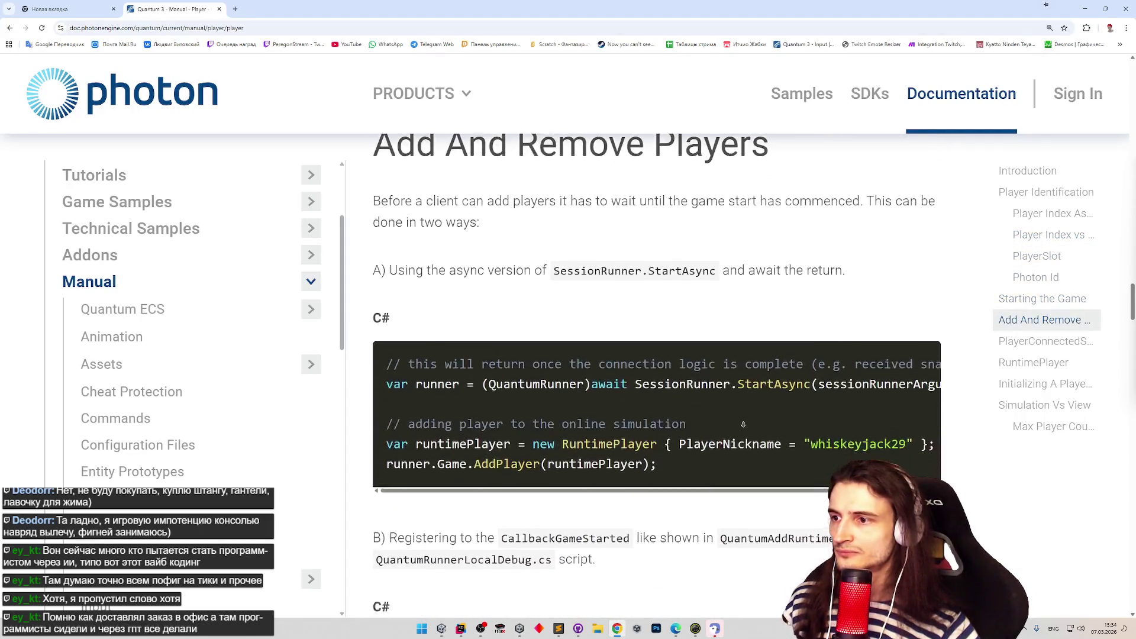
{"action": "scroll", "coordinate": [738, 490], "scroll_direction": "down", "scroll_amount": 20}
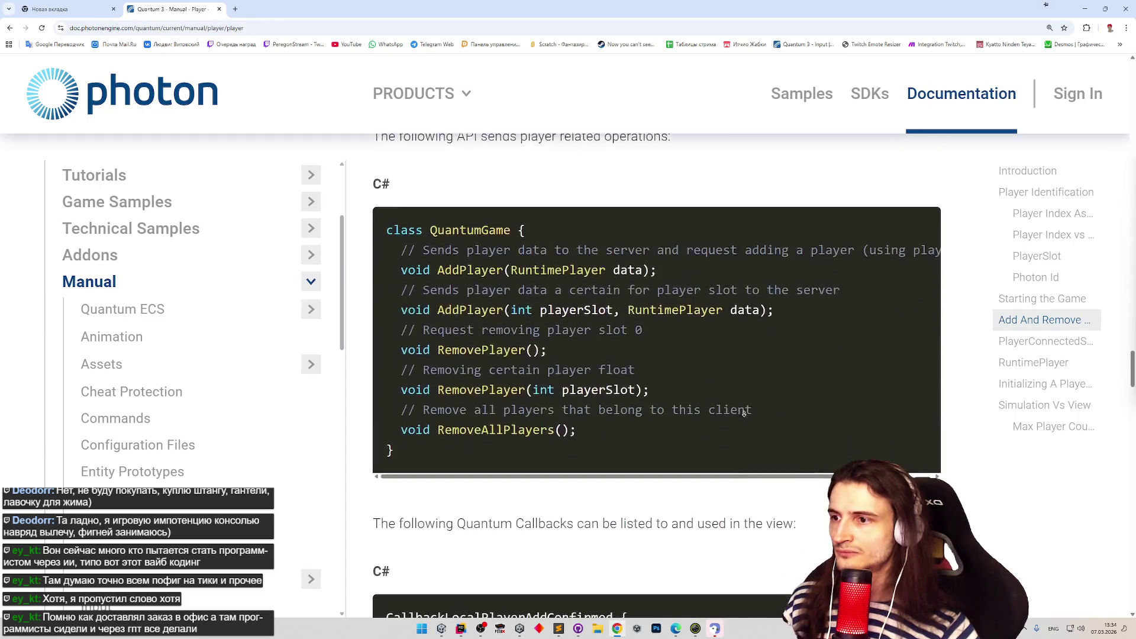
{"action": "scroll", "coordinate": [707, 583], "scroll_direction": "down", "scroll_amount": 13}
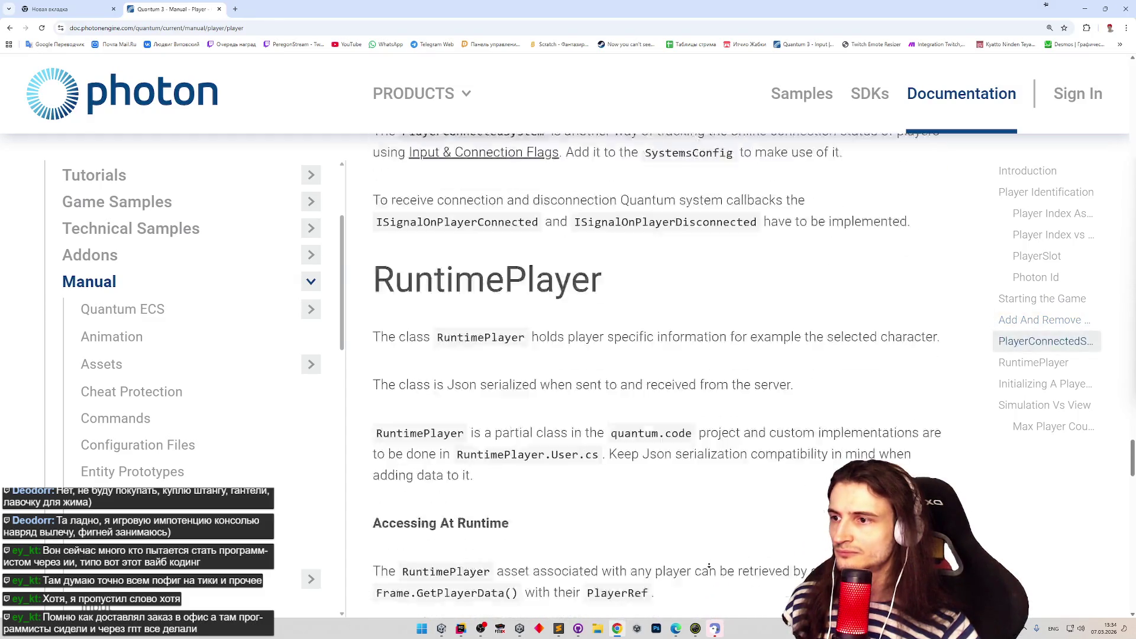
{"action": "scroll", "coordinate": [729, 430], "scroll_direction": "down", "scroll_amount": 12}
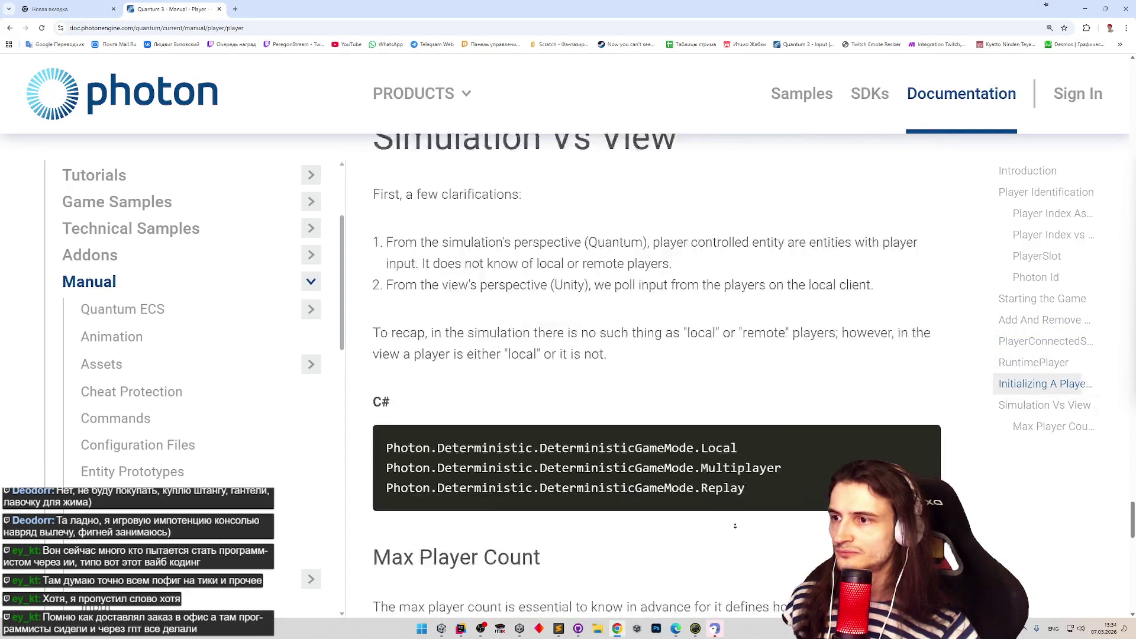
{"action": "scroll", "coordinate": [739, 386], "scroll_direction": "up", "scroll_amount": 3}
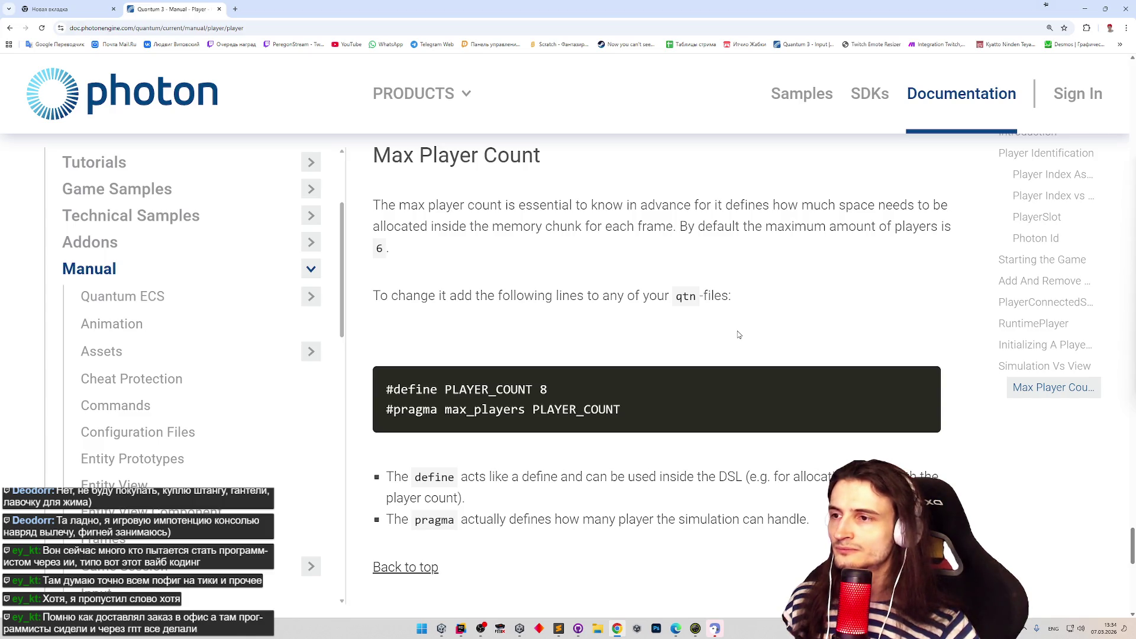
Copy the PLAYER_COUNT define and max_players pragma snippet, then return to Rider.
{"action": "middle_click", "coordinate": [737, 347]}
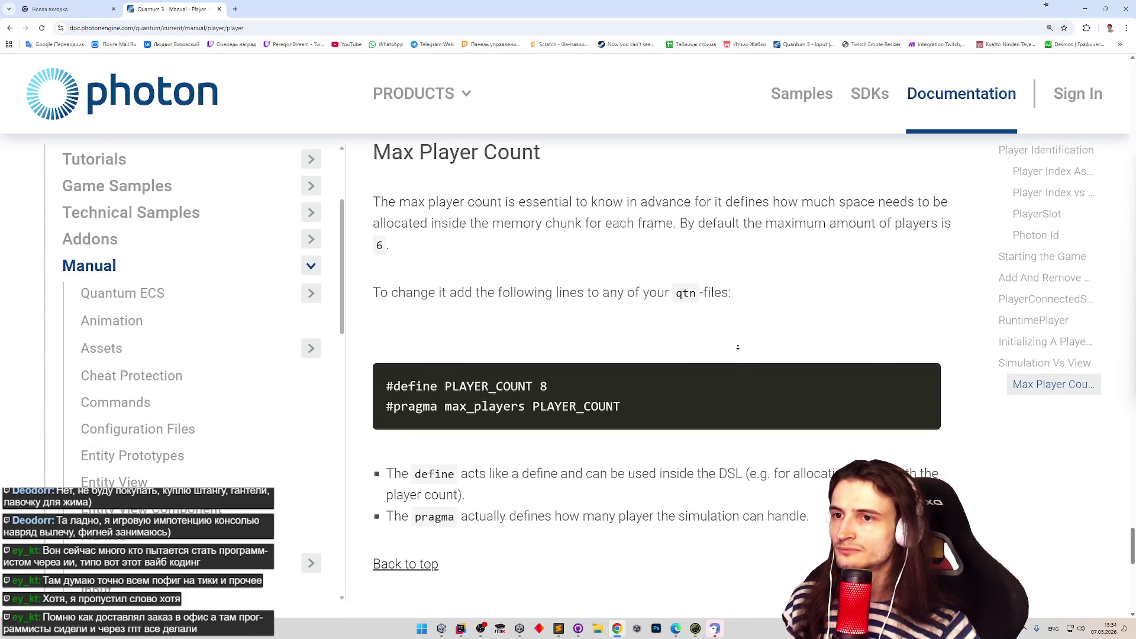
{"action": "middle_click", "coordinate": [734, 354]}
{"action": "mouse_move", "coordinate": [623, 383]}
{"action": "left_mouse_down"}
{"action": "mouse_move", "coordinate": [379, 364]}
{"action": "mouse_move", "coordinate": [384, 142]}
{"action": "mouse_move", "coordinate": [376, 370]}
{"action": "left_mouse_up"}
{"action": "key", "text": "ctrl+c"}
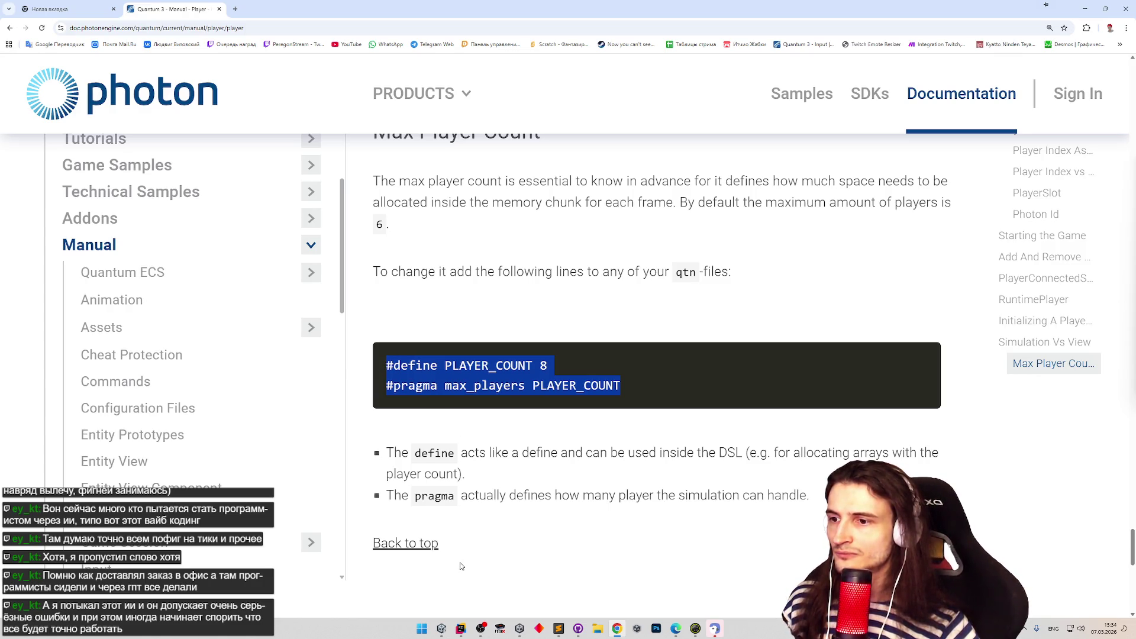
{"action": "left_click", "coordinate": [461, 628]}
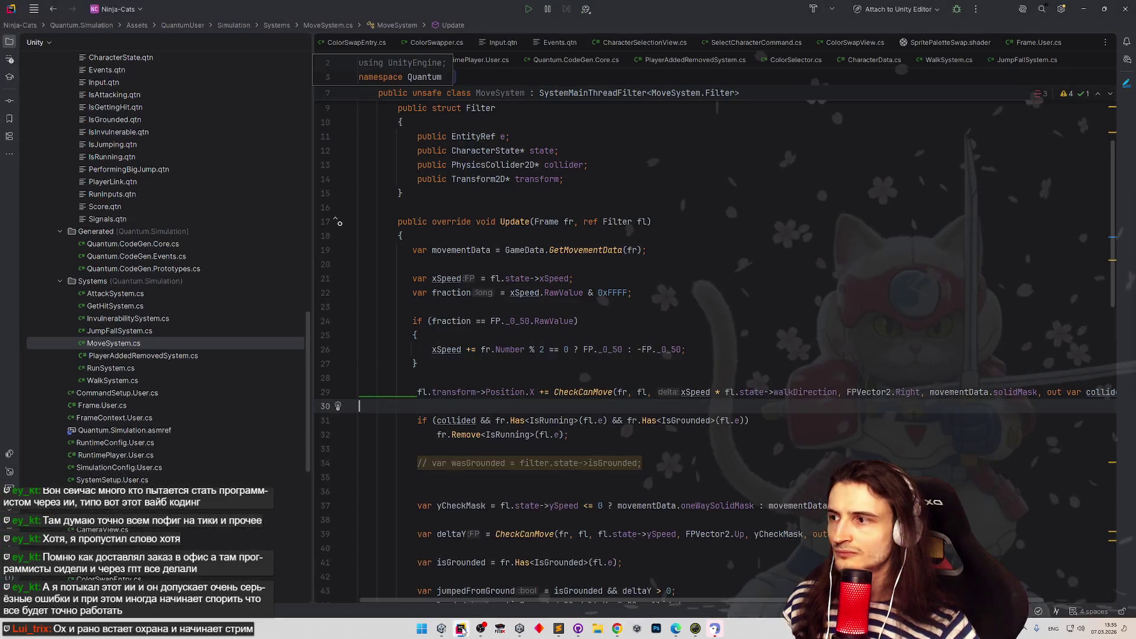
Open Events.qtn and paste #define PLAYER_COUNT 8 and #pragma max_players PLAYER_COUNT at its end.
{"action": "left_click_drag", "start_coordinate": [304, 325], "coordinate": [312, 293]}
{"action": "double_click", "coordinate": [142, 320]}
{"action": "scroll", "coordinate": [136, 337], "scroll_direction": "up", "scroll_amount": 1}
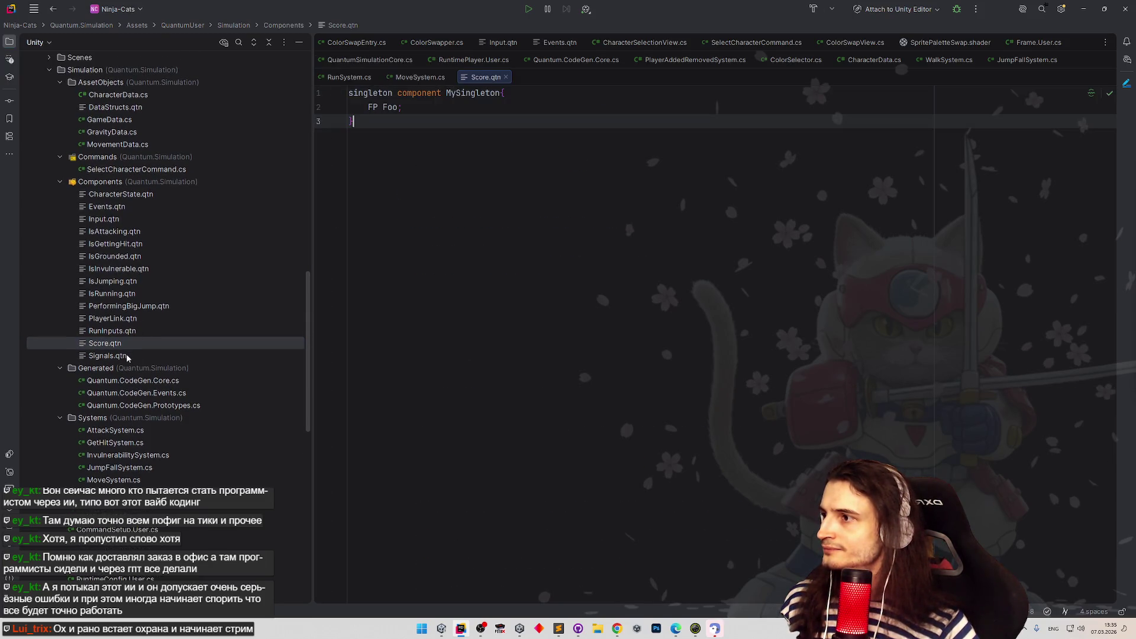
{"action": "double_click", "coordinate": [140, 208]}
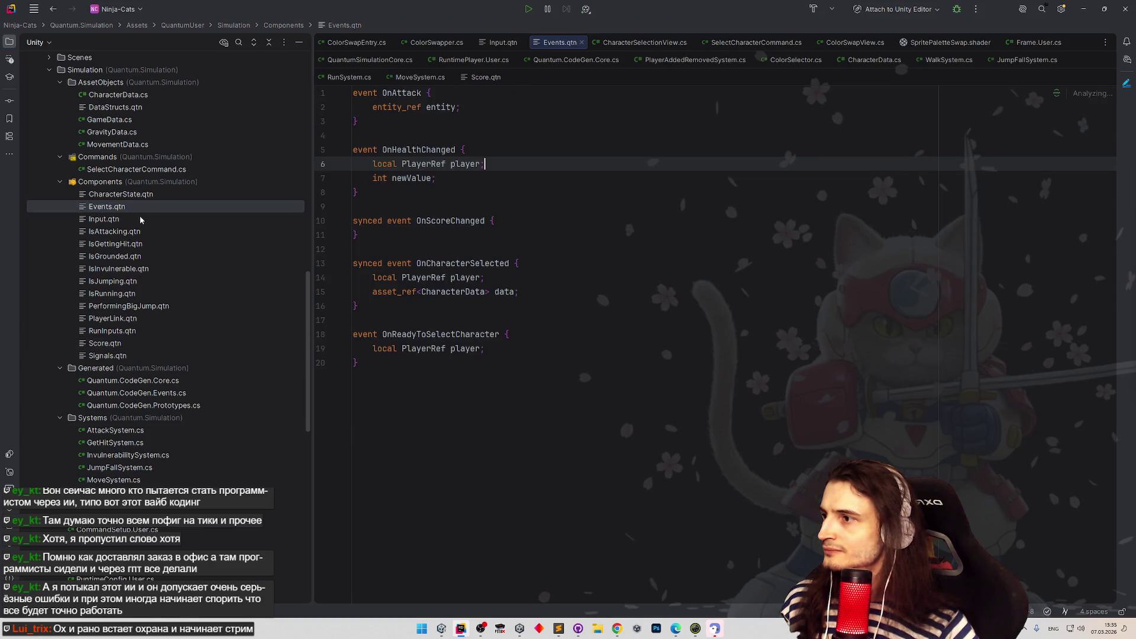
{"action": "key", "text": "ctrl+End"}
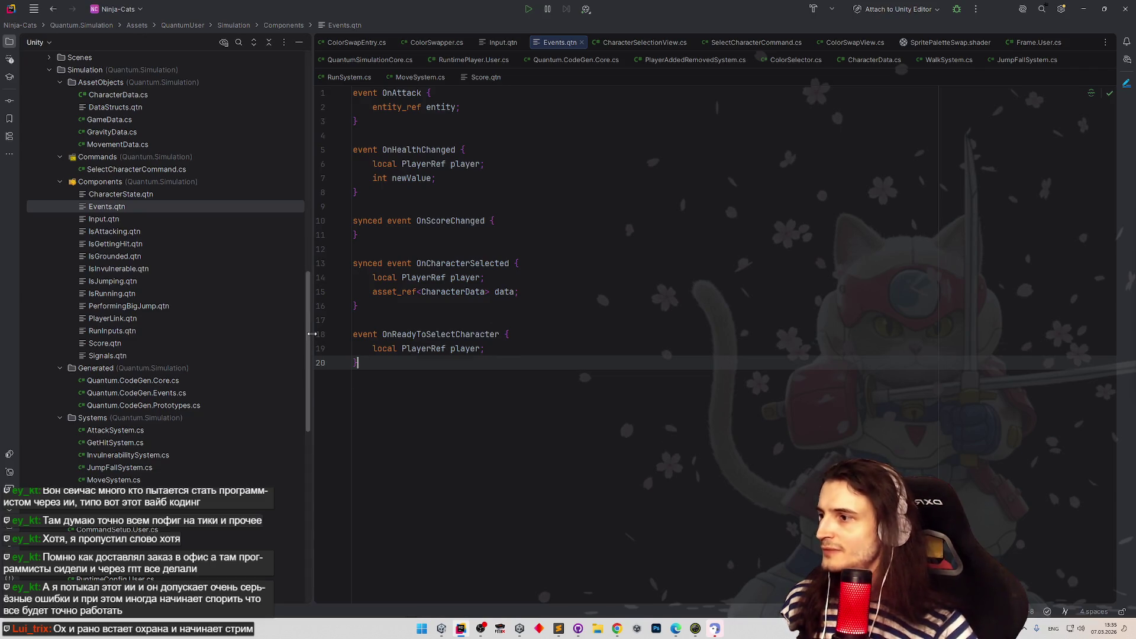
{"action": "key", "text": "Return"}
{"action": "key", "text": "Return"}
{"action": "key", "text": "ctrl+v"}
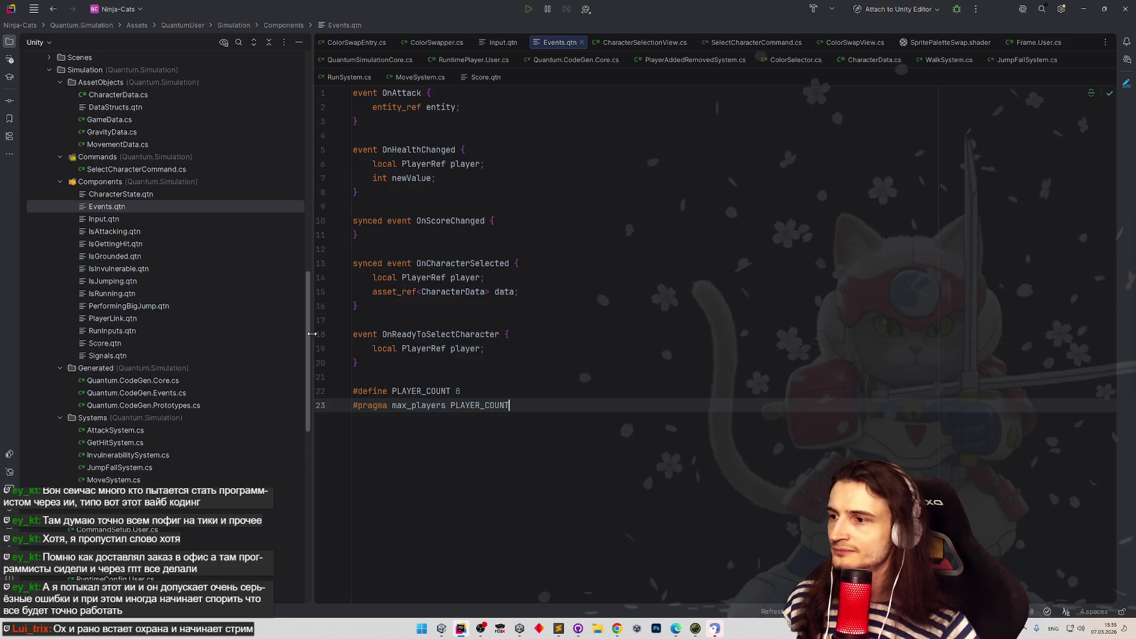
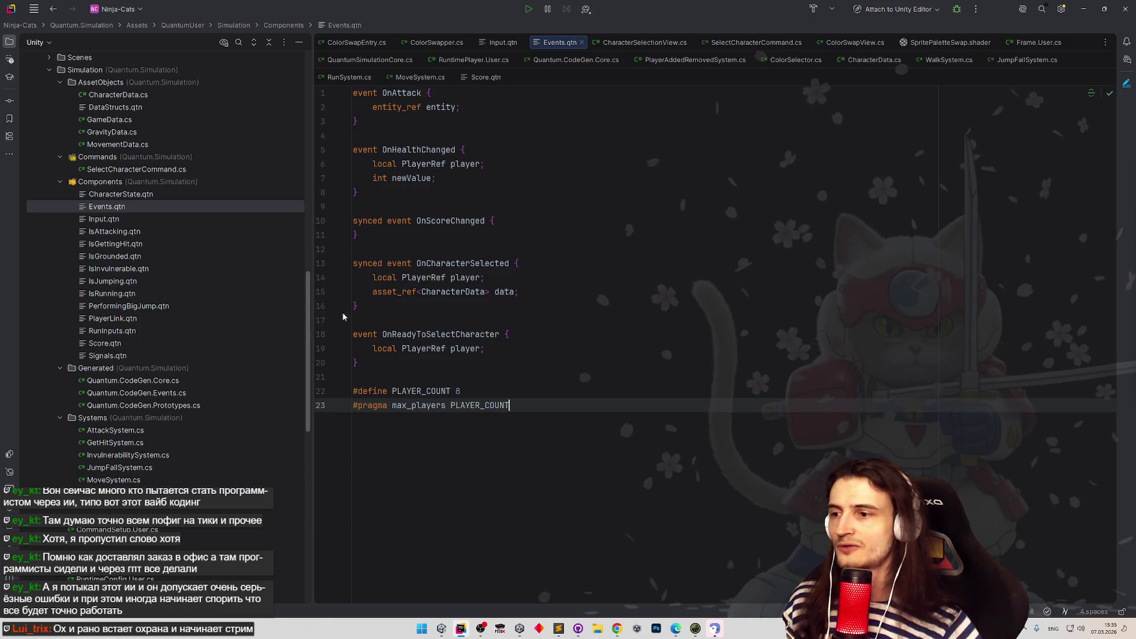
Minimize Rider and Chrome to bring the Unity editor's Quantum menu scene into view.
{"action": "left_click", "coordinate": [421, 291]}
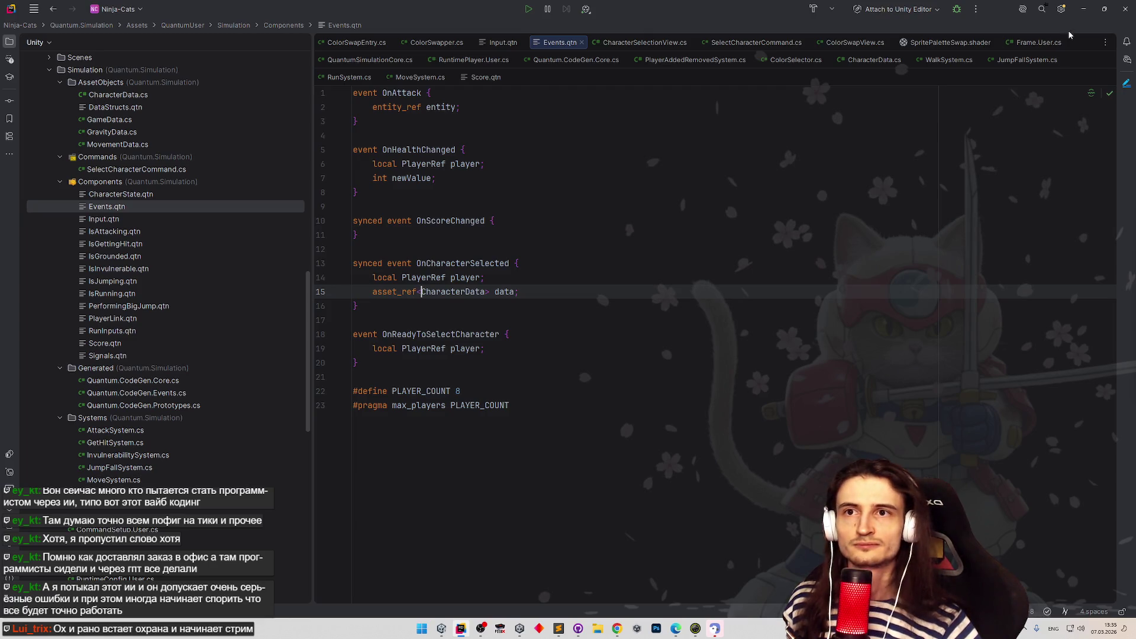
{"action": "left_click", "coordinate": [1083, 9]}
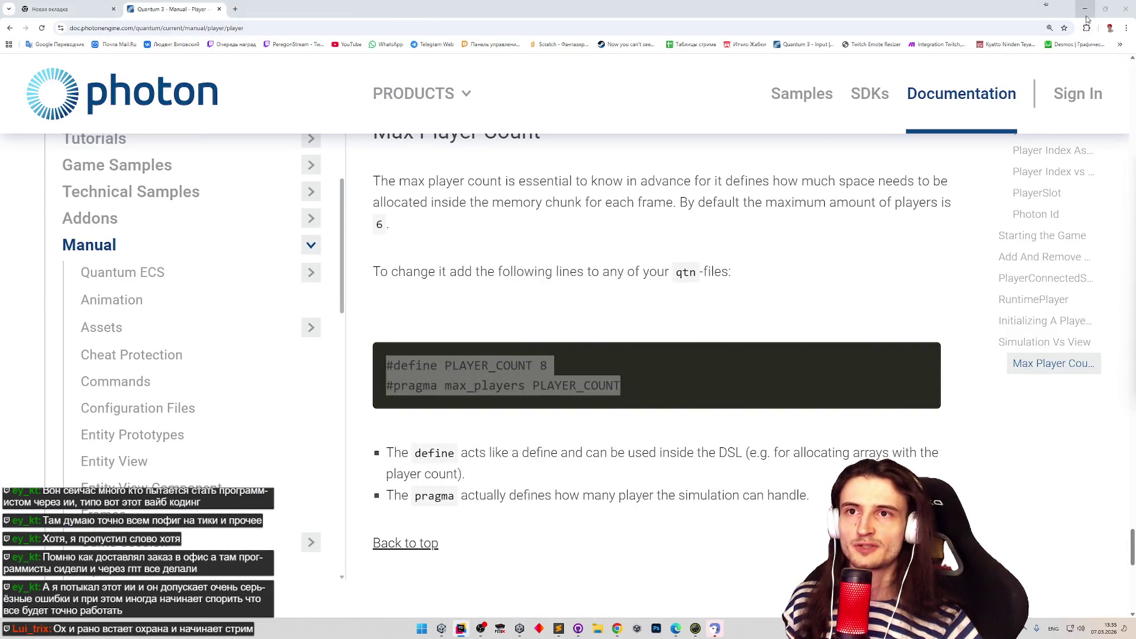
{"action": "left_click", "coordinate": [1084, 9]}
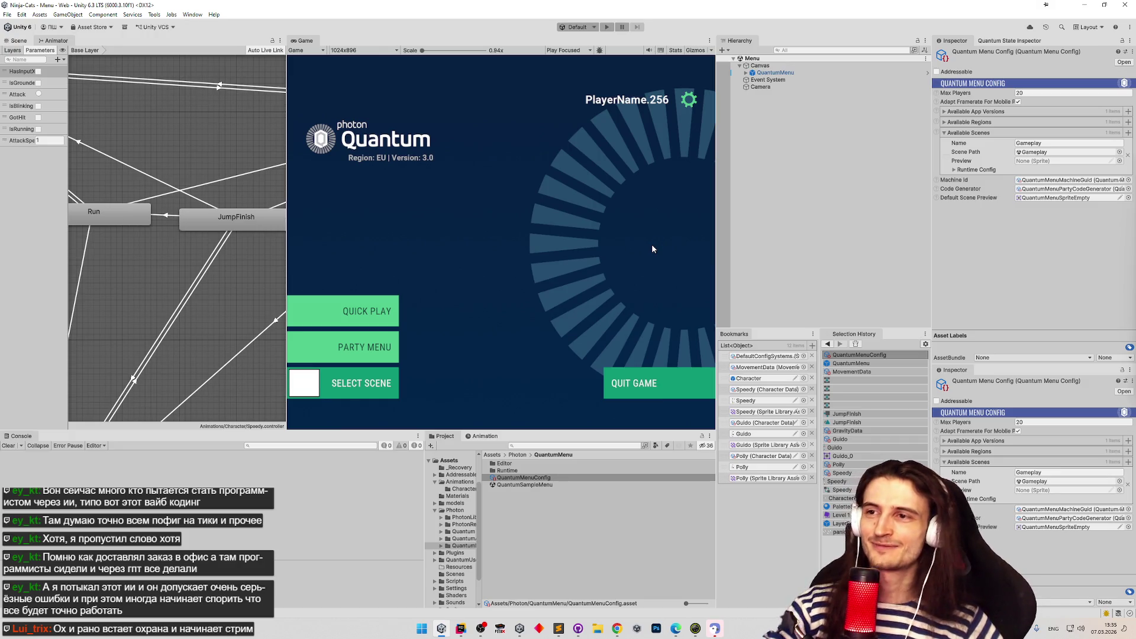
{"action": "left_click", "coordinate": [808, 207]}
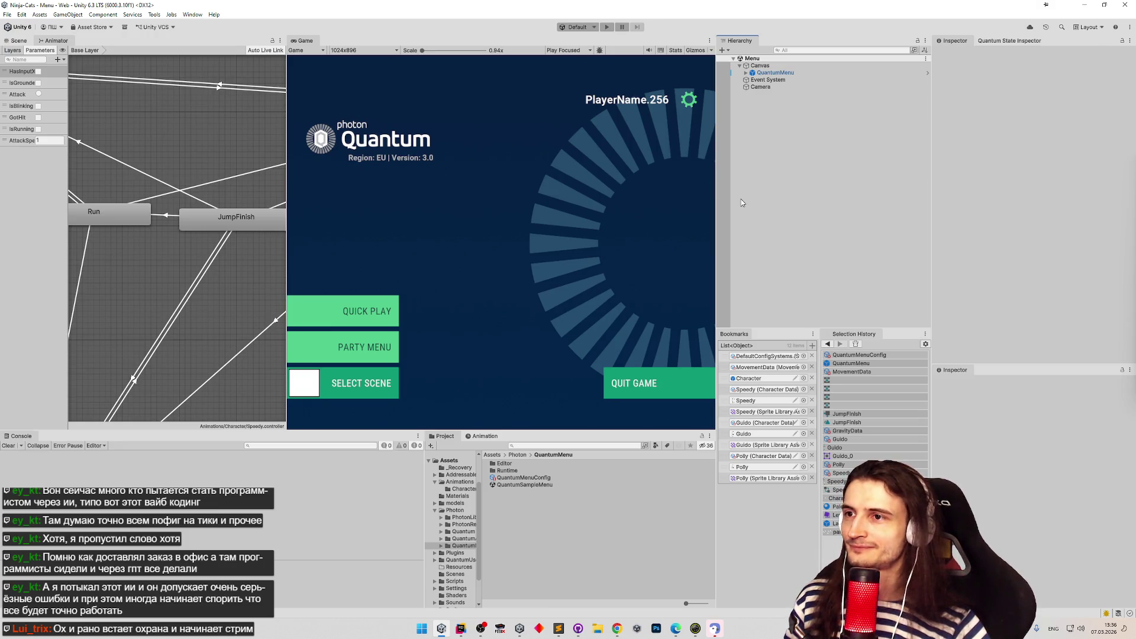
Play the menu scene, start Quick Play and view the session panel showing 1/8 players.
{"action": "left_click", "coordinate": [644, 181]}
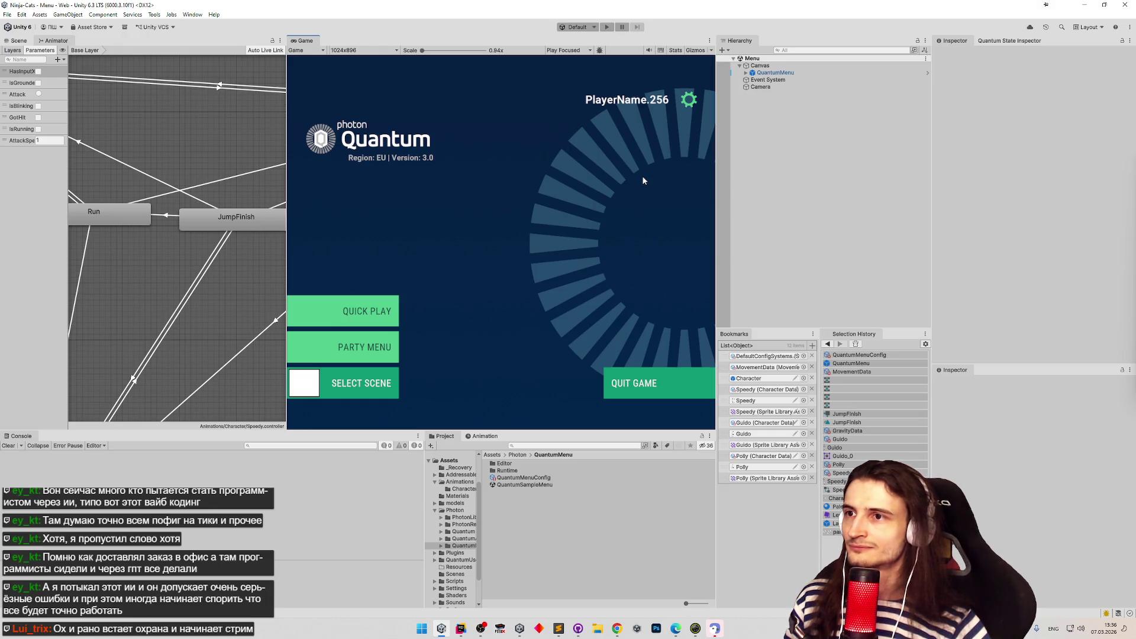
{"action": "key", "text": "ctrl+p"}
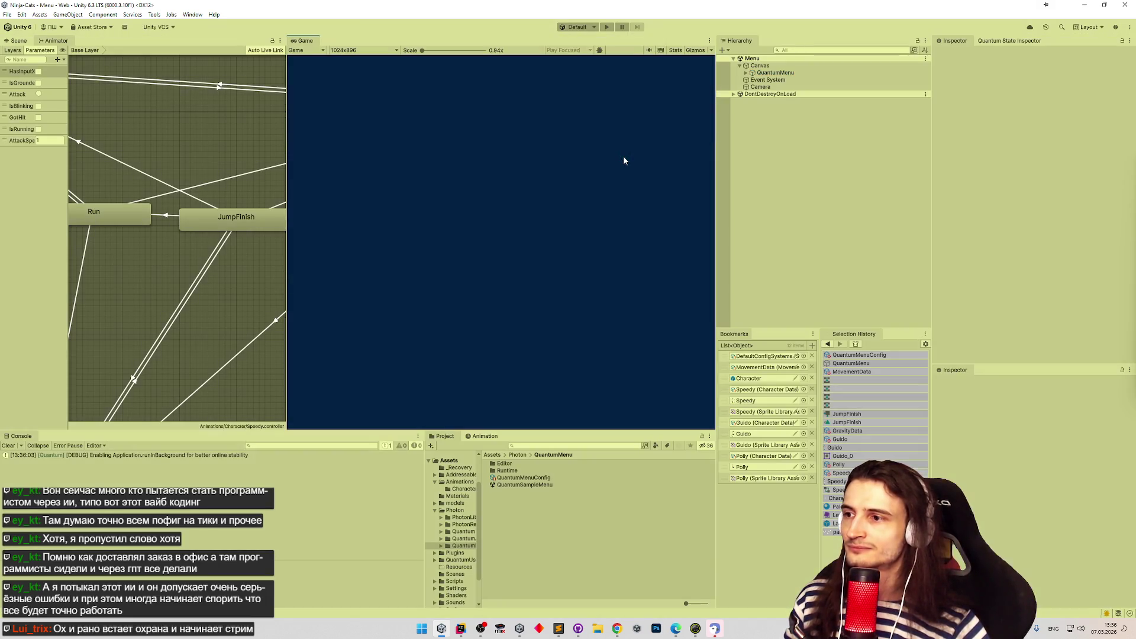
{"action": "left_click", "coordinate": [686, 102]}
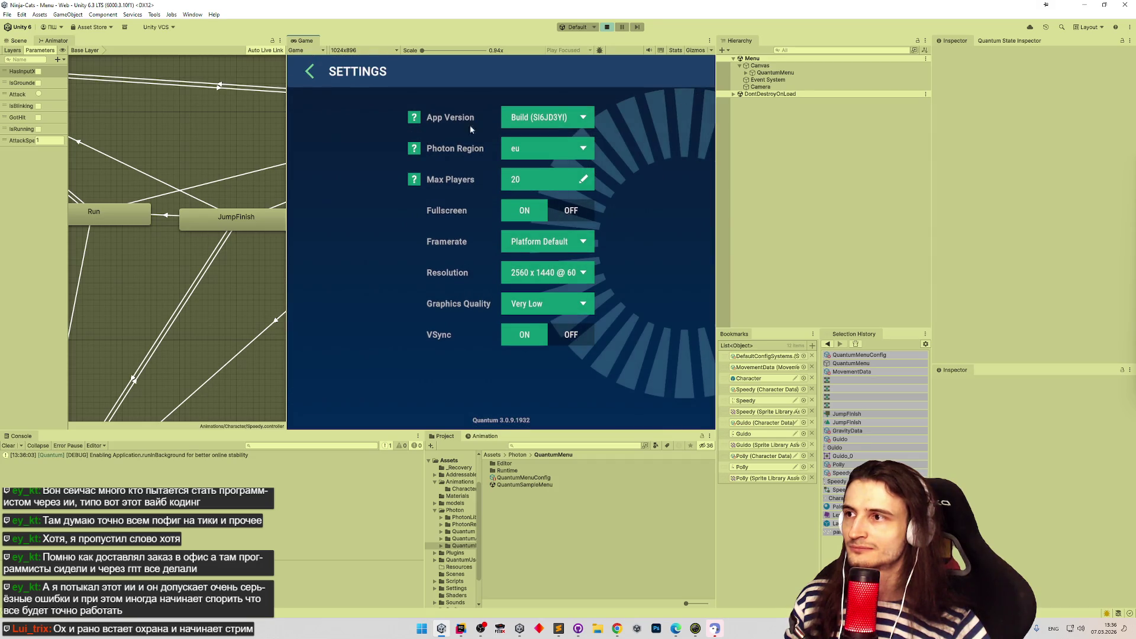
{"action": "left_click", "coordinate": [310, 71]}
{"action": "left_click", "coordinate": [378, 311]}
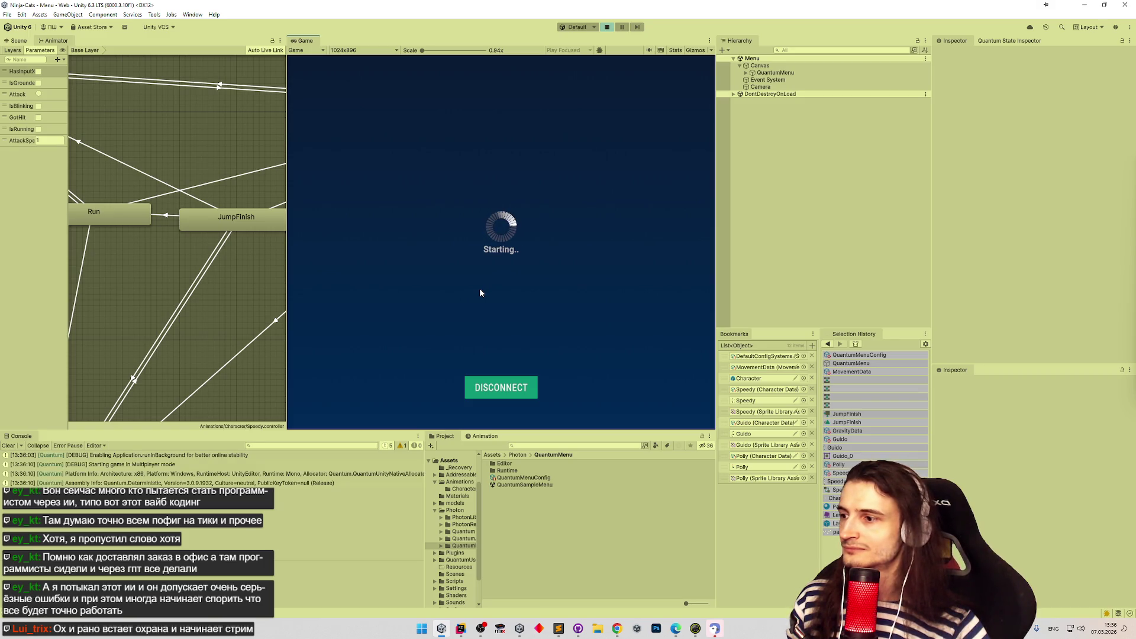
{"action": "left_click", "coordinate": [696, 72]}
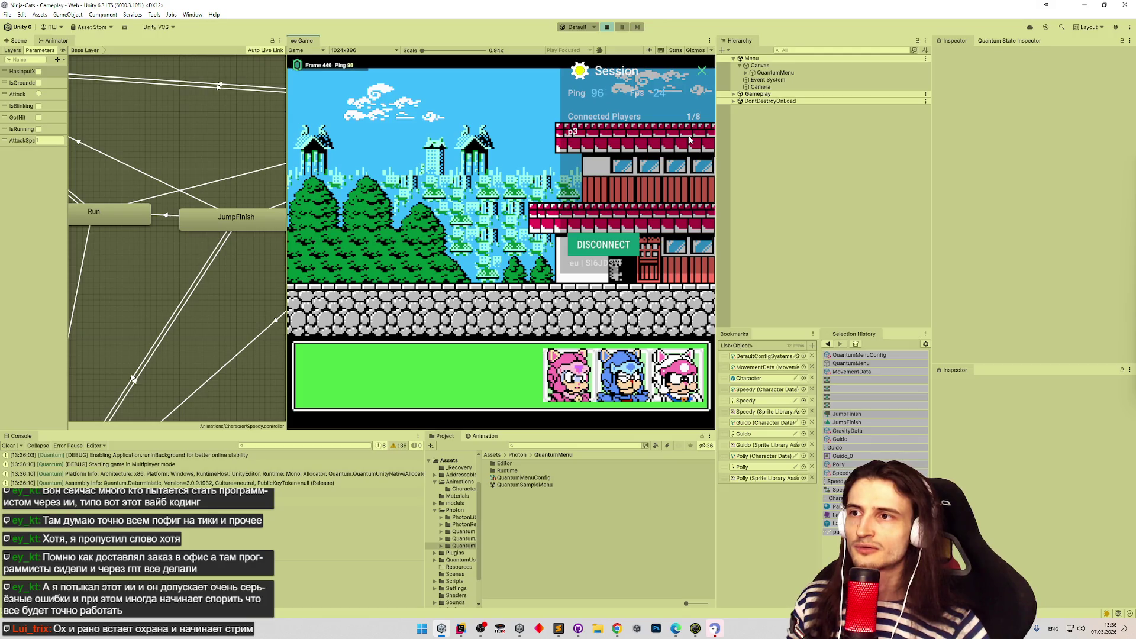
{"action": "left_click", "coordinate": [573, 247]}
Select the PLAYER_COUNT value 8 in Events.qtn and open the Quantum 3 Input manual in a new tab.
{"action": "left_click", "coordinate": [460, 628]}
{"action": "double_click", "coordinate": [458, 391]}
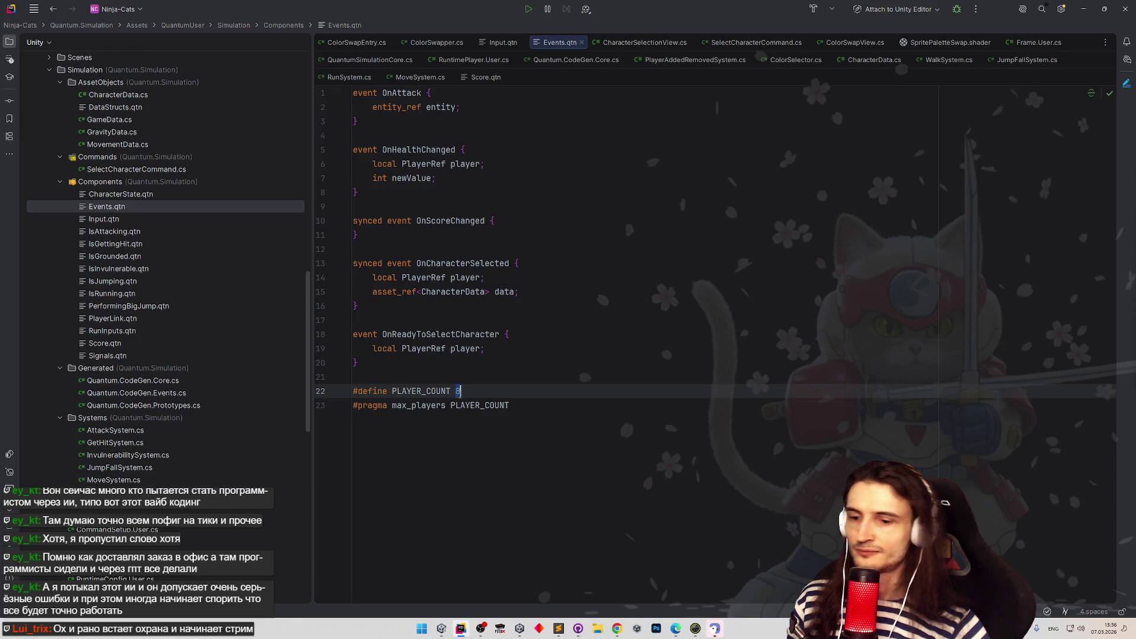
{"action": "left_click", "coordinate": [617, 628]}
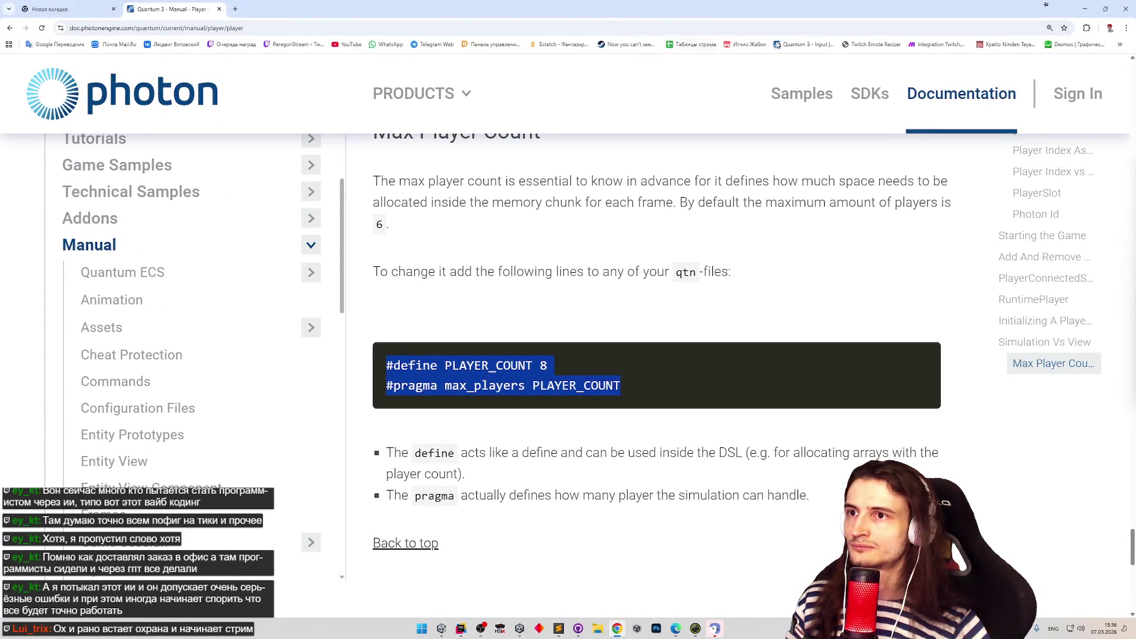
{"action": "middle_click", "coordinate": [804, 44]}
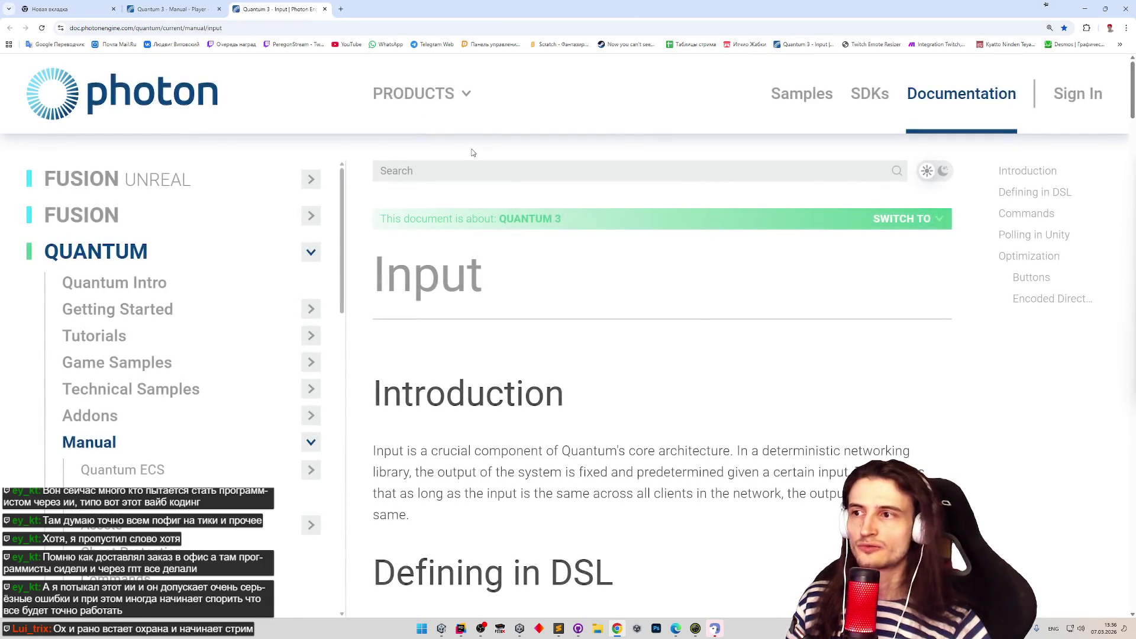
{"action": "left_click", "coordinate": [1077, 93]}
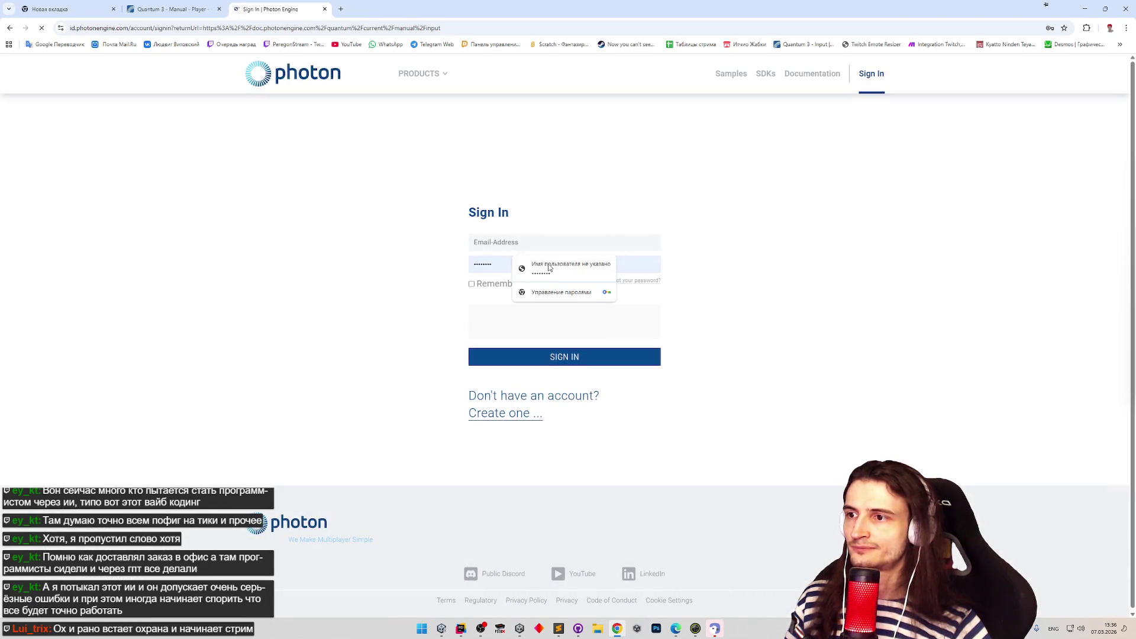
Sign in to Photon with the saved account e-mail and reCAPTCHA, dismissing the password warning.
{"action": "key", "text": "alt+shift"}
{"action": "left_click", "coordinate": [541, 242]}
{"action": "key", "text": "alt+shift"}
{"action": "type", "text": "d"}
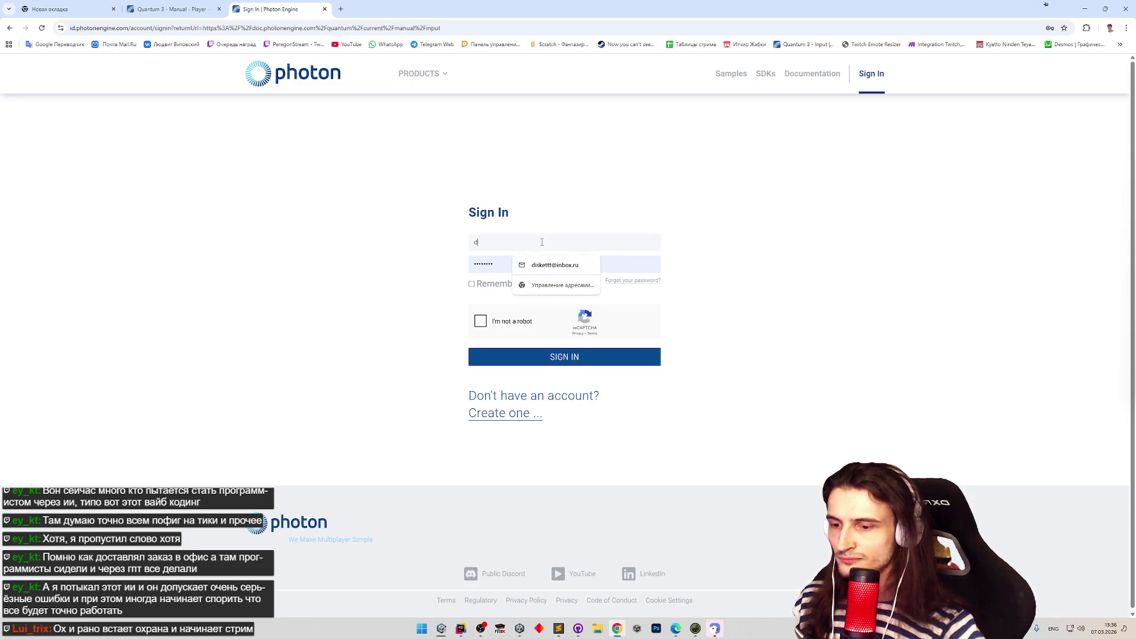
{"action": "left_click", "coordinate": [532, 265]}
{"action": "left_click", "coordinate": [510, 321]}
{"action": "left_click", "coordinate": [521, 362]}
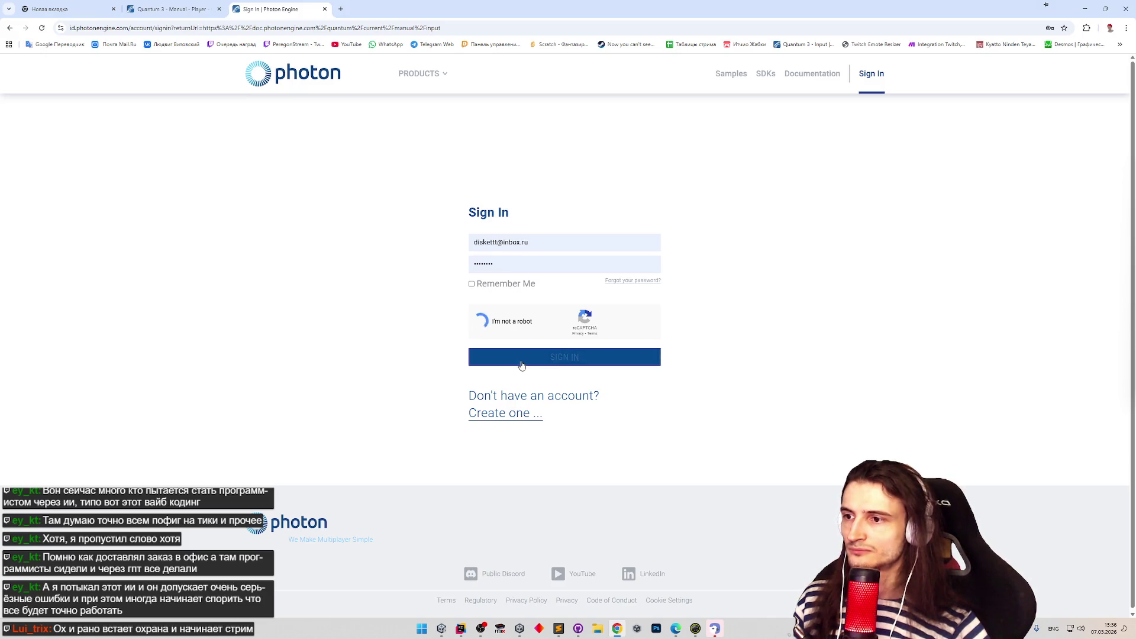
{"action": "left_click", "coordinate": [522, 364]}
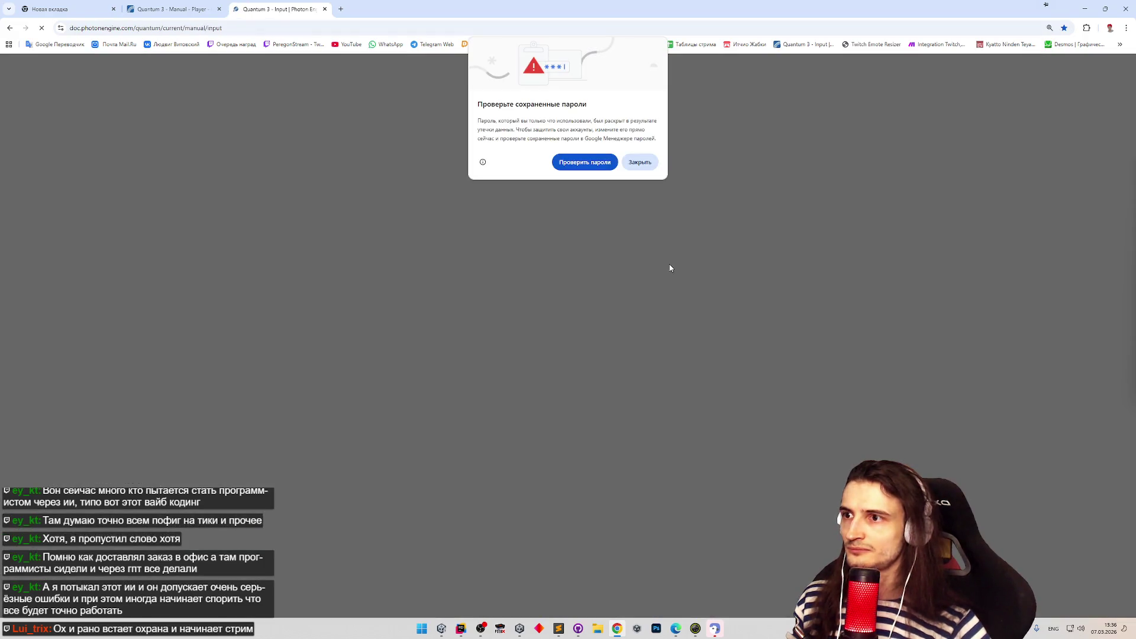
{"action": "left_click", "coordinate": [629, 173]}
{"action": "middle_click", "coordinate": [657, 251]}
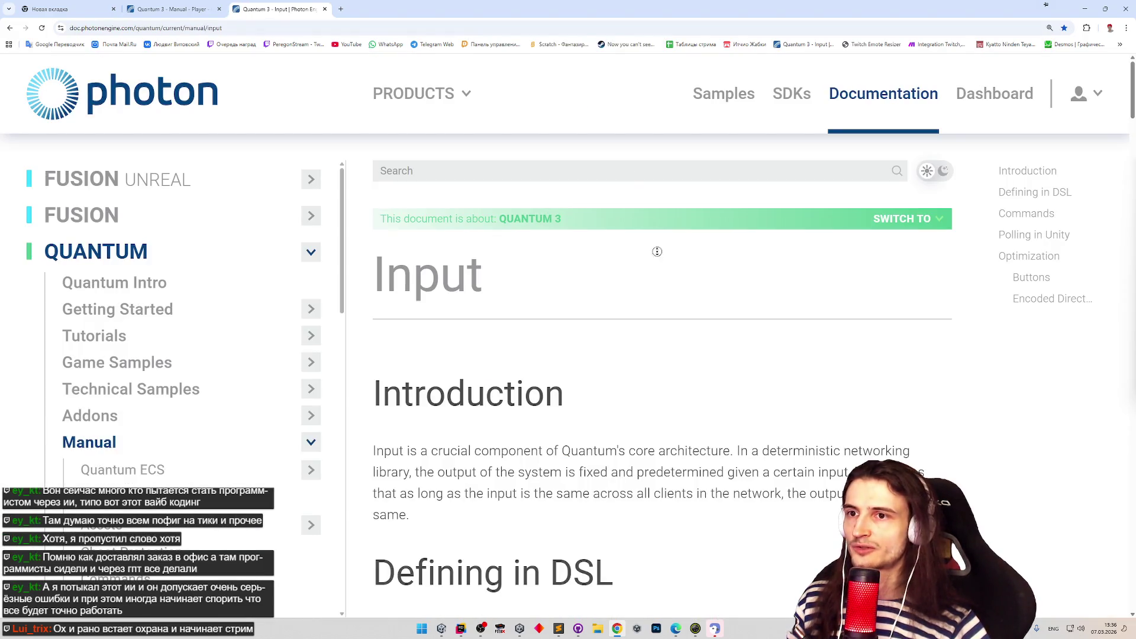
{"action": "left_click", "coordinate": [1000, 98]}
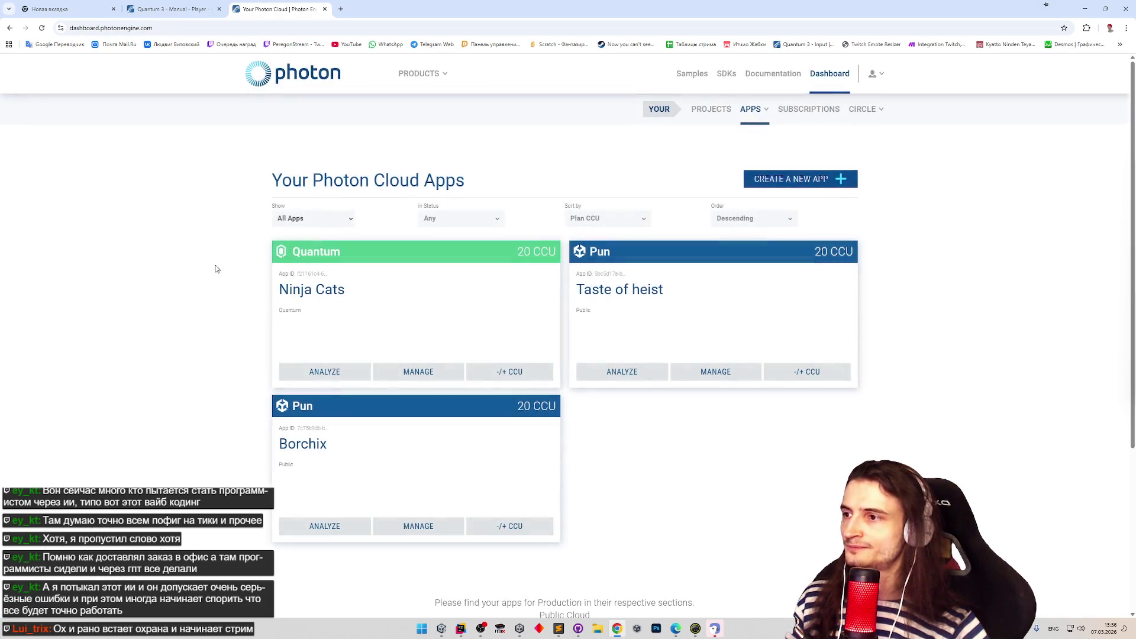
Browse the Photon Cloud apps list, leaving the app type filter on All Apps.
{"action": "middle_click", "coordinate": [213, 288]}
{"action": "scroll", "coordinate": [213, 314], "scroll_direction": "down", "scroll_amount": 5}
{"action": "scroll", "coordinate": [236, 188], "scroll_direction": "up", "scroll_amount": 5}
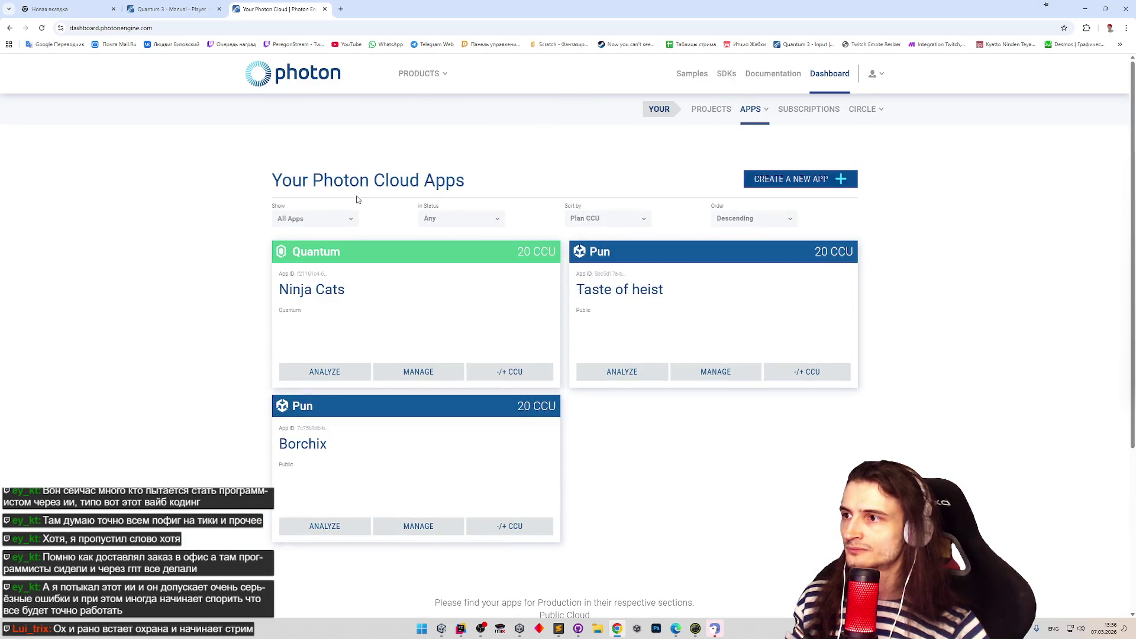
{"action": "middle_click", "coordinate": [238, 233]}
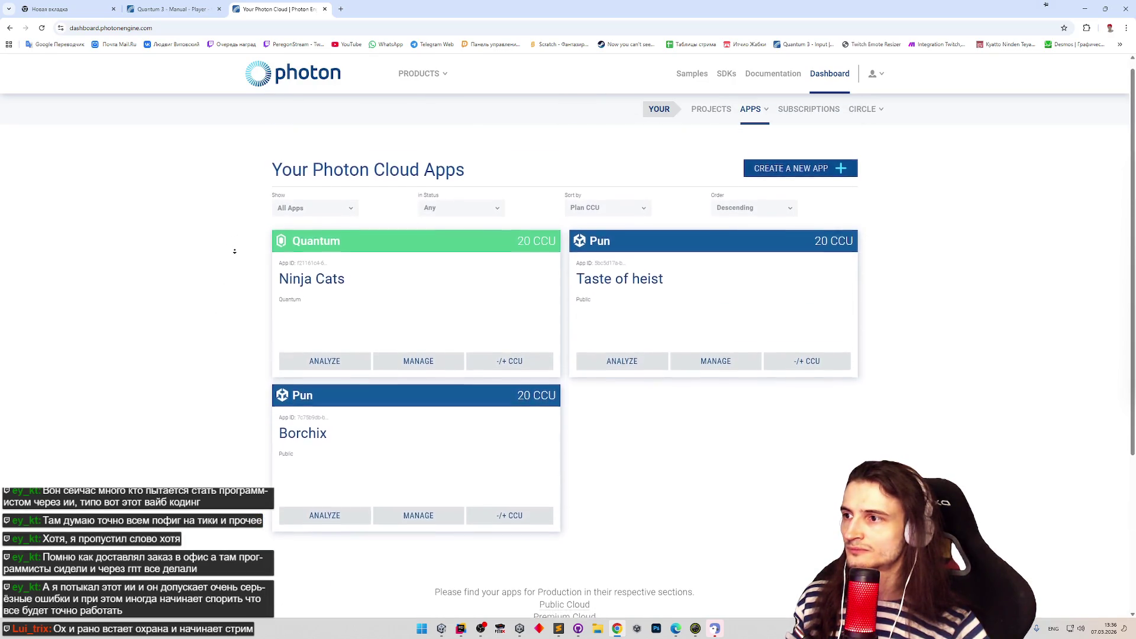
{"action": "middle_click", "coordinate": [260, 213]}
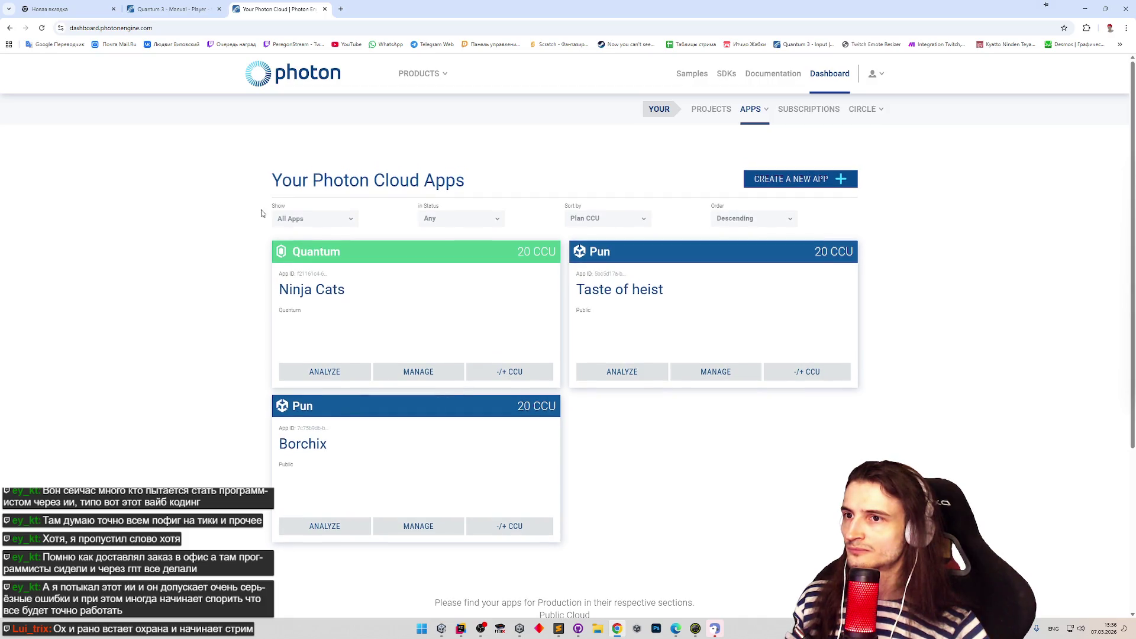
{"action": "left_click", "coordinate": [308, 219]}
{"action": "left_click", "coordinate": [308, 219]}
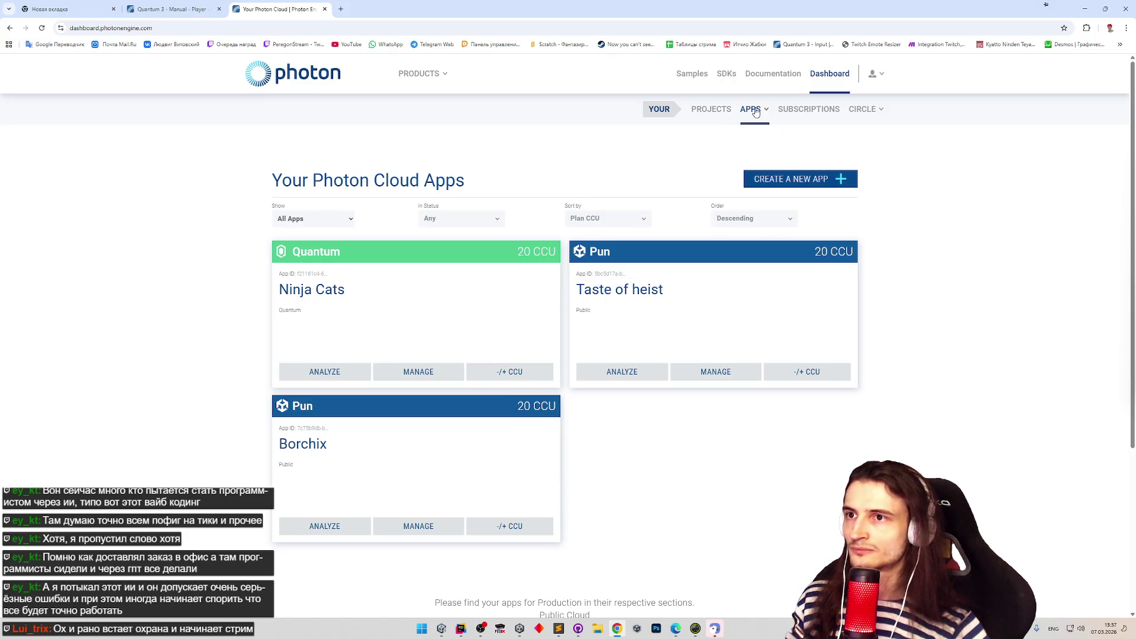
{"action": "middle_click", "coordinate": [505, 161]}
{"action": "scroll", "coordinate": [505, 161], "scroll_direction": "down", "scroll_amount": 4}
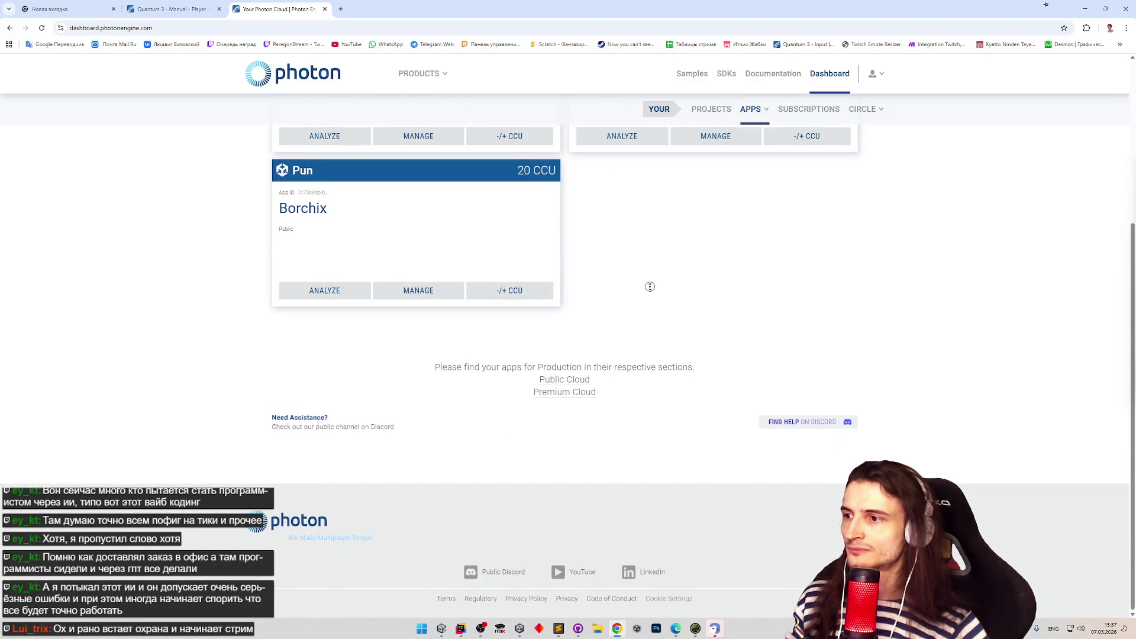
{"action": "scroll", "coordinate": [651, 293], "scroll_direction": "up", "scroll_amount": 4}
Open Ninja Cats management, review its Quantum 3 plugin settings, then go back.
{"action": "left_click", "coordinate": [438, 371]}
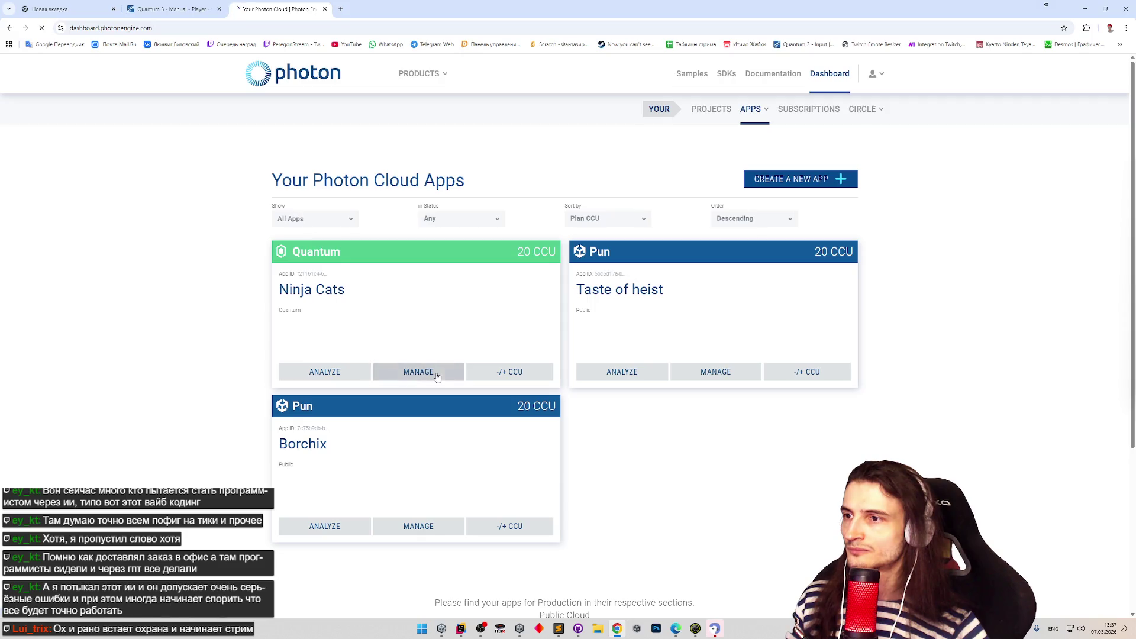
{"action": "scroll", "coordinate": [479, 334], "scroll_direction": "down", "scroll_amount": 1}
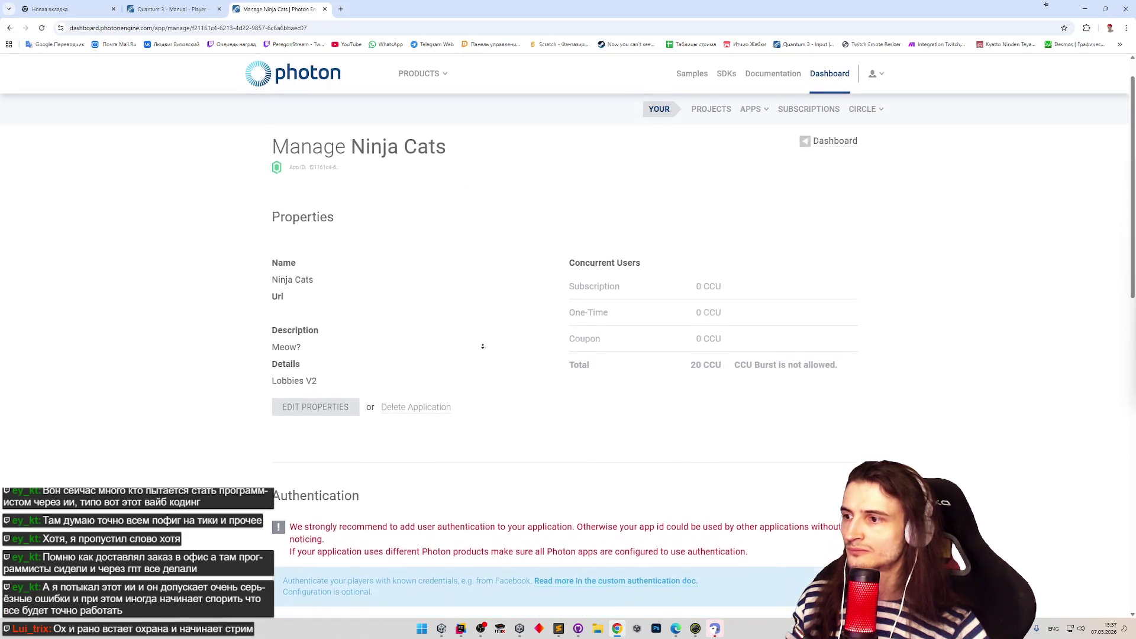
{"action": "scroll", "coordinate": [491, 342], "scroll_direction": "down", "scroll_amount": 1}
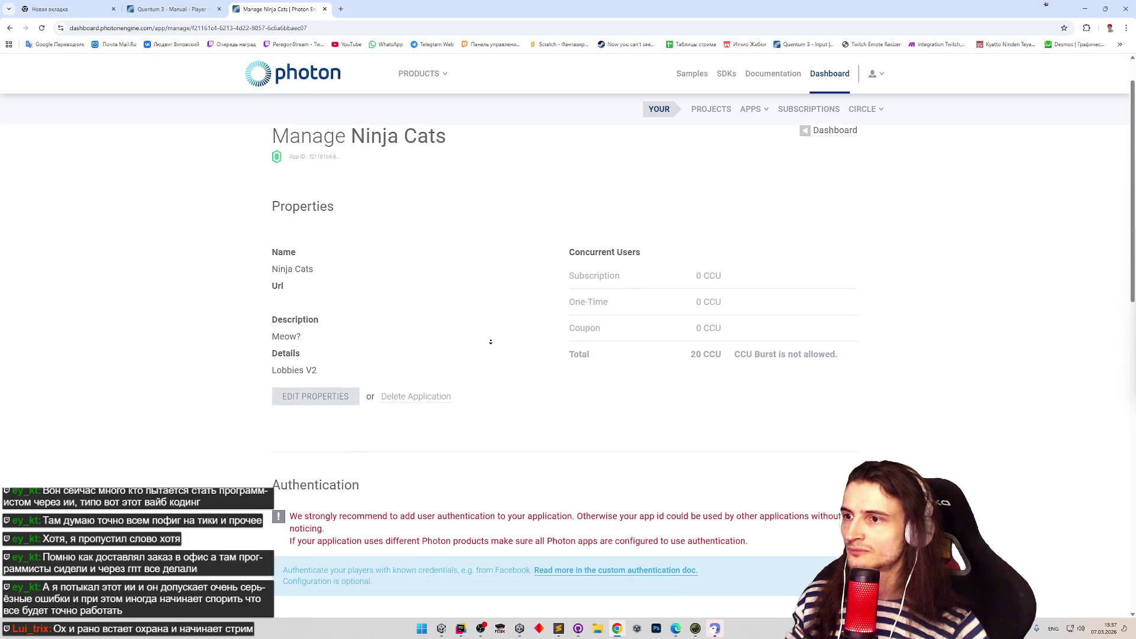
{"action": "scroll", "coordinate": [492, 346], "scroll_direction": "down", "scroll_amount": 8}
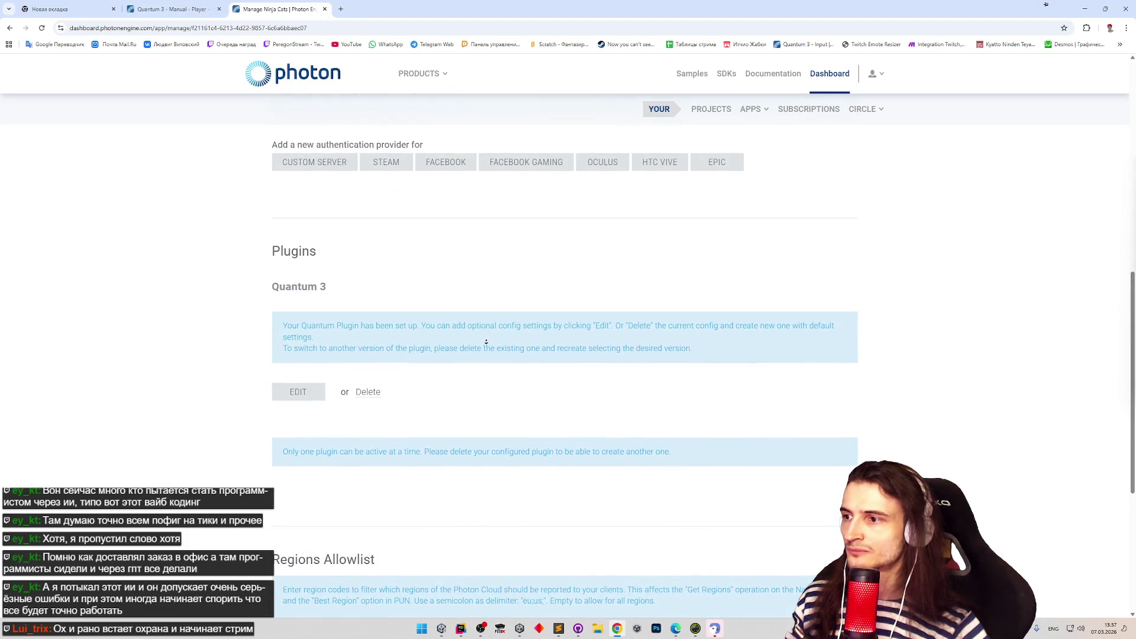
{"action": "scroll", "coordinate": [487, 344], "scroll_direction": "down", "scroll_amount": 1}
{"action": "scroll", "coordinate": [487, 344], "scroll_direction": "down", "scroll_amount": 1}
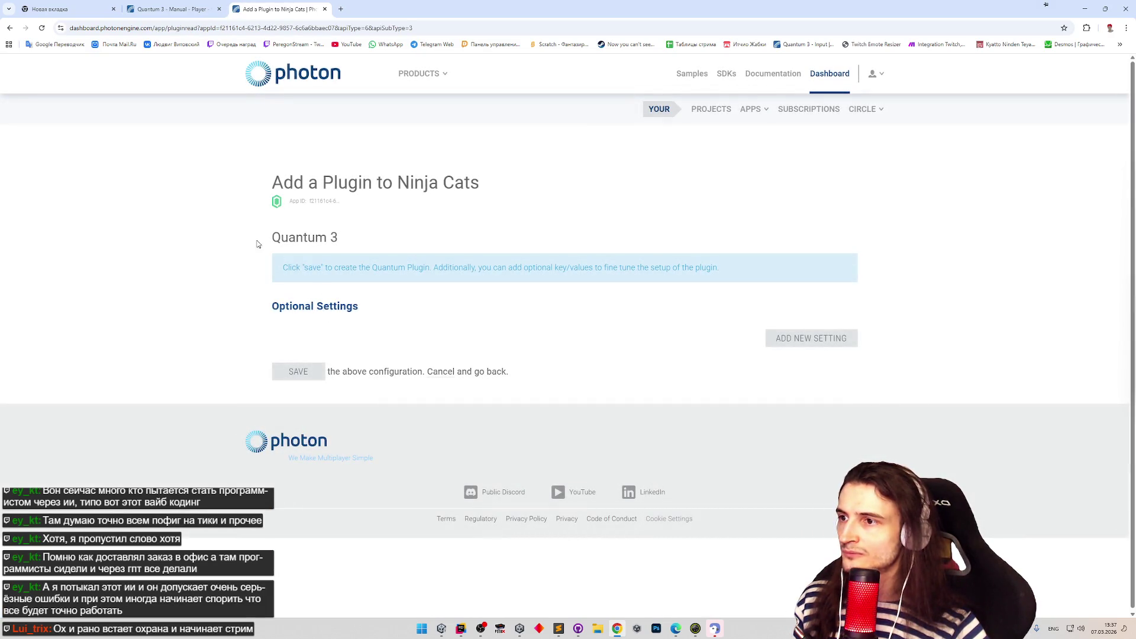
{"action": "left_click", "coordinate": [11, 28]}
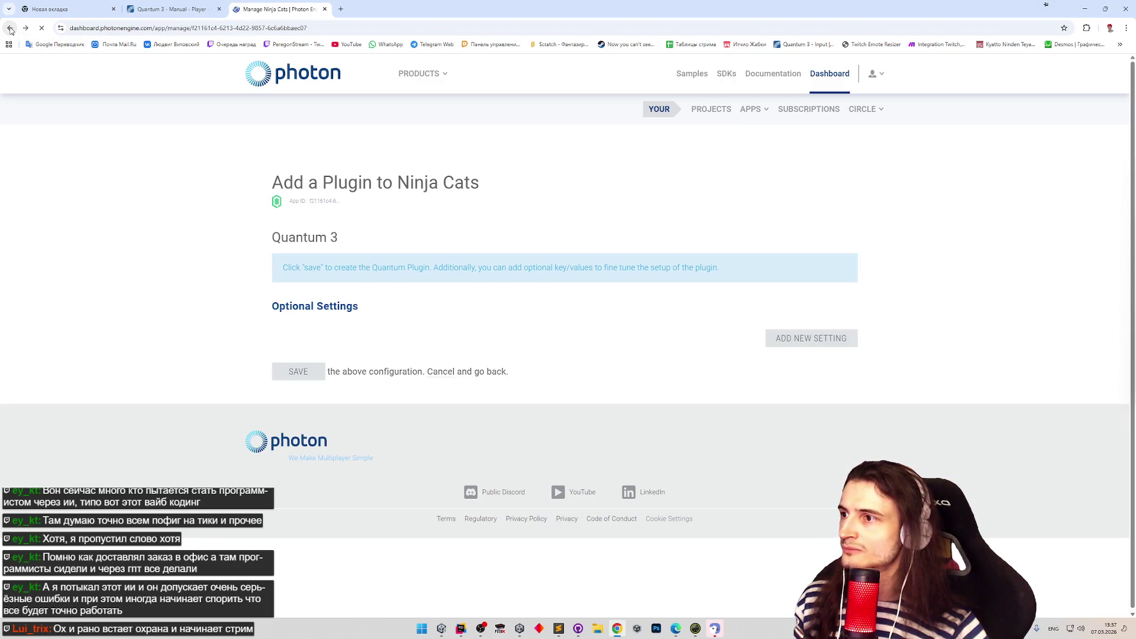
Scroll through the Manage Ninja Cats page to review the app's details.
{"action": "scroll", "coordinate": [159, 210], "scroll_direction": "down", "scroll_amount": 4}
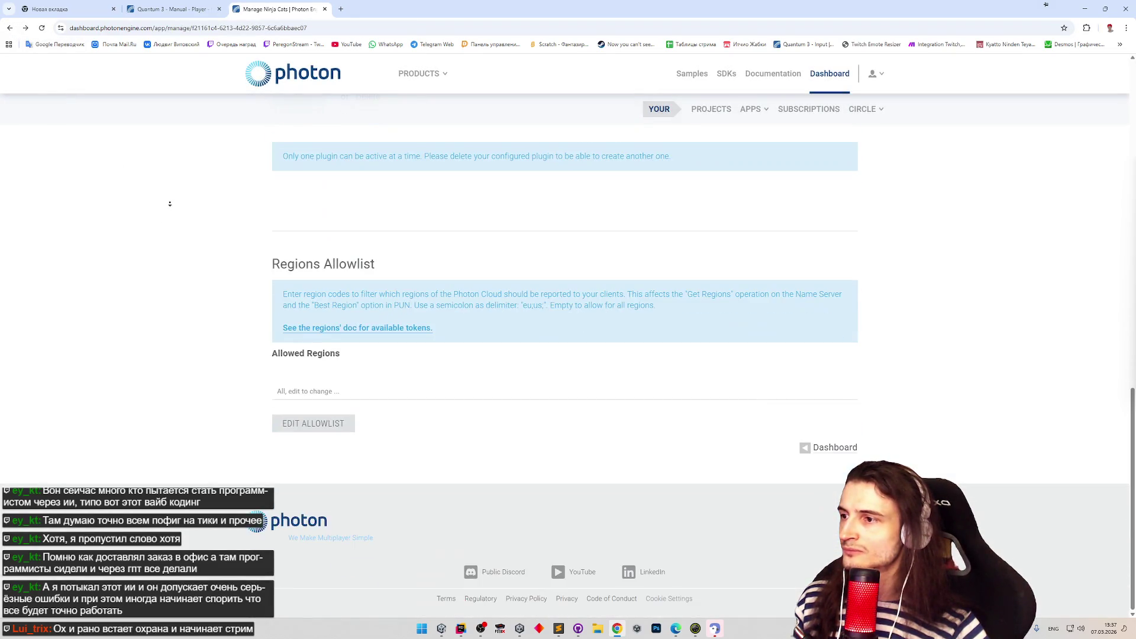
{"action": "scroll", "coordinate": [223, 197], "scroll_direction": "up", "scroll_amount": 8}
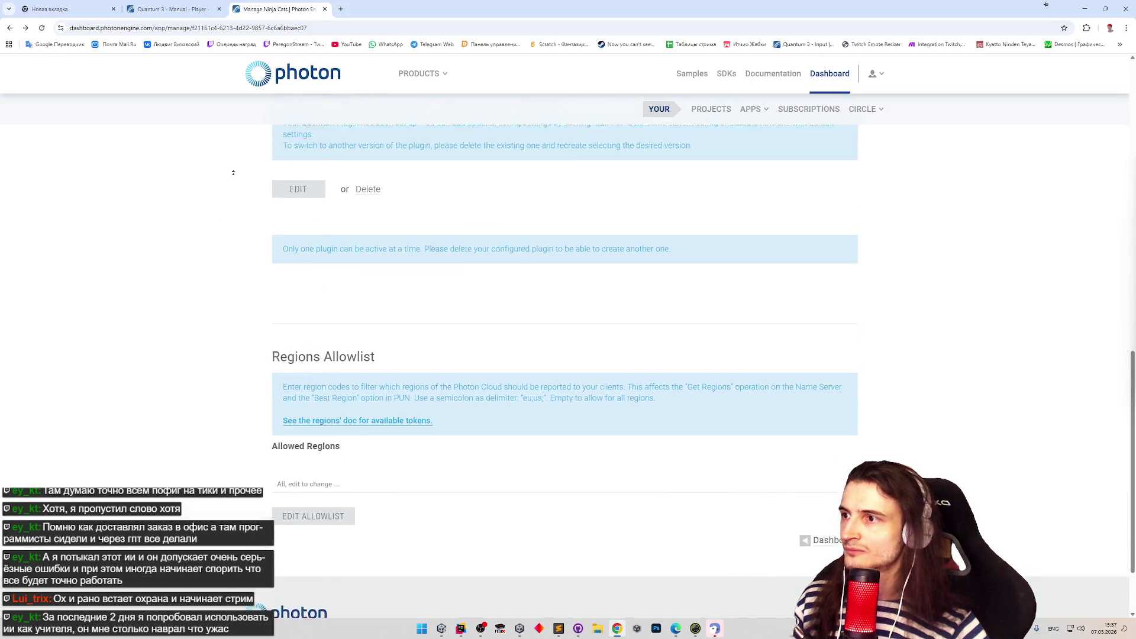
{"action": "scroll", "coordinate": [235, 171], "scroll_direction": "up", "scroll_amount": 4}
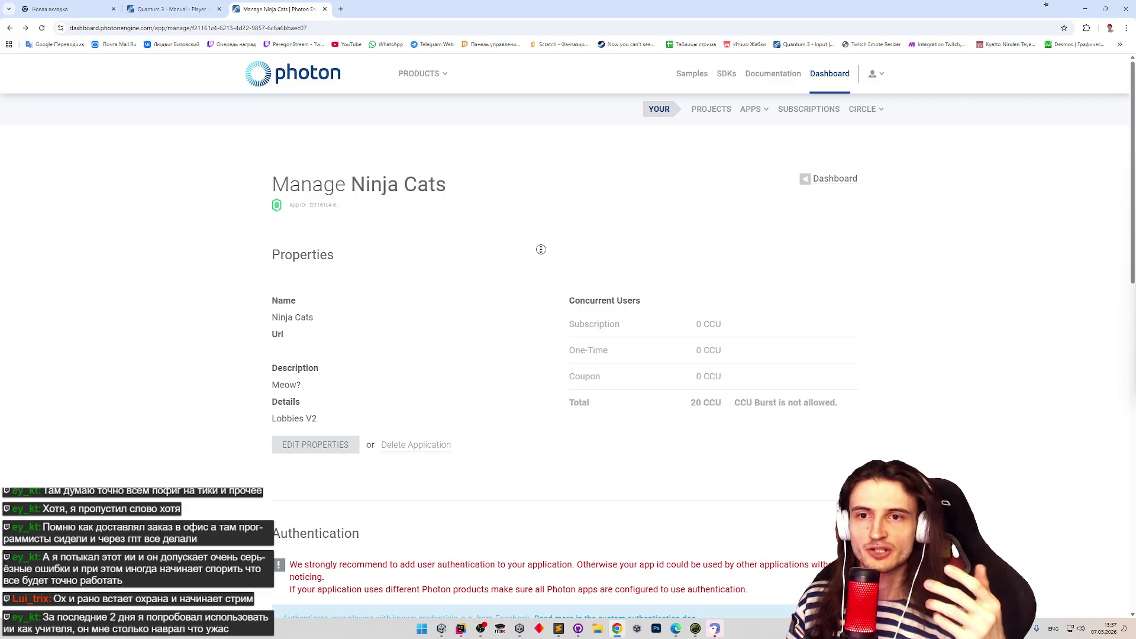
{"action": "scroll", "coordinate": [536, 265], "scroll_direction": "down", "scroll_amount": 2}
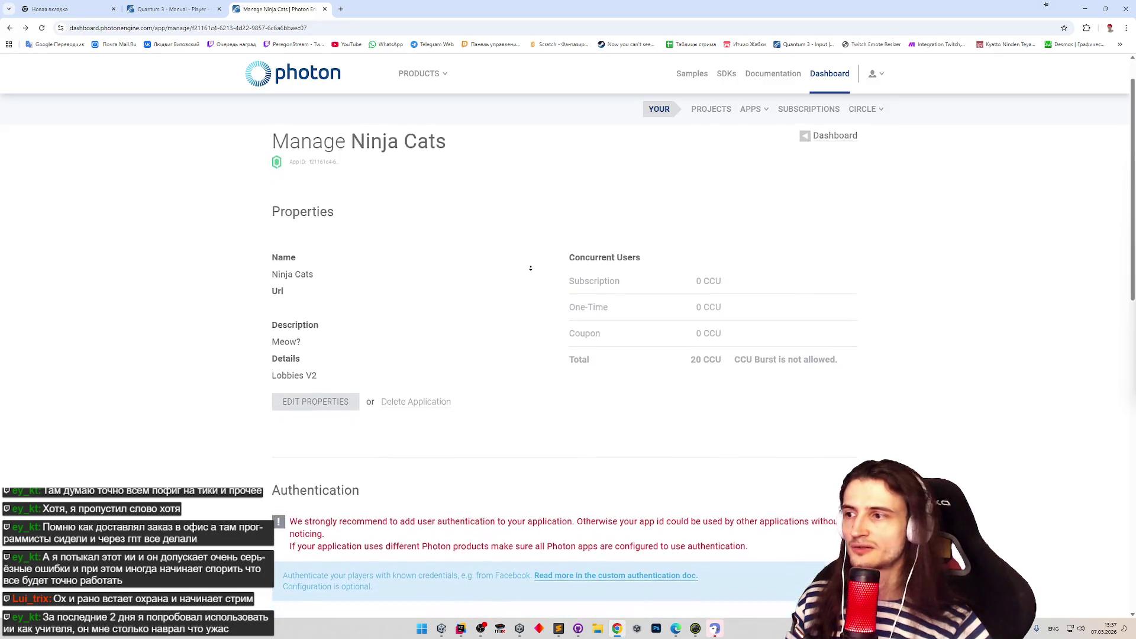
{"action": "scroll", "coordinate": [532, 270], "scroll_direction": "up", "scroll_amount": 1}
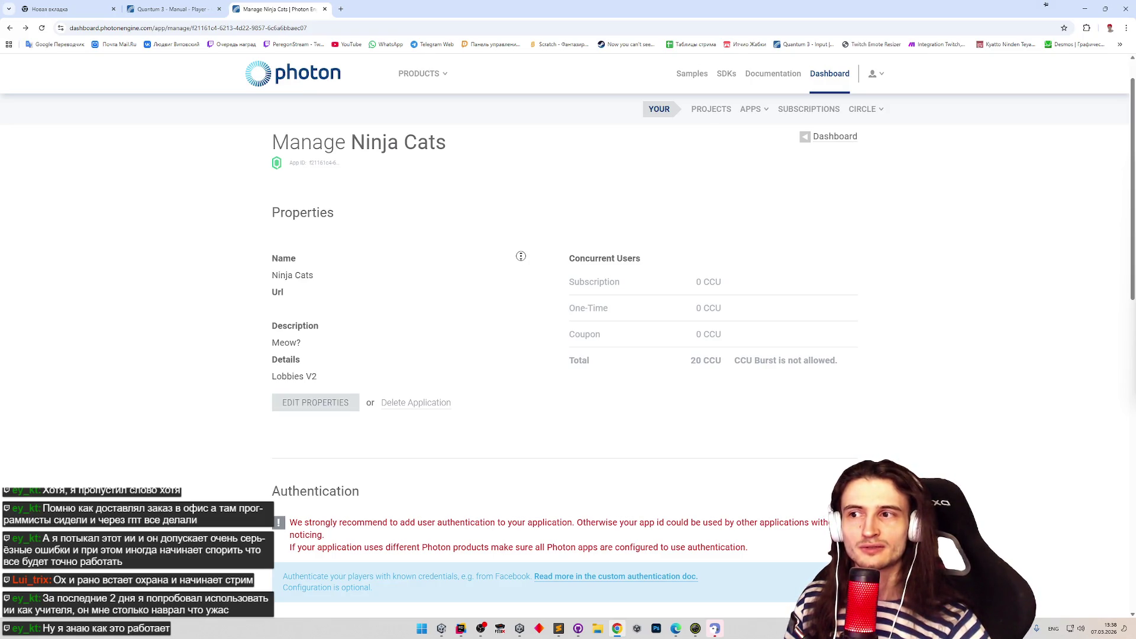
{"action": "scroll", "coordinate": [520, 256], "scroll_direction": "up", "scroll_amount": 1}
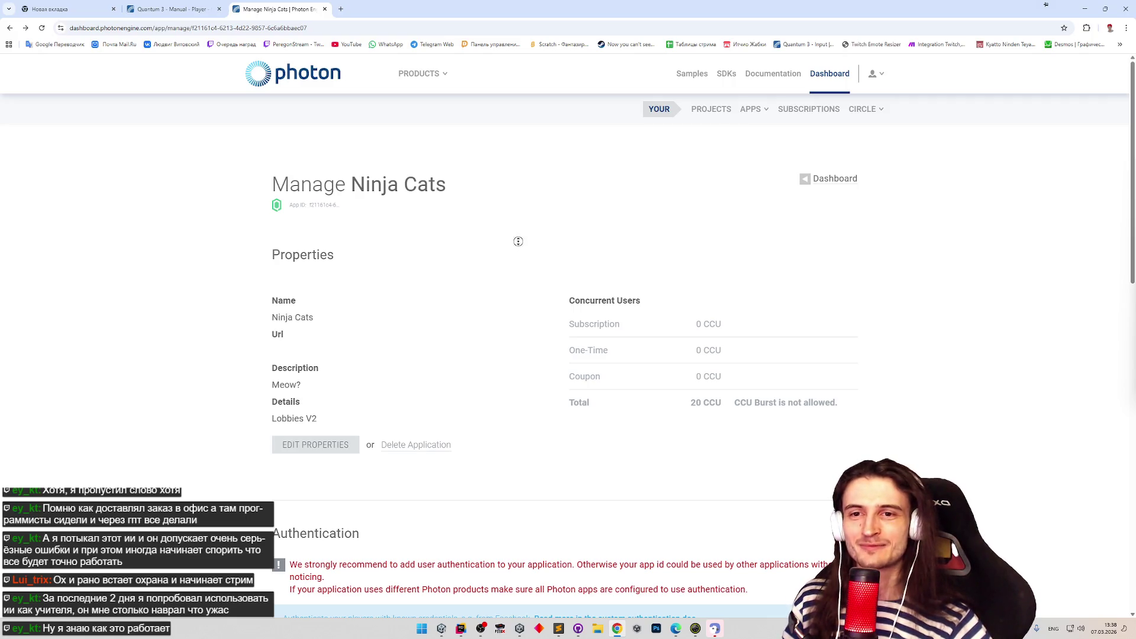
{"action": "scroll", "coordinate": [518, 238], "scroll_direction": "down", "scroll_amount": 12}
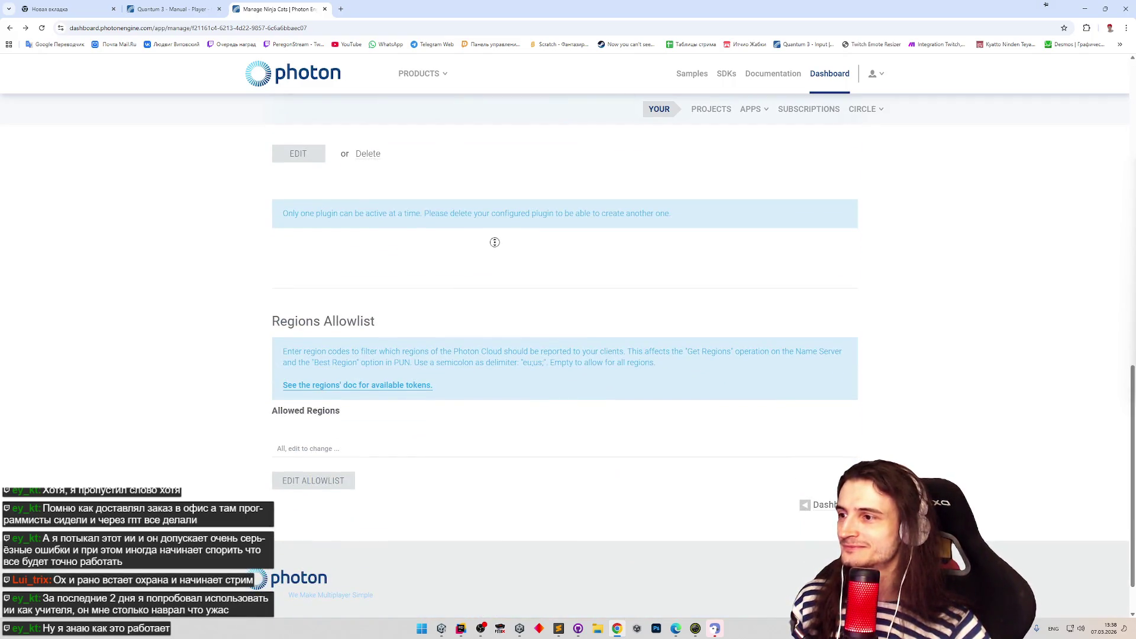
{"action": "scroll", "coordinate": [495, 308], "scroll_direction": "up", "scroll_amount": 15}
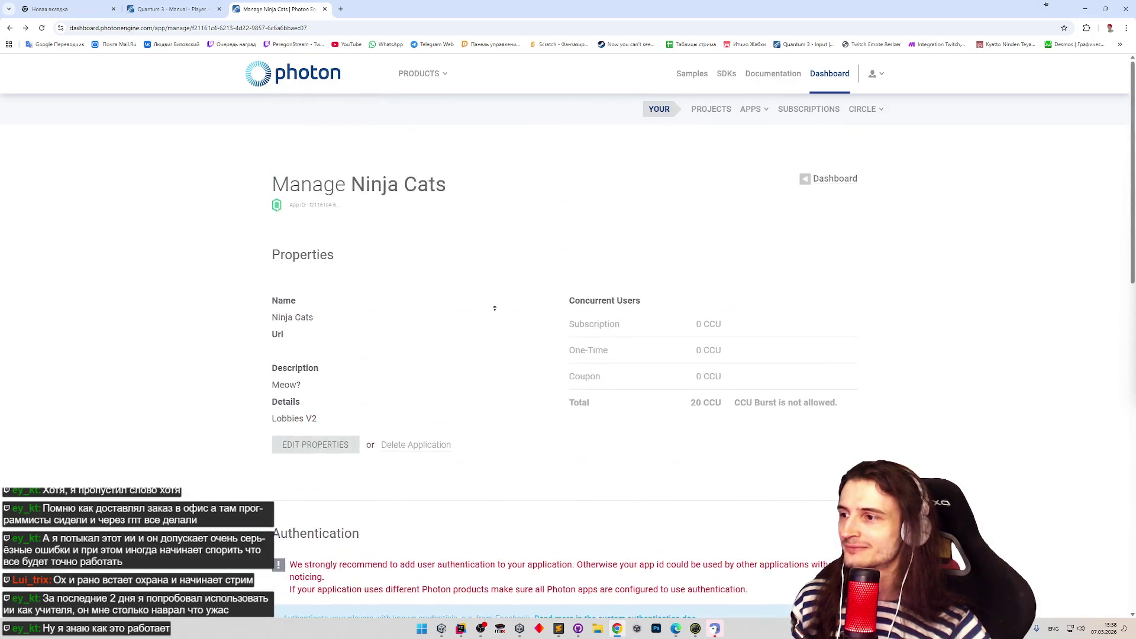
{"action": "scroll", "coordinate": [495, 308], "scroll_direction": "down", "scroll_amount": 10}
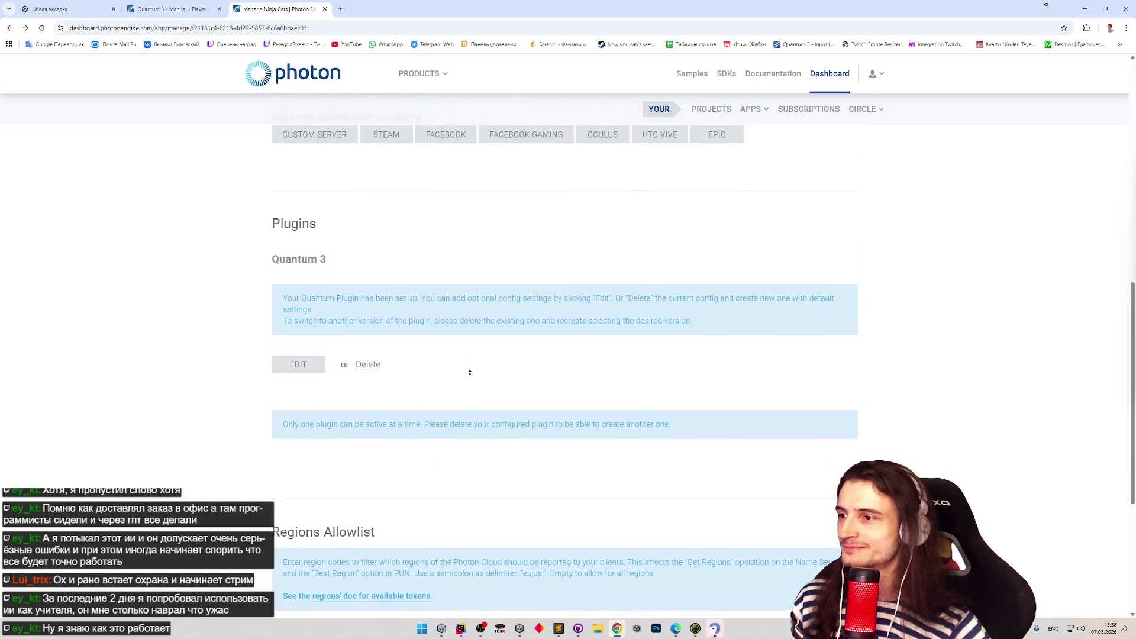
{"action": "scroll", "coordinate": [470, 372], "scroll_direction": "up", "scroll_amount": 1}
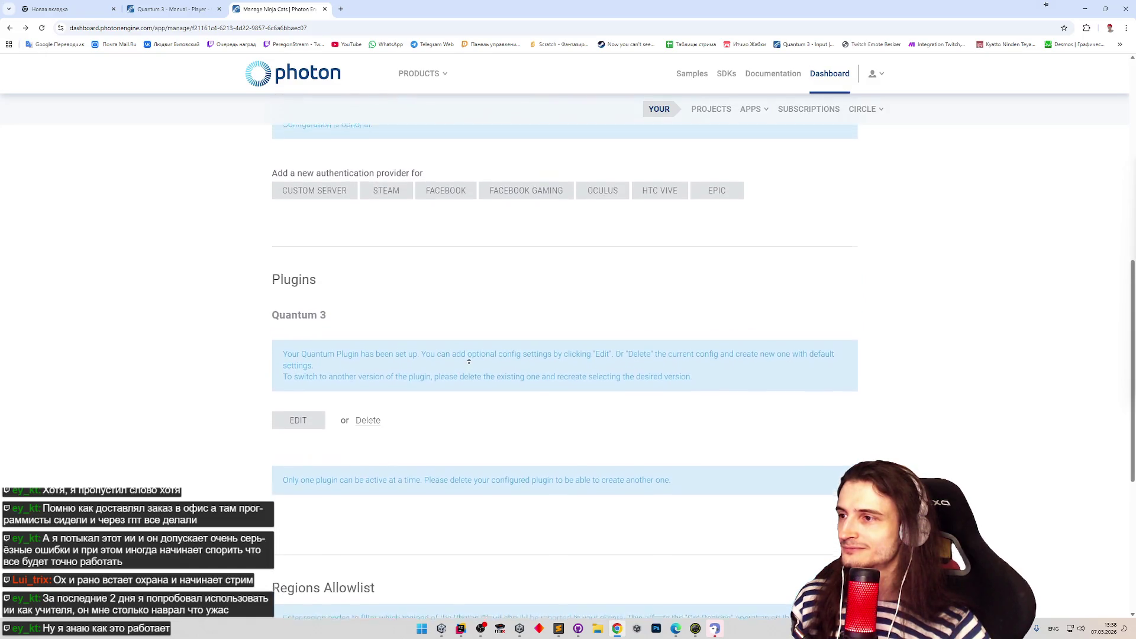
{"action": "scroll", "coordinate": [468, 361], "scroll_direction": "up", "scroll_amount": 4}
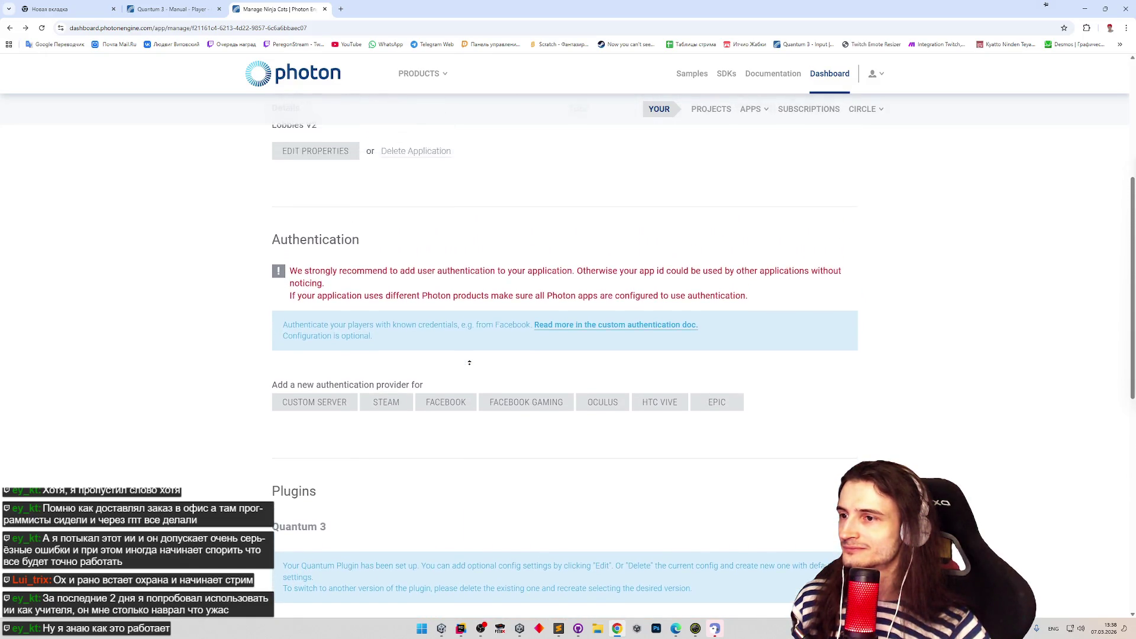
{"action": "scroll", "coordinate": [468, 361], "scroll_direction": "up", "scroll_amount": 1}
{"action": "scroll", "coordinate": [477, 375], "scroll_direction": "up", "scroll_amount": 1}
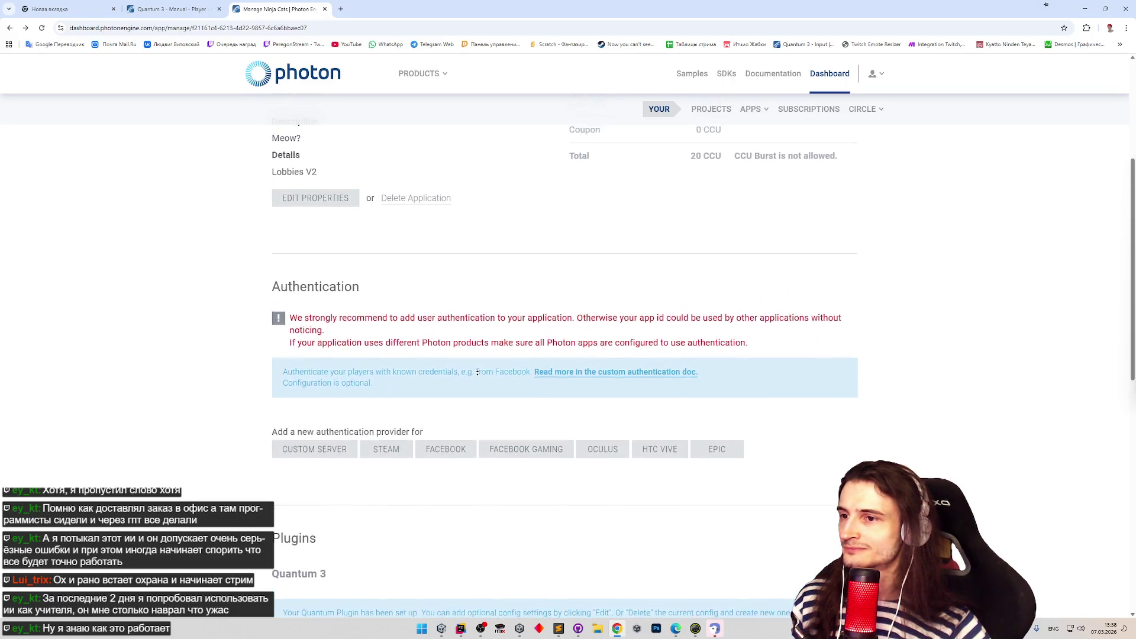
{"action": "scroll", "coordinate": [478, 373], "scroll_direction": "up", "scroll_amount": 2}
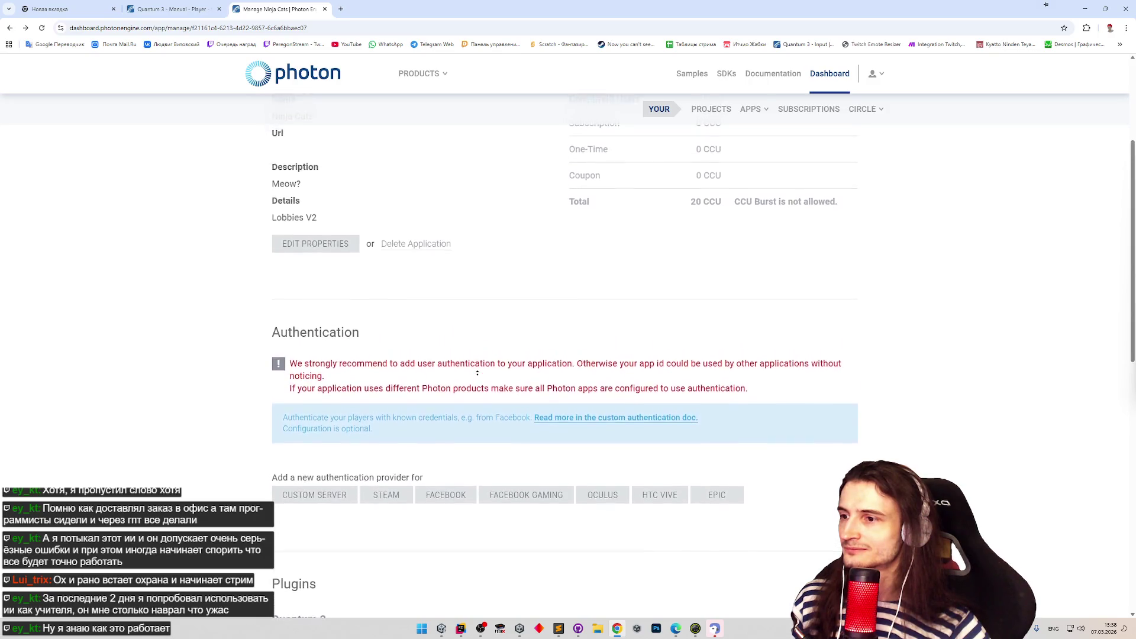
{"action": "scroll", "coordinate": [477, 373], "scroll_direction": "up", "scroll_amount": 2}
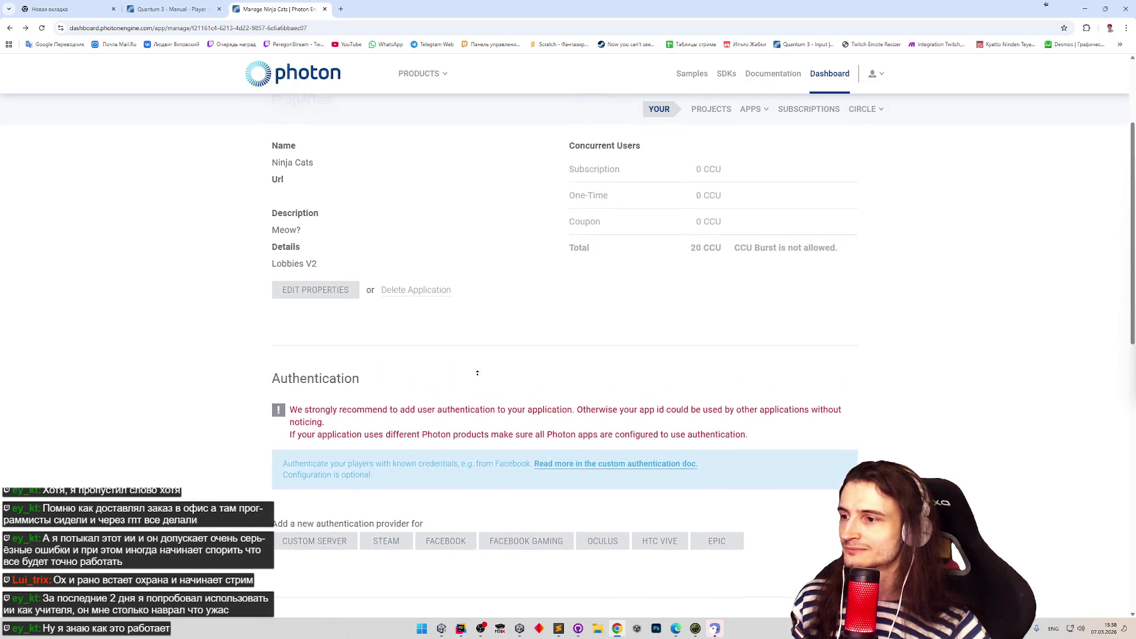
{"action": "scroll", "coordinate": [477, 373], "scroll_direction": "up", "scroll_amount": 5}
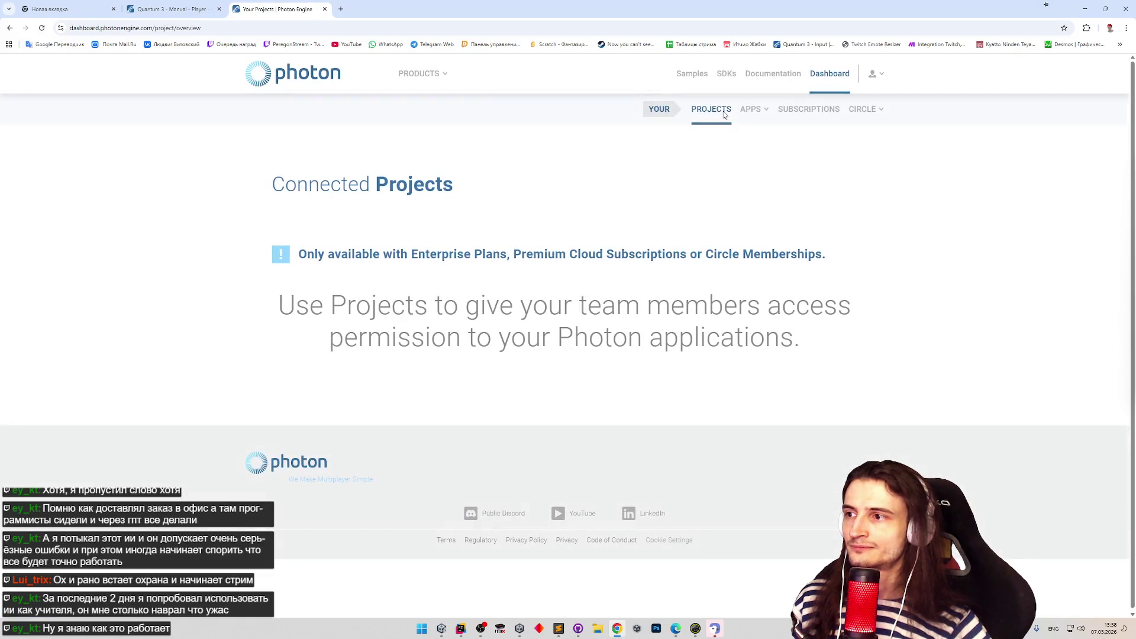
{"action": "mouse_move", "coordinate": [753, 117]}
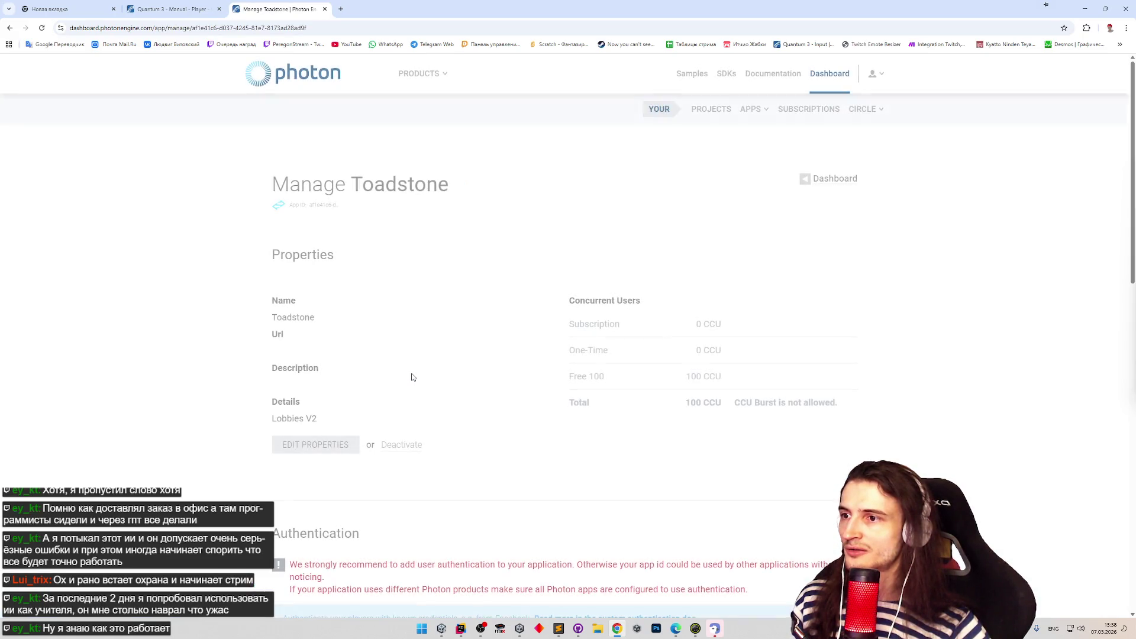
Open Toadstone's Edit Properties form and leave it without saving.
{"action": "scroll", "coordinate": [492, 358], "scroll_direction": "down", "scroll_amount": 1}
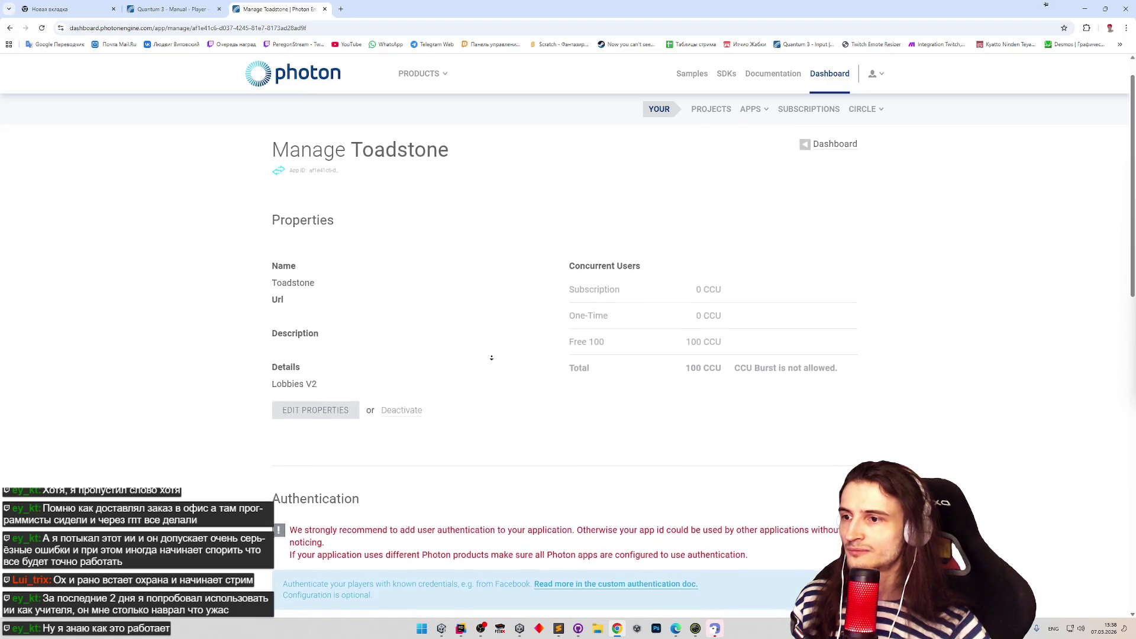
{"action": "scroll", "coordinate": [491, 362], "scroll_direction": "down", "scroll_amount": 10}
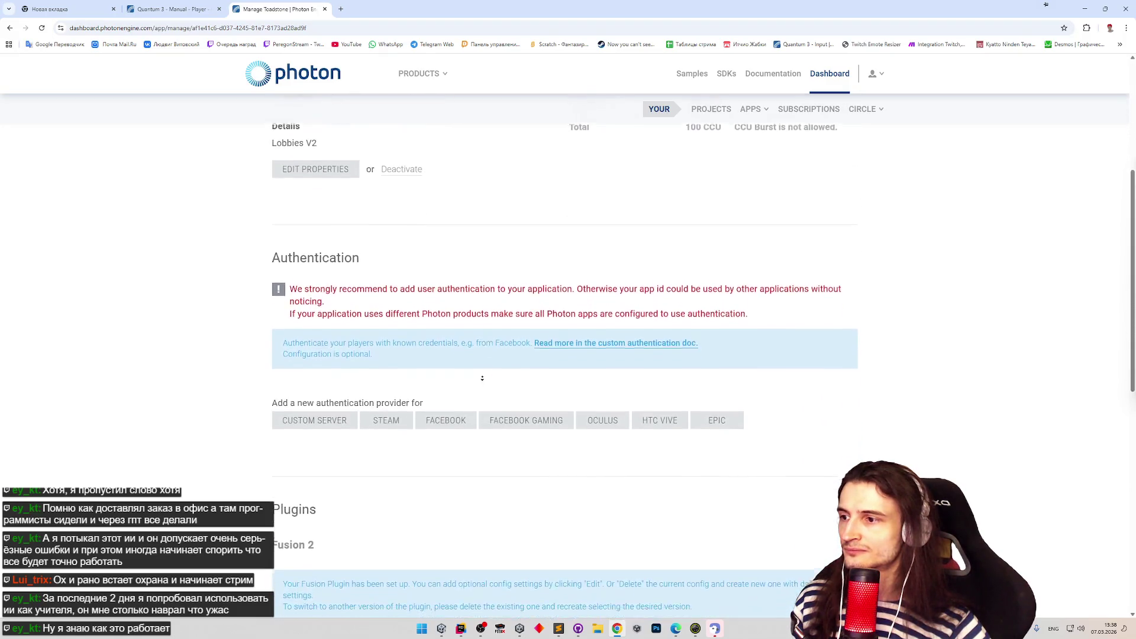
{"action": "scroll", "coordinate": [484, 350], "scroll_direction": "down", "scroll_amount": 3}
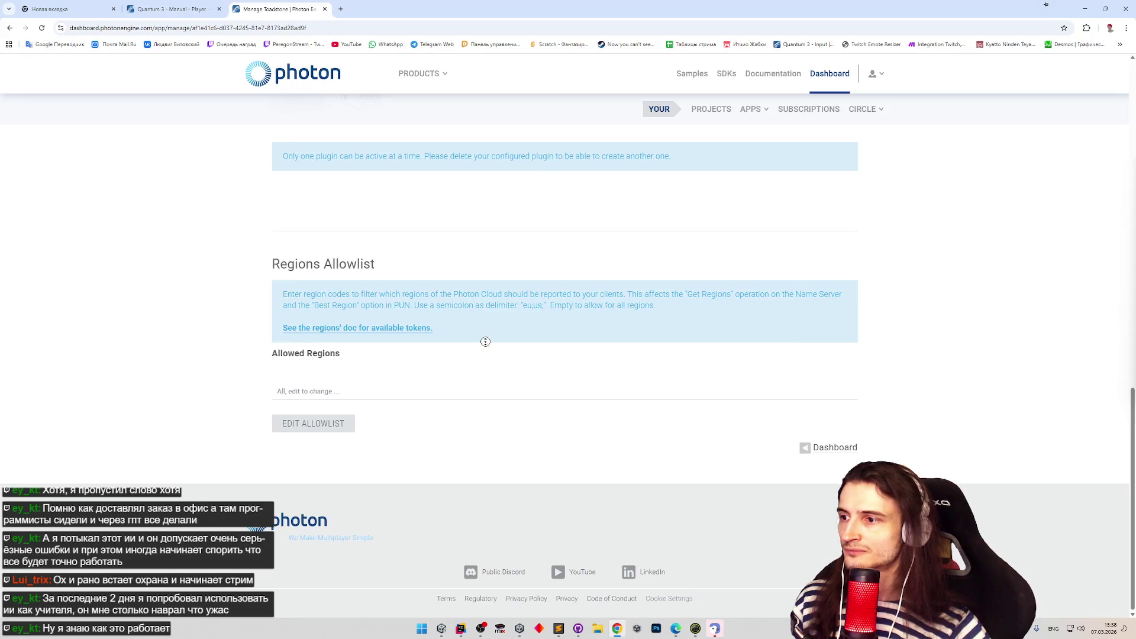
{"action": "scroll", "coordinate": [485, 343], "scroll_direction": "up", "scroll_amount": 15}
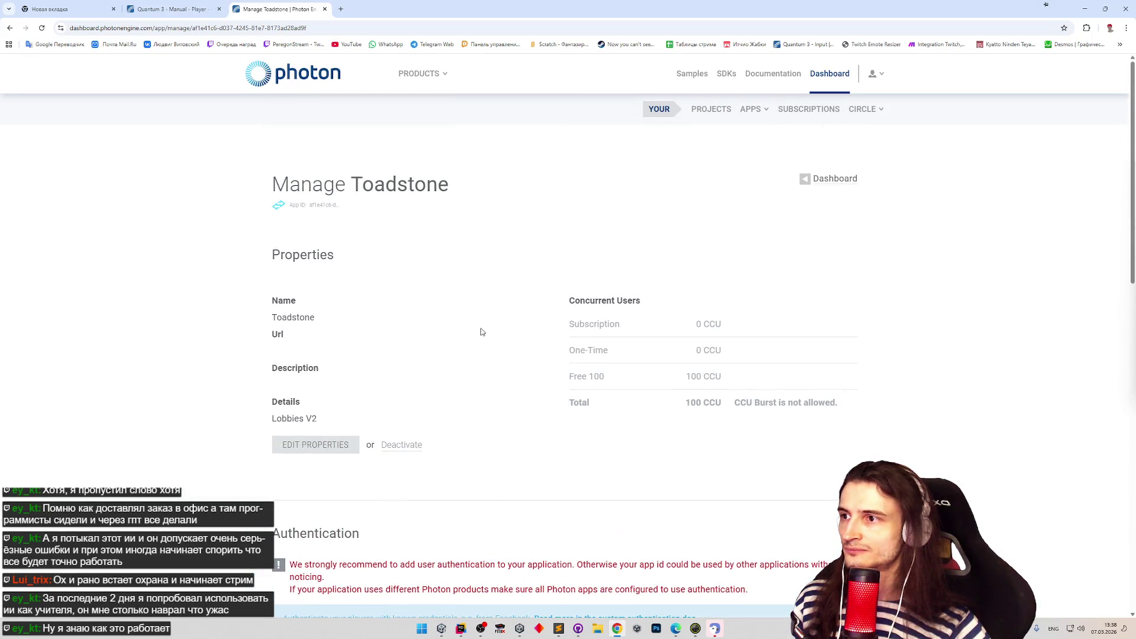
{"action": "scroll", "coordinate": [410, 401], "scroll_direction": "down", "scroll_amount": 1}
{"action": "left_click", "coordinate": [336, 438]}
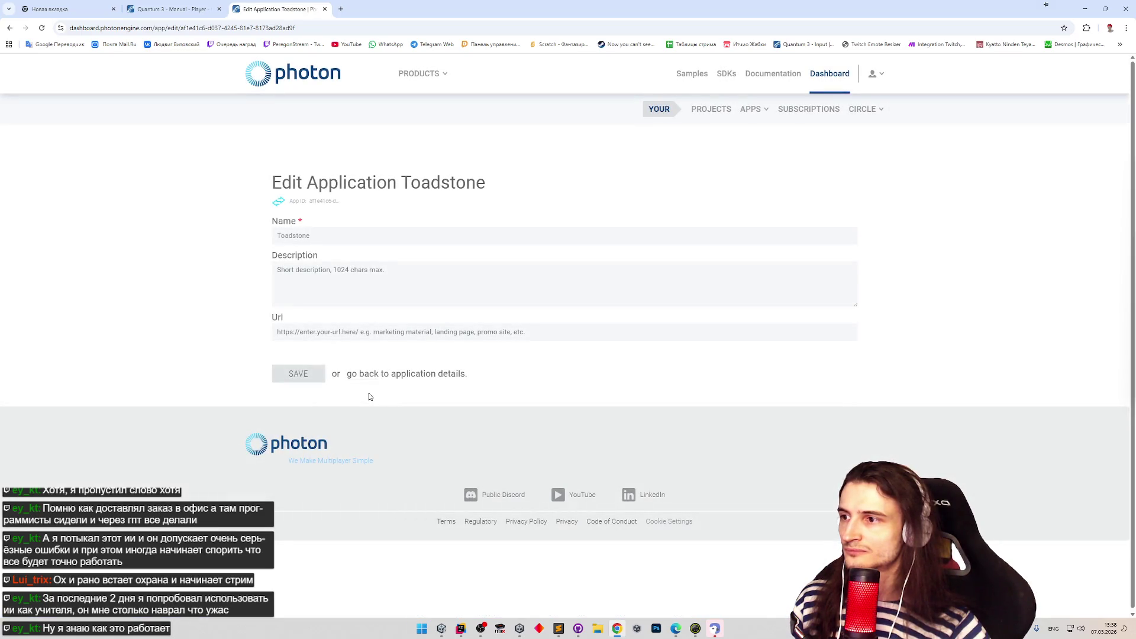
{"action": "left_click", "coordinate": [376, 380]}
Scroll through the Manage Toadstone page reviewing its Lobbies V2 details and 100 CCU.
{"action": "scroll", "coordinate": [475, 356], "scroll_direction": "down", "scroll_amount": 6}
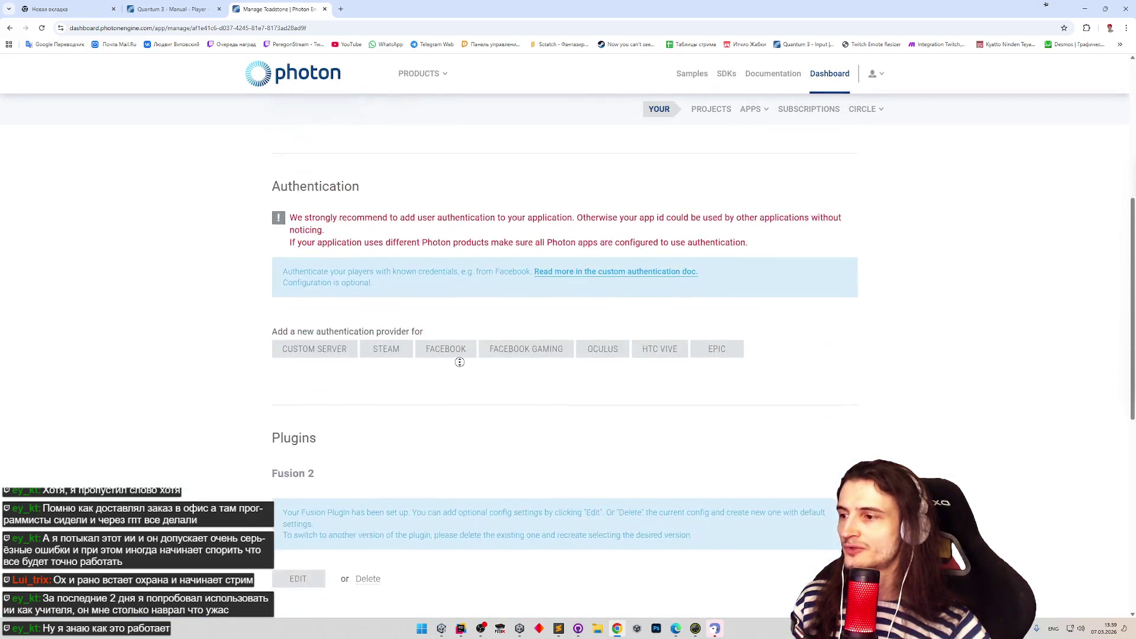
{"action": "scroll", "coordinate": [459, 362], "scroll_direction": "down", "scroll_amount": 8}
{"action": "scroll", "coordinate": [460, 367], "scroll_direction": "up", "scroll_amount": 3}
{"action": "scroll", "coordinate": [460, 371], "scroll_direction": "down", "scroll_amount": 2}
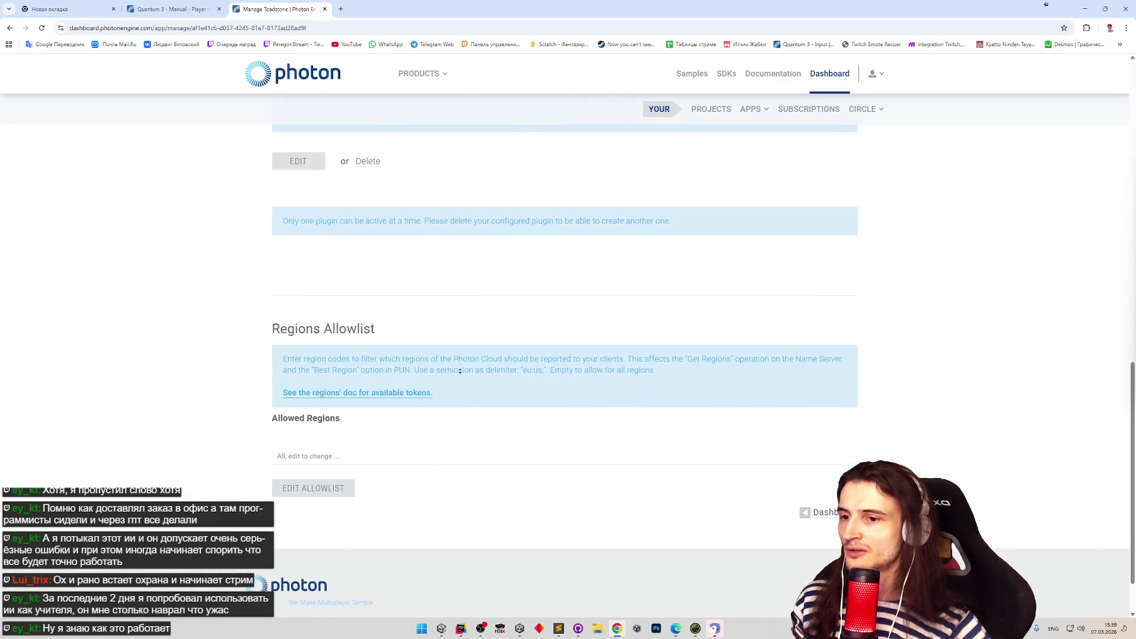
{"action": "scroll", "coordinate": [456, 363], "scroll_direction": "up", "scroll_amount": 12}
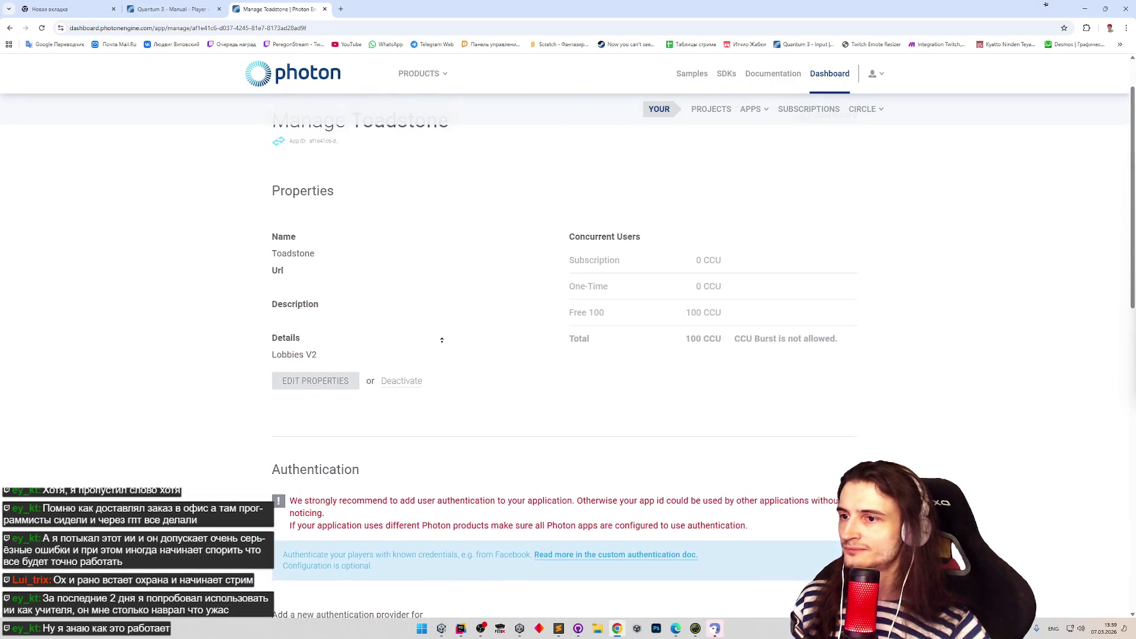
{"action": "scroll", "coordinate": [442, 340], "scroll_direction": "up", "scroll_amount": 1}
{"action": "scroll", "coordinate": [443, 373], "scroll_direction": "down", "scroll_amount": 1}
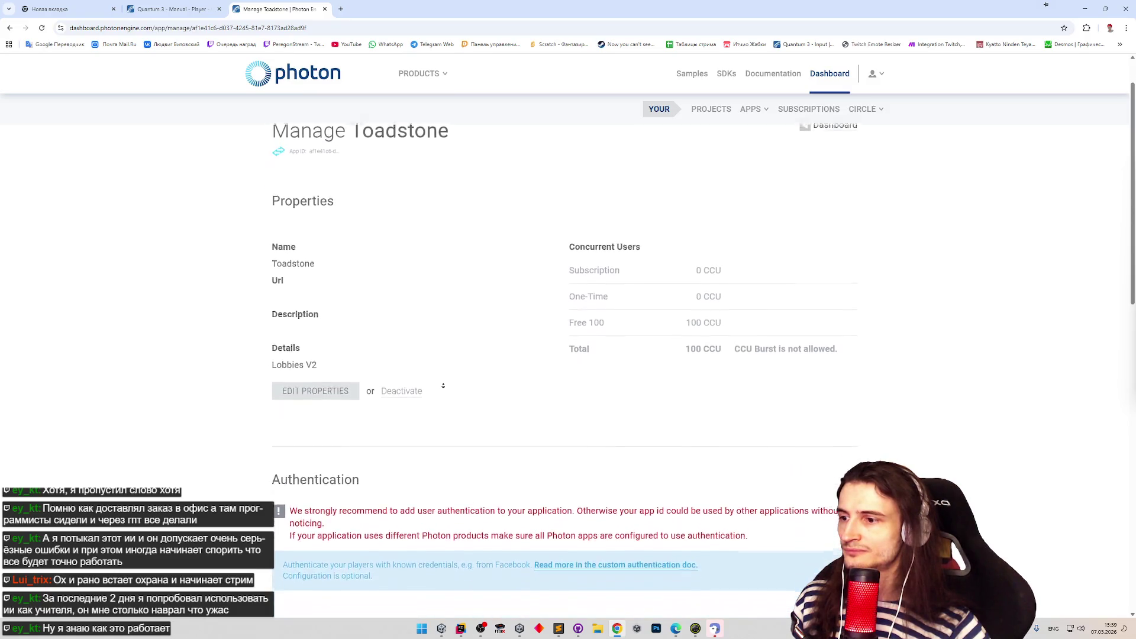
{"action": "scroll", "coordinate": [443, 386], "scroll_direction": "down", "scroll_amount": 2}
{"action": "scroll", "coordinate": [451, 316], "scroll_direction": "up", "scroll_amount": 1}
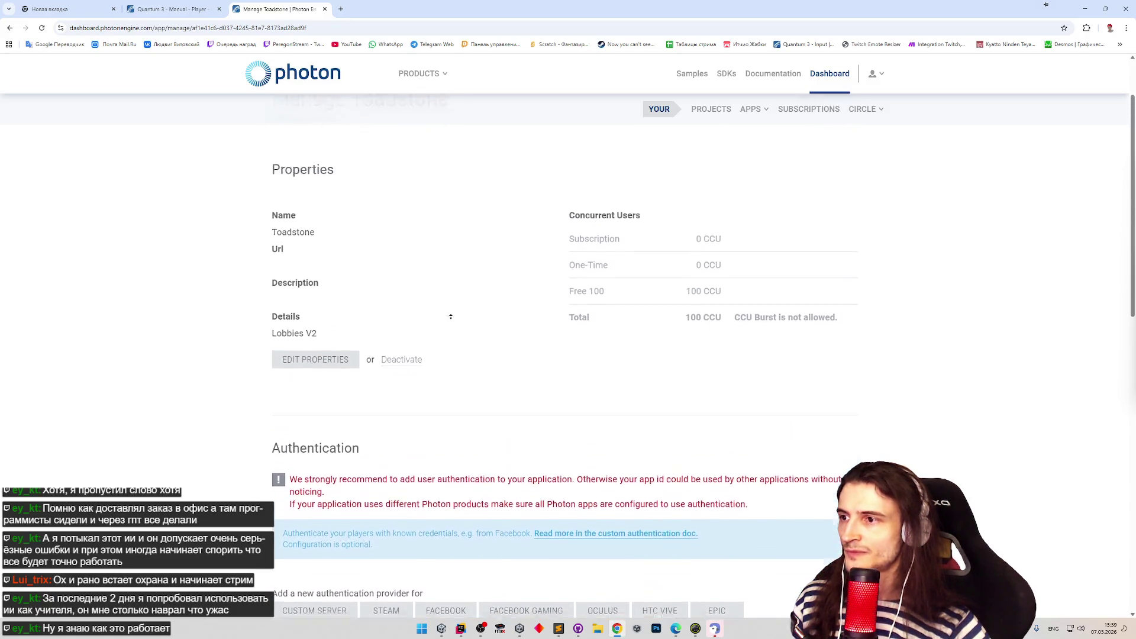
{"action": "scroll", "coordinate": [451, 316], "scroll_direction": "up", "scroll_amount": 2}
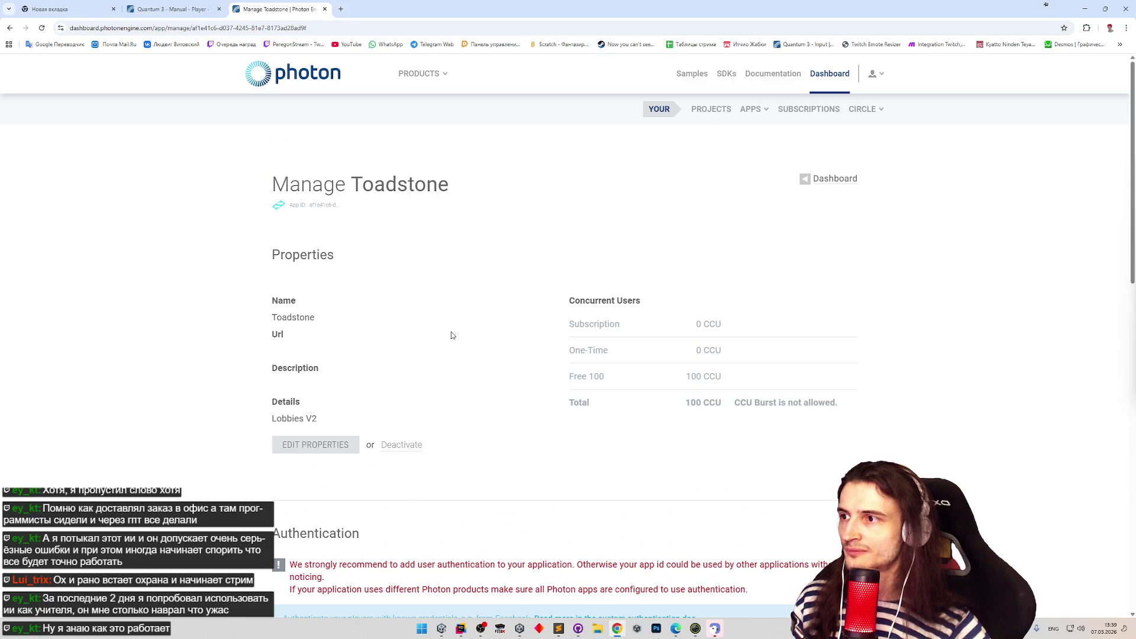
Start deactivating Toadstone, then dismiss the confirmation dialog.
{"action": "left_click", "coordinate": [383, 445]}
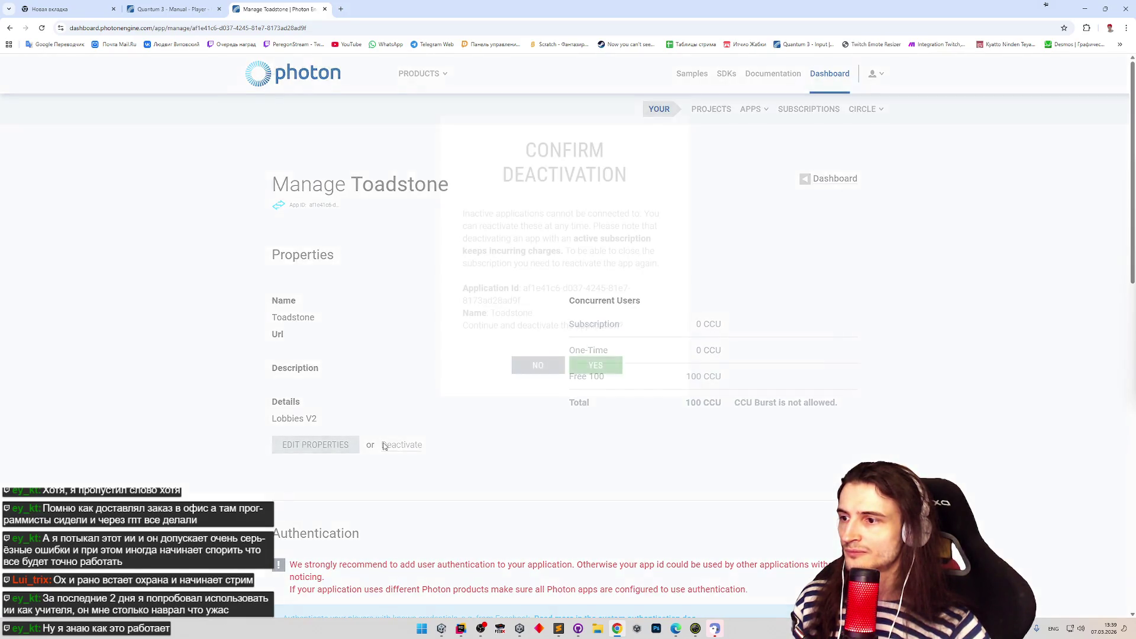
{"action": "left_click", "coordinate": [586, 364]}
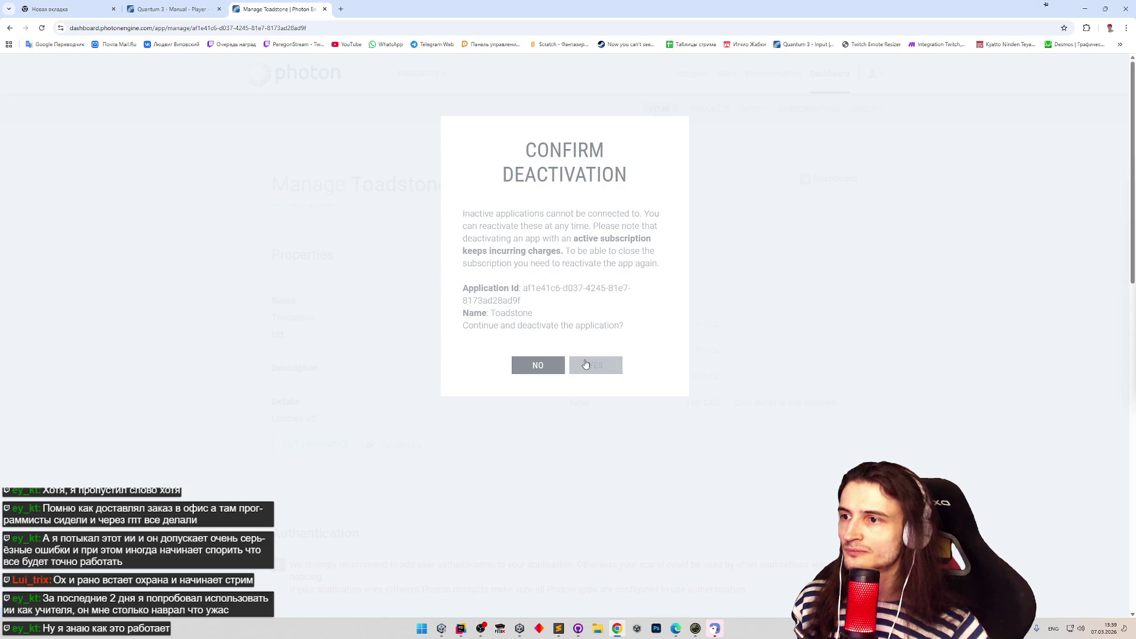
{"action": "left_click", "coordinate": [548, 364]}
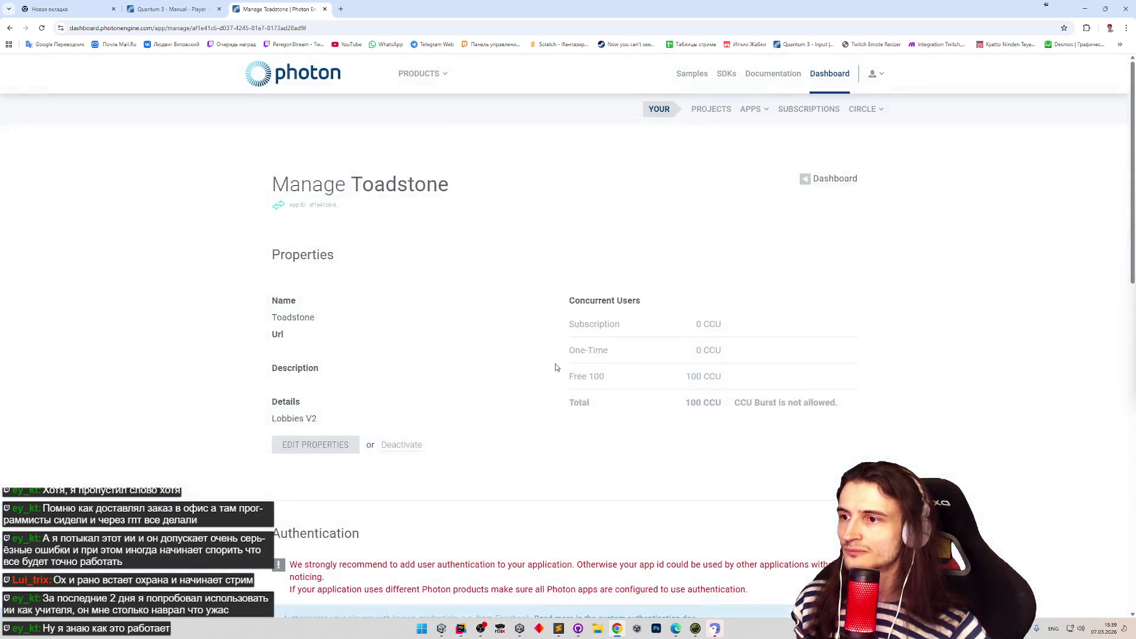
Return to the cloud apps overview, view Toadstone's edit form, then go to Subscriptions.
{"action": "left_click", "coordinate": [830, 186]}
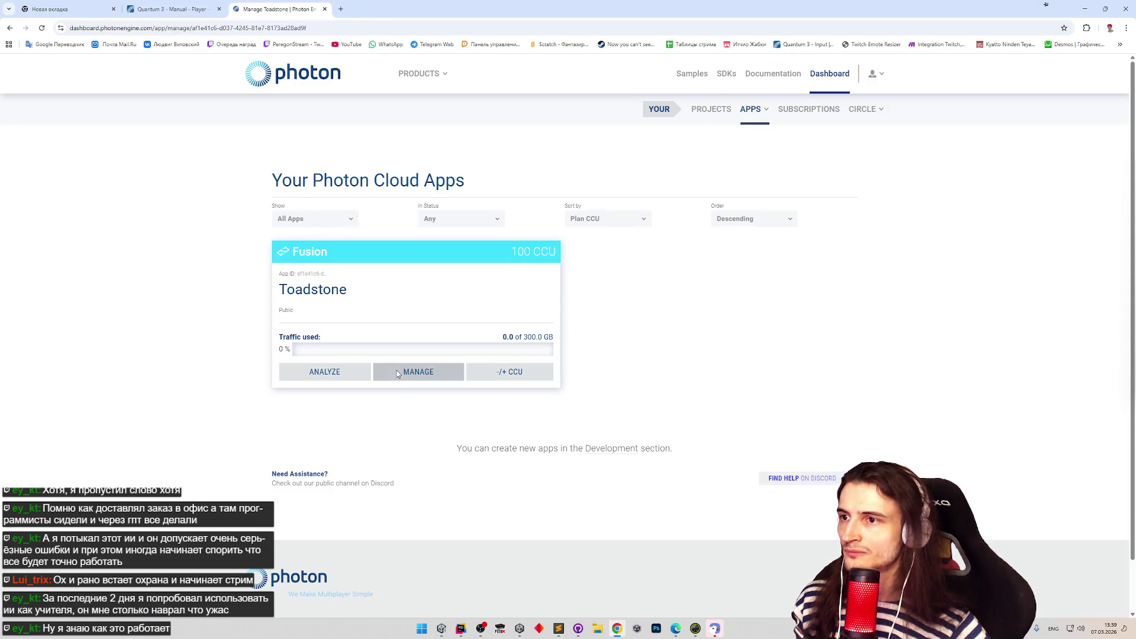
{"action": "scroll", "coordinate": [515, 381], "scroll_direction": "down", "scroll_amount": 1}
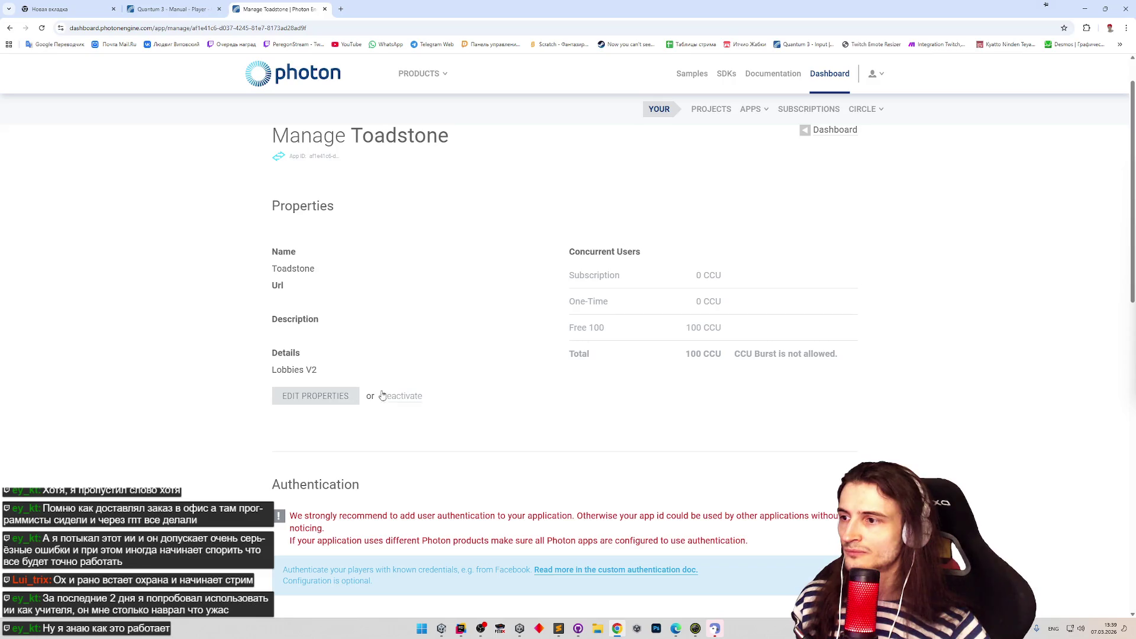
{"action": "left_click", "coordinate": [319, 396]}
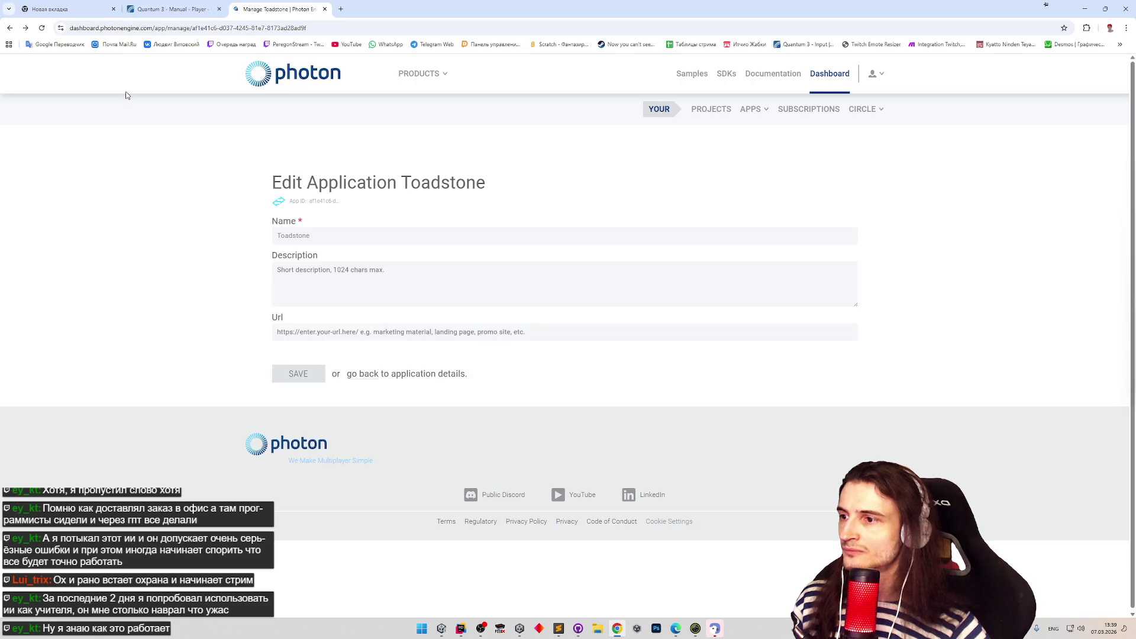
{"action": "left_click", "coordinate": [808, 109]}
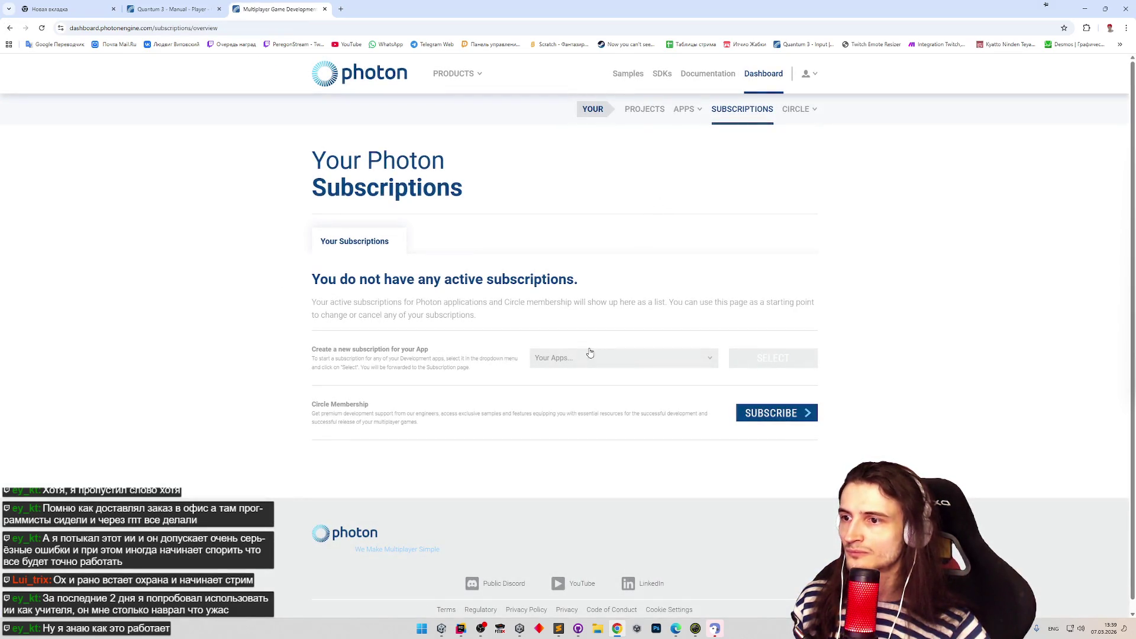
{"action": "left_click", "coordinate": [590, 353]}
{"action": "left_click", "coordinate": [584, 359]}
{"action": "left_click", "coordinate": [741, 361]}
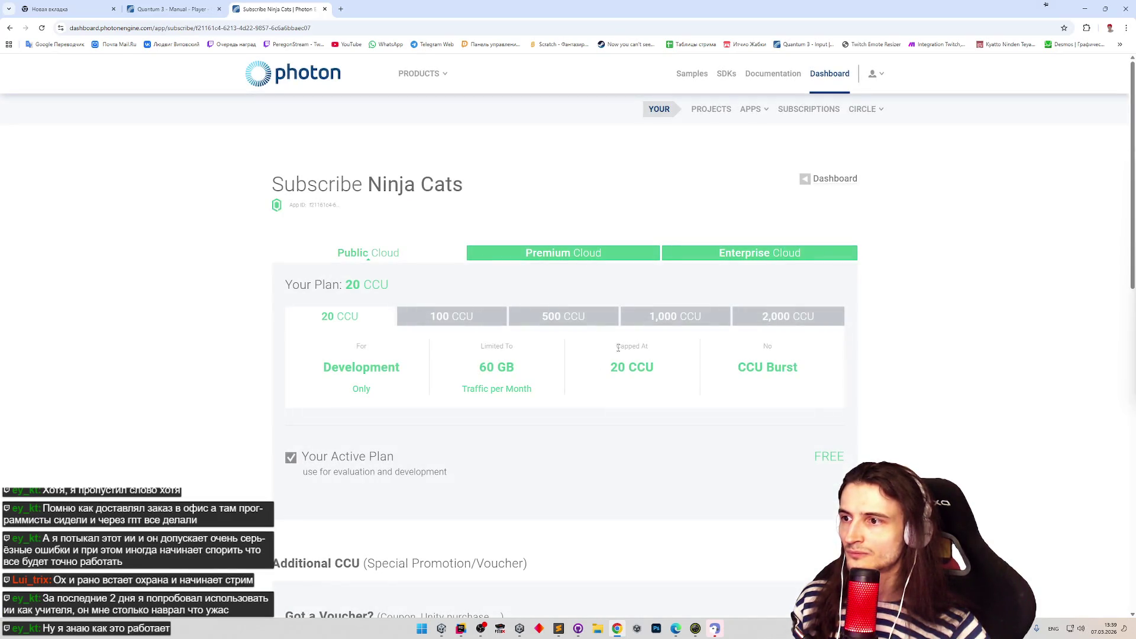
{"action": "left_click", "coordinate": [462, 320]}
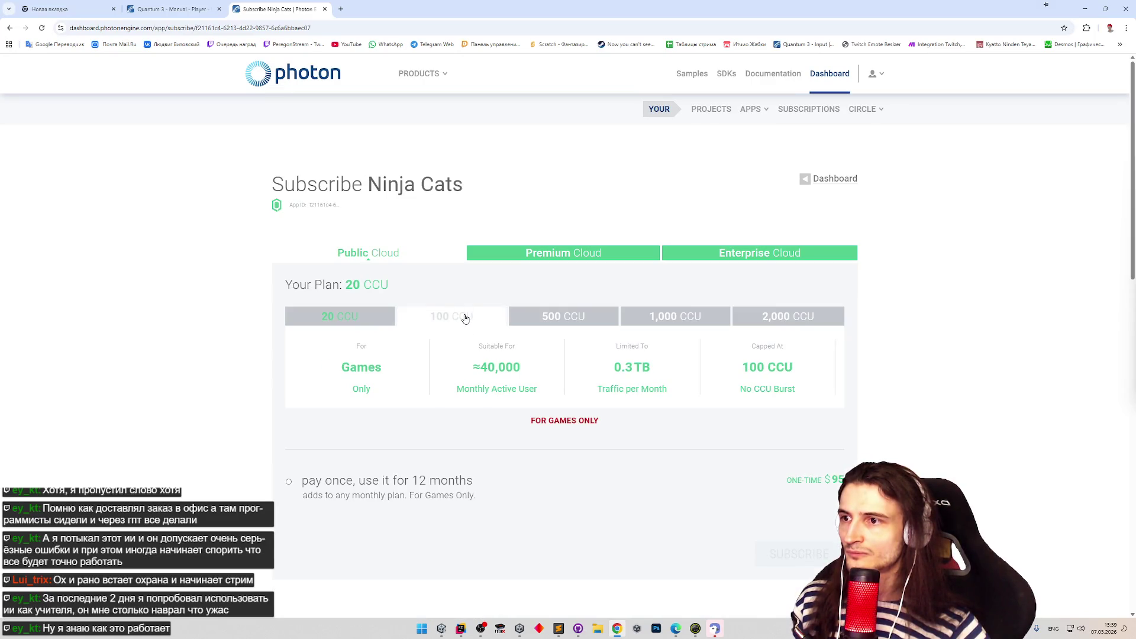
{"action": "left_click", "coordinate": [393, 321]}
{"action": "left_click", "coordinate": [423, 321]}
{"action": "left_click", "coordinate": [362, 321]}
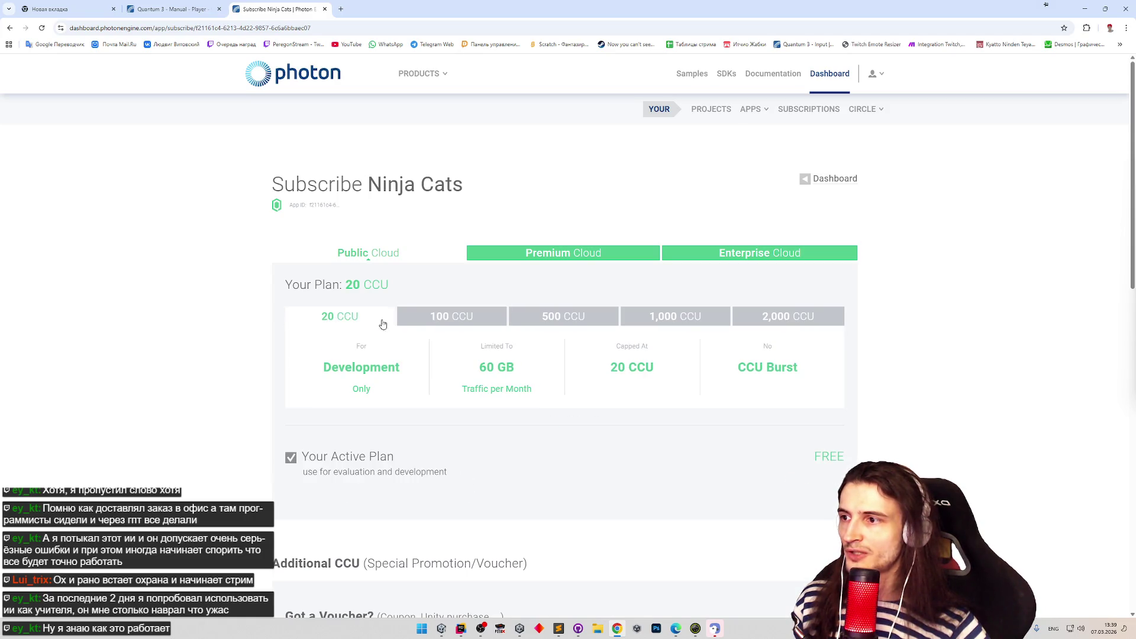
{"action": "left_click", "coordinate": [419, 321]}
{"action": "left_click", "coordinate": [380, 320]}
{"action": "left_click", "coordinate": [424, 322]}
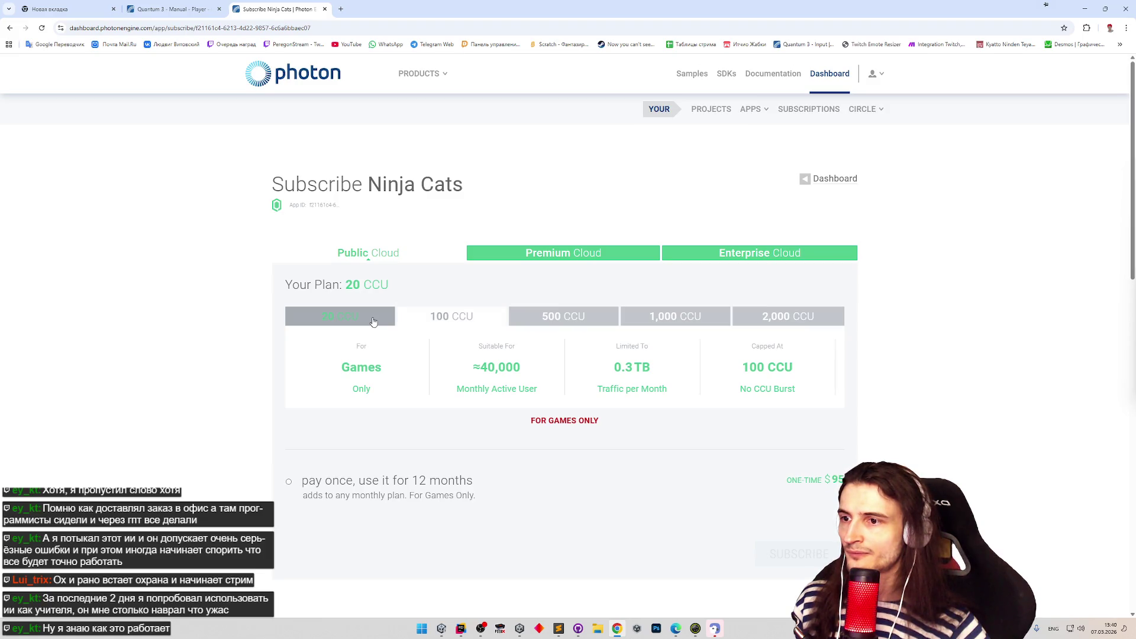
{"action": "left_click", "coordinate": [373, 322]}
{"action": "left_click", "coordinate": [431, 323]}
{"action": "scroll", "coordinate": [248, 331], "scroll_direction": "down", "scroll_amount": 2}
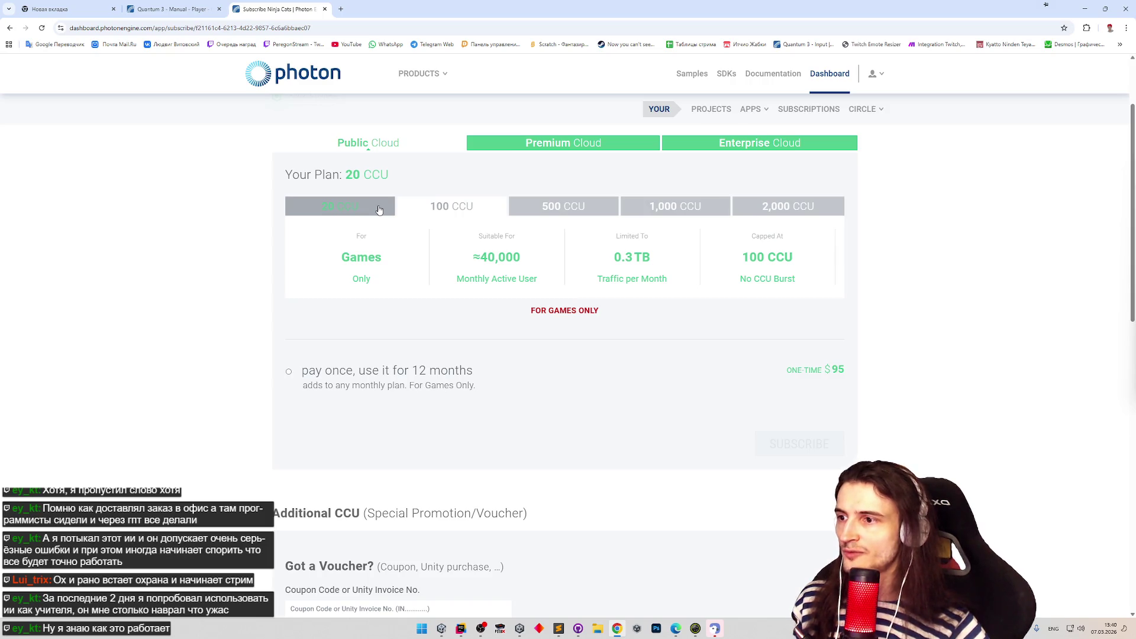
{"action": "scroll", "coordinate": [479, 373], "scroll_direction": "down", "scroll_amount": 8}
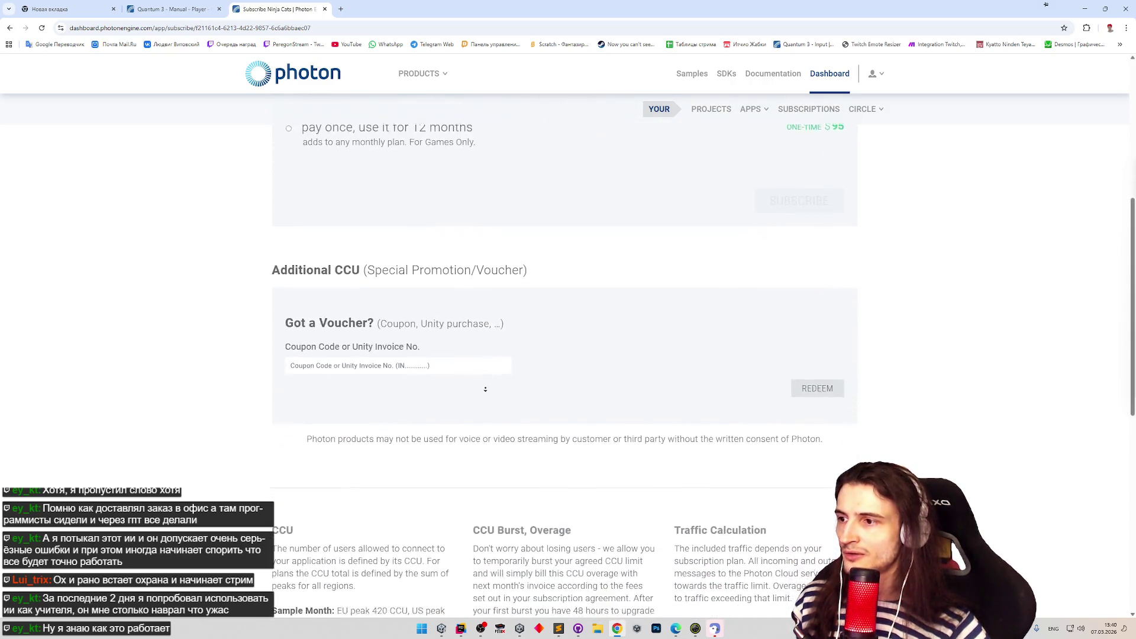
{"action": "scroll", "coordinate": [494, 373], "scroll_direction": "up", "scroll_amount": 10}
{"action": "left_click", "coordinate": [366, 321]}
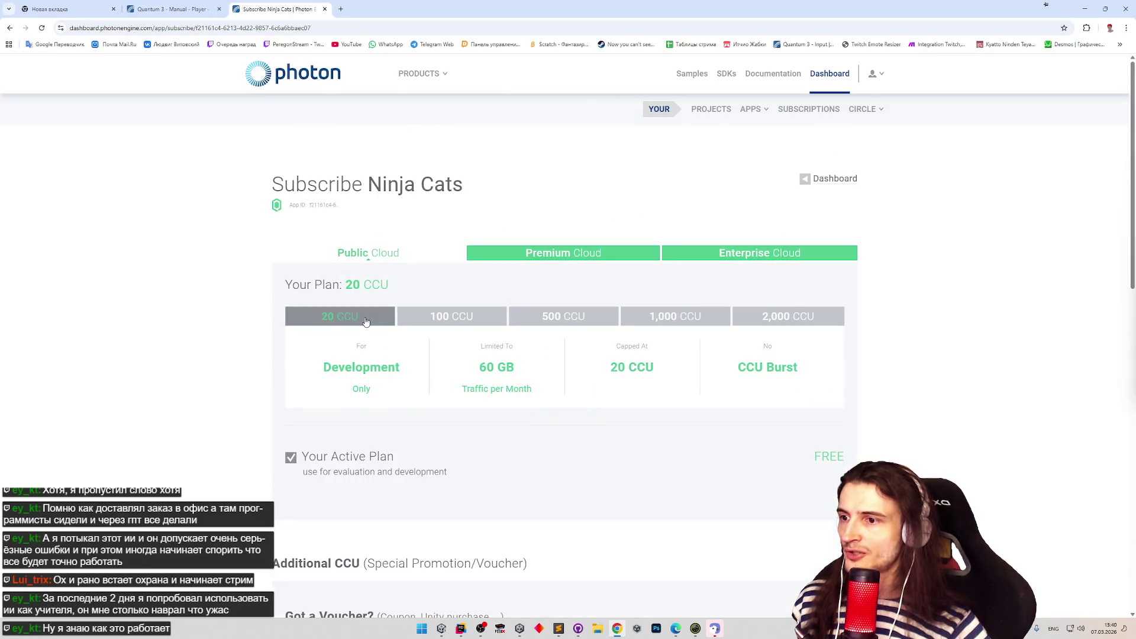
{"action": "left_click", "coordinate": [562, 317]}
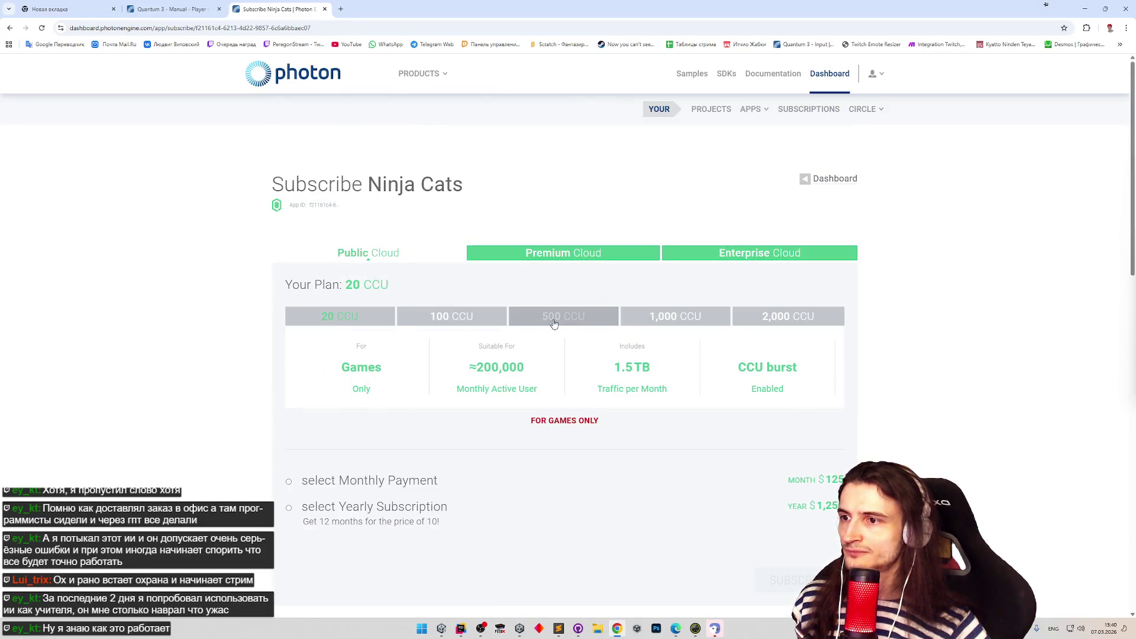
{"action": "left_click", "coordinate": [674, 317]}
{"action": "key", "text": "alt+Left"}
{"action": "scroll", "coordinate": [453, 362], "scroll_direction": "down", "scroll_amount": 3}
{"action": "scroll", "coordinate": [453, 362], "scroll_direction": "down", "scroll_amount": 2}
{"action": "scroll", "coordinate": [479, 249], "scroll_direction": "up", "scroll_amount": 5}
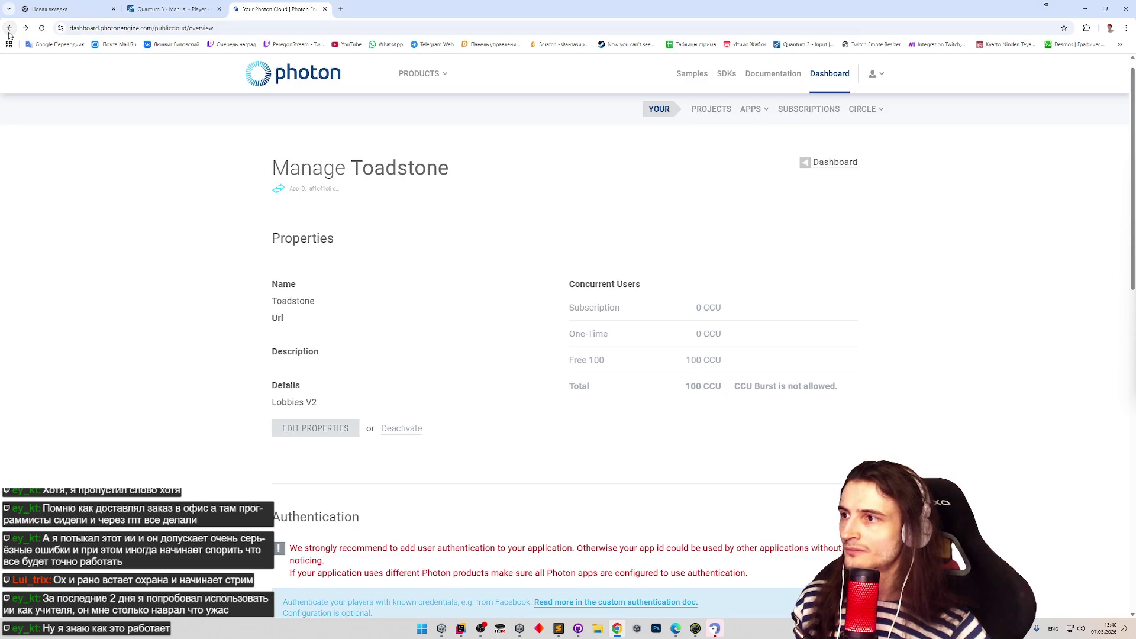
{"action": "left_click", "coordinate": [794, 111]}
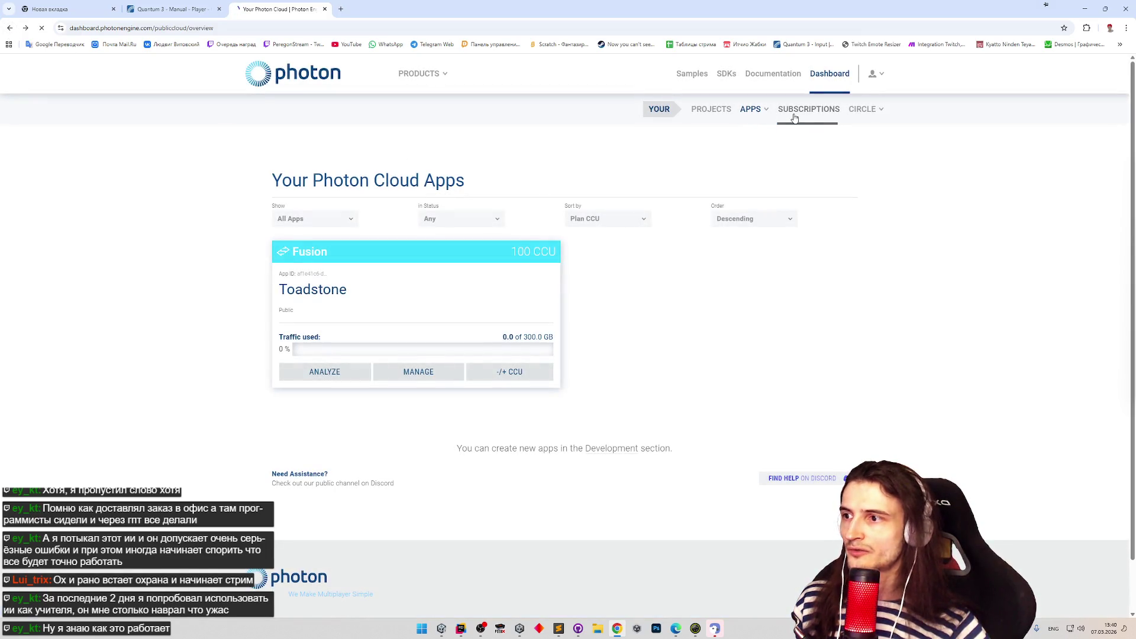
{"action": "left_click", "coordinate": [695, 363]}
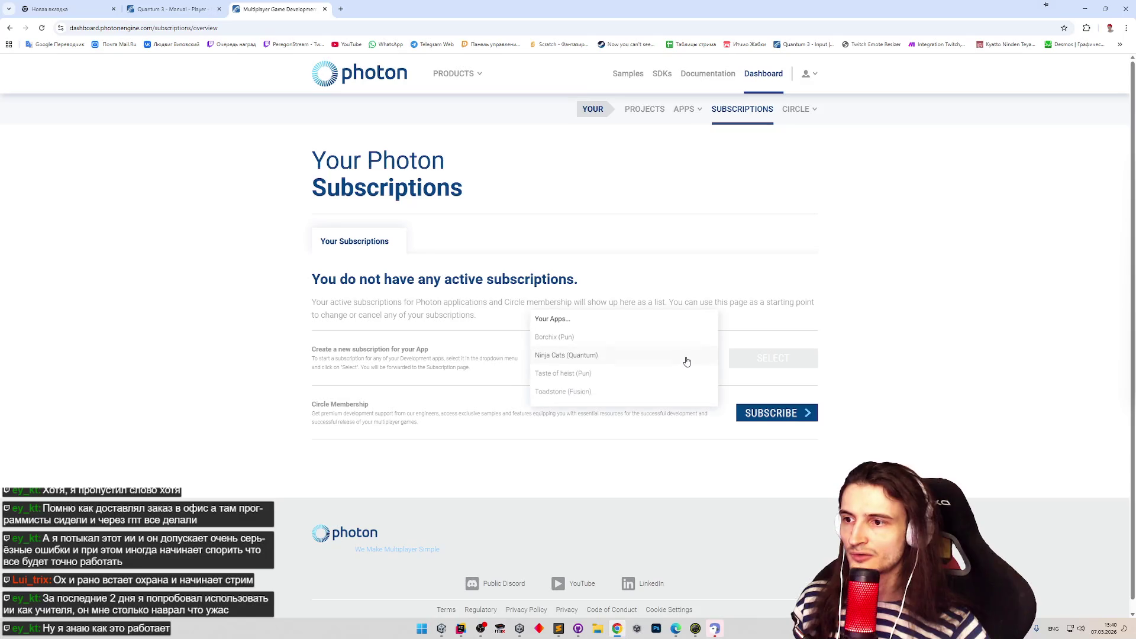
{"action": "left_click", "coordinate": [601, 395]}
{"action": "left_click", "coordinate": [758, 362]}
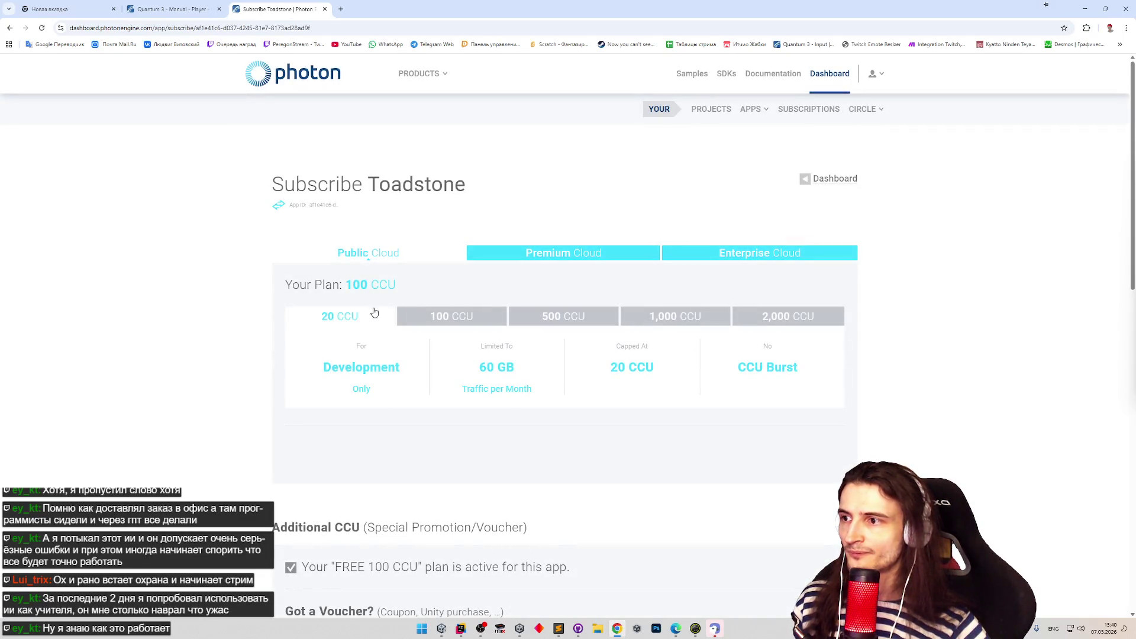
{"action": "left_click", "coordinate": [426, 316]}
{"action": "left_click", "coordinate": [357, 317]}
{"action": "left_click", "coordinate": [432, 317]}
{"action": "left_click", "coordinate": [370, 320]}
{"action": "left_click", "coordinate": [414, 318]}
{"action": "left_click", "coordinate": [358, 317]}
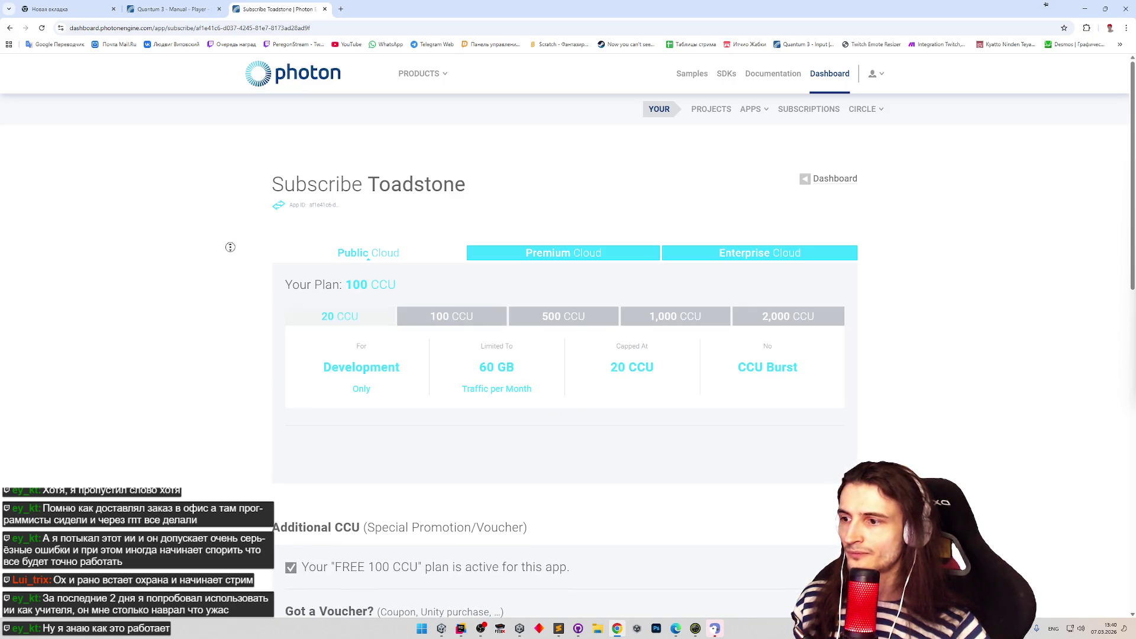
{"action": "scroll", "coordinate": [231, 275], "scroll_direction": "down", "scroll_amount": 1}
{"action": "scroll", "coordinate": [230, 275], "scroll_direction": "down", "scroll_amount": 2}
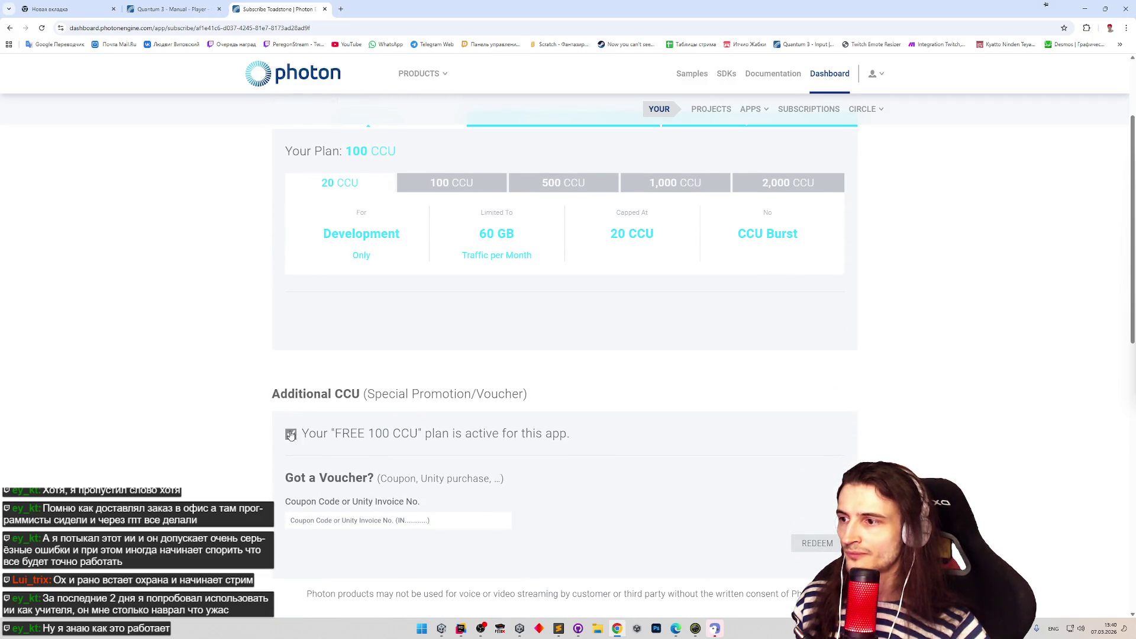
{"action": "scroll", "coordinate": [250, 350], "scroll_direction": "down", "scroll_amount": 2}
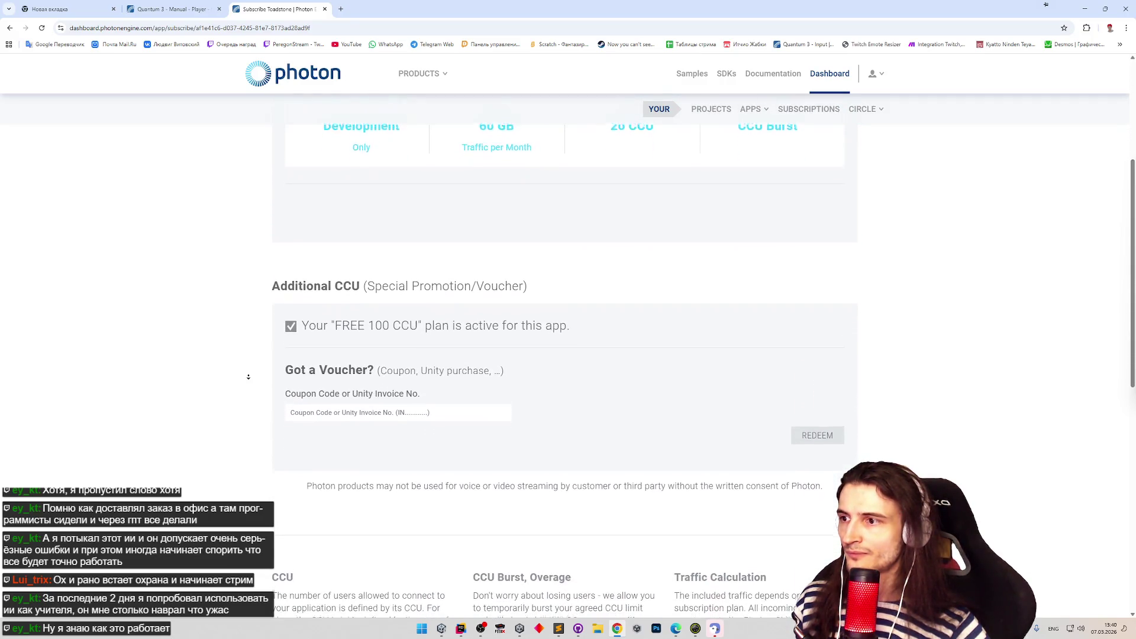
{"action": "triple_click", "coordinate": [291, 332]}
{"action": "left_click", "coordinate": [308, 331]}
{"action": "double_click", "coordinate": [349, 324]}
{"action": "left_click", "coordinate": [319, 334]}
{"action": "triple_click", "coordinate": [319, 331]}
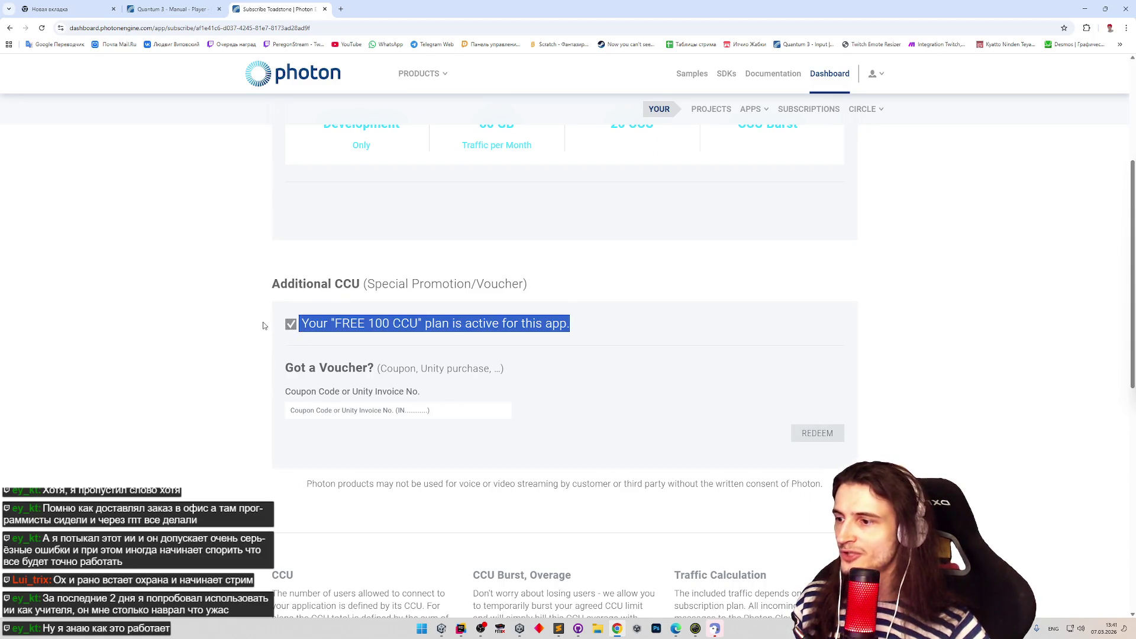
{"action": "left_click", "coordinate": [267, 323]}
{"action": "scroll", "coordinate": [350, 229], "scroll_direction": "up", "scroll_amount": 3}
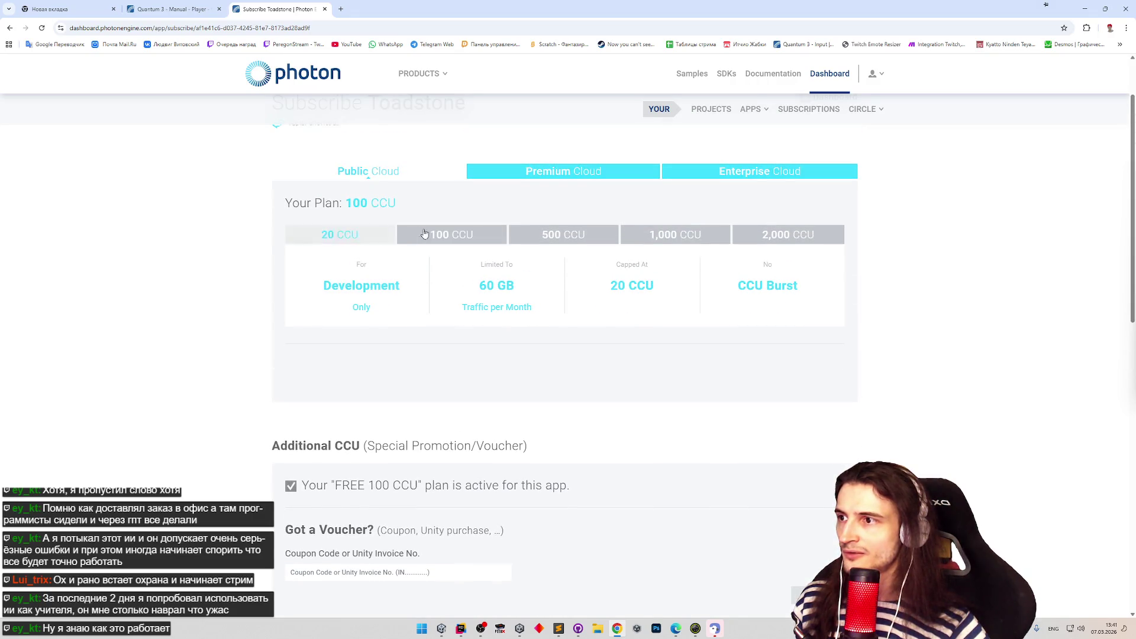
{"action": "scroll", "coordinate": [260, 250], "scroll_direction": "up", "scroll_amount": 1}
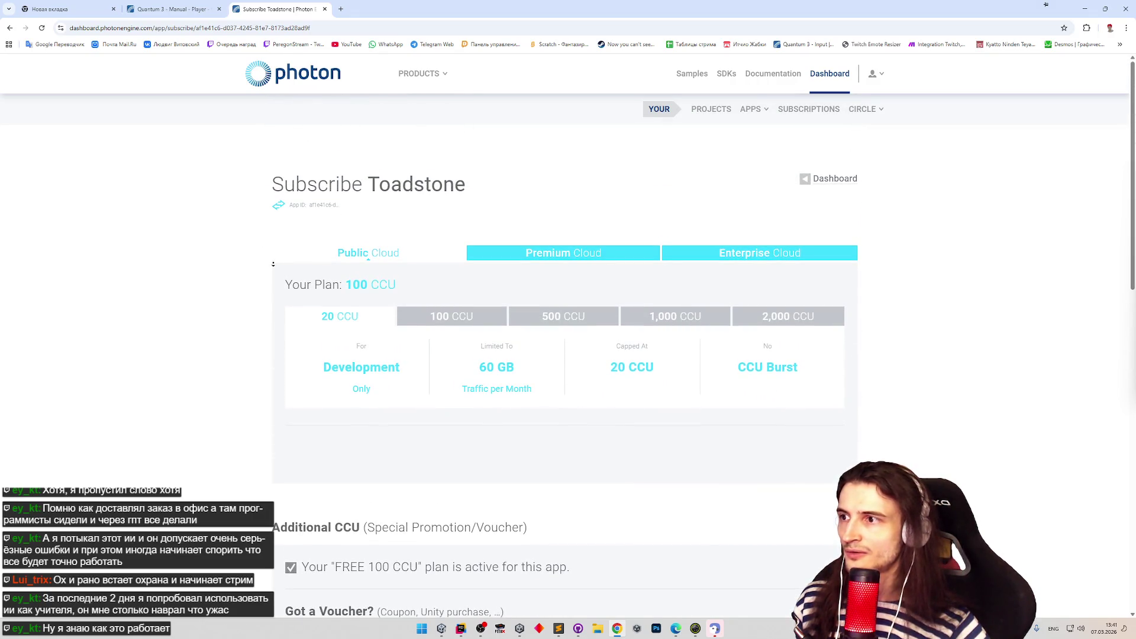
{"action": "scroll", "coordinate": [264, 252], "scroll_direction": "down", "scroll_amount": 4}
{"action": "scroll", "coordinate": [265, 252], "scroll_direction": "down", "scroll_amount": 1}
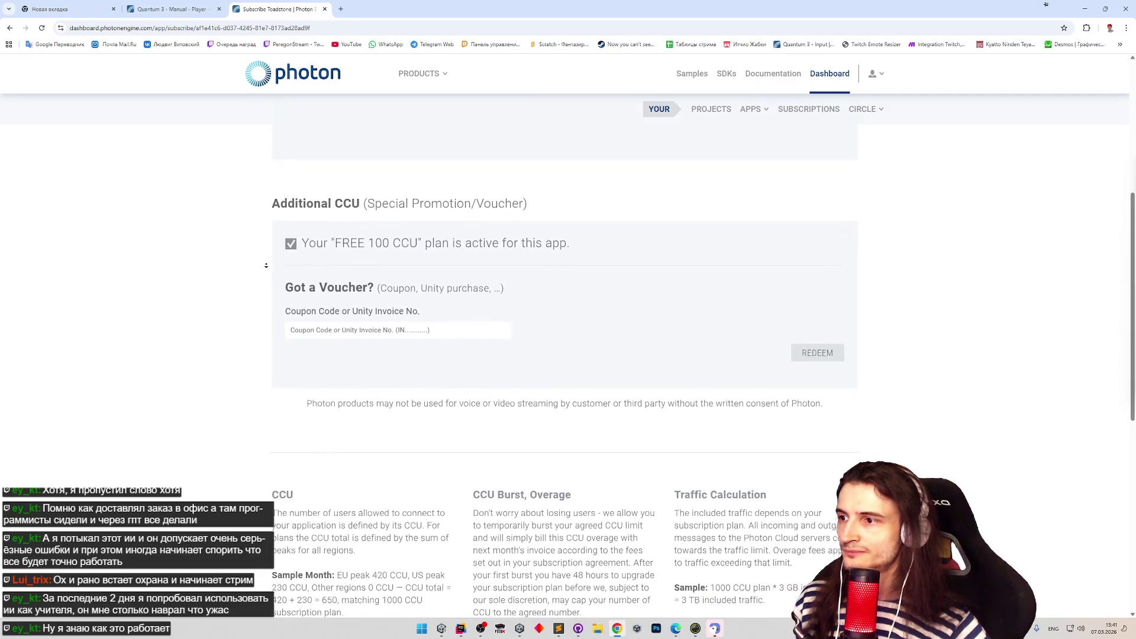
{"action": "scroll", "coordinate": [432, 260], "scroll_direction": "down", "scroll_amount": 4}
{"action": "scroll", "coordinate": [433, 260], "scroll_direction": "up", "scroll_amount": 7}
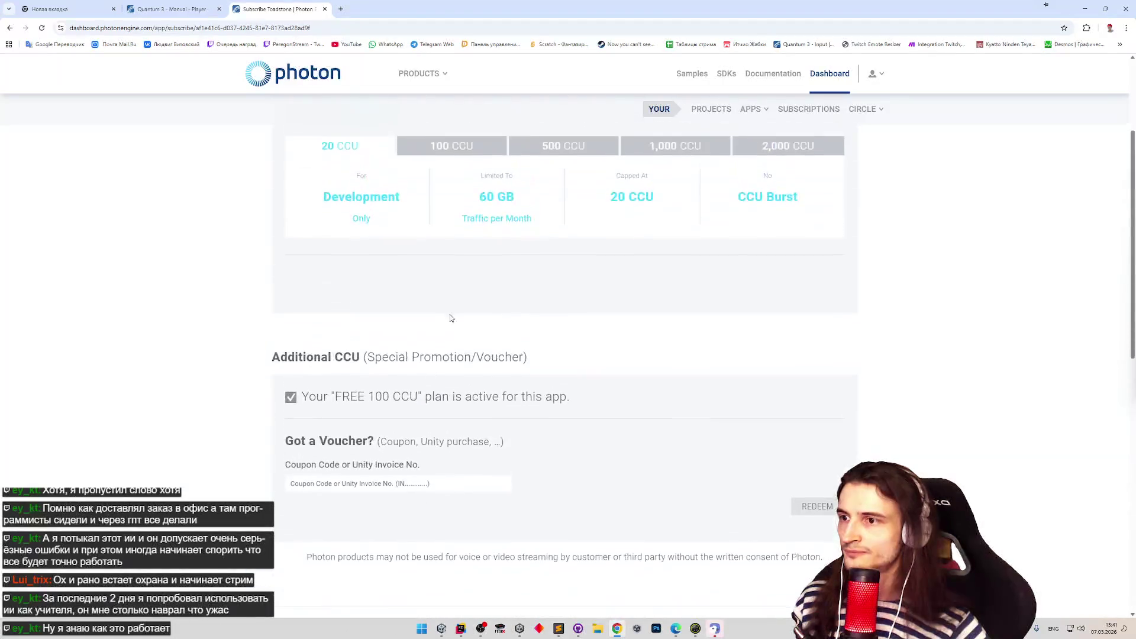
{"action": "left_click", "coordinate": [815, 508]}
{"action": "scroll", "coordinate": [388, 403], "scroll_direction": "down", "scroll_amount": 1}
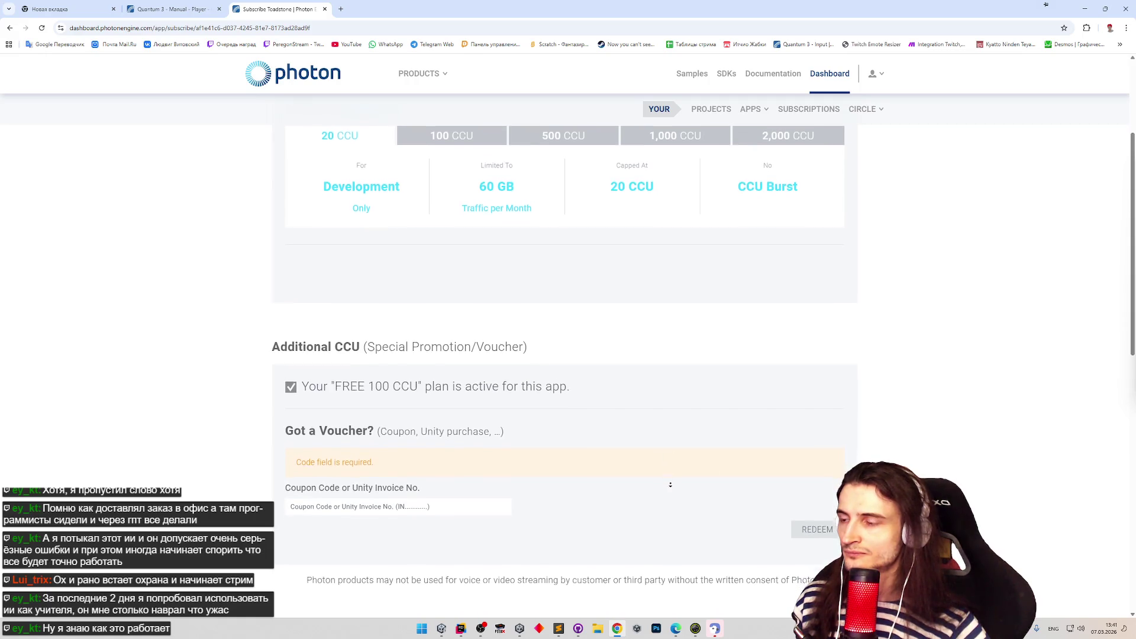
{"action": "triple_click", "coordinate": [289, 362]}
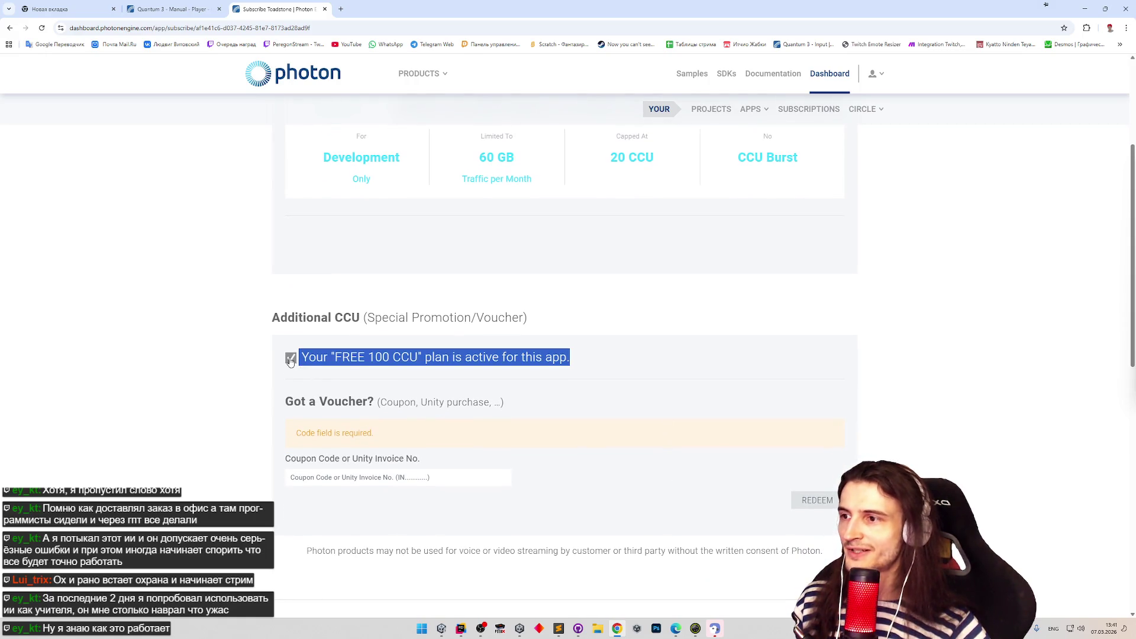
{"action": "left_click", "coordinate": [469, 400]}
{"action": "scroll", "coordinate": [495, 356], "scroll_direction": "up", "scroll_amount": 3}
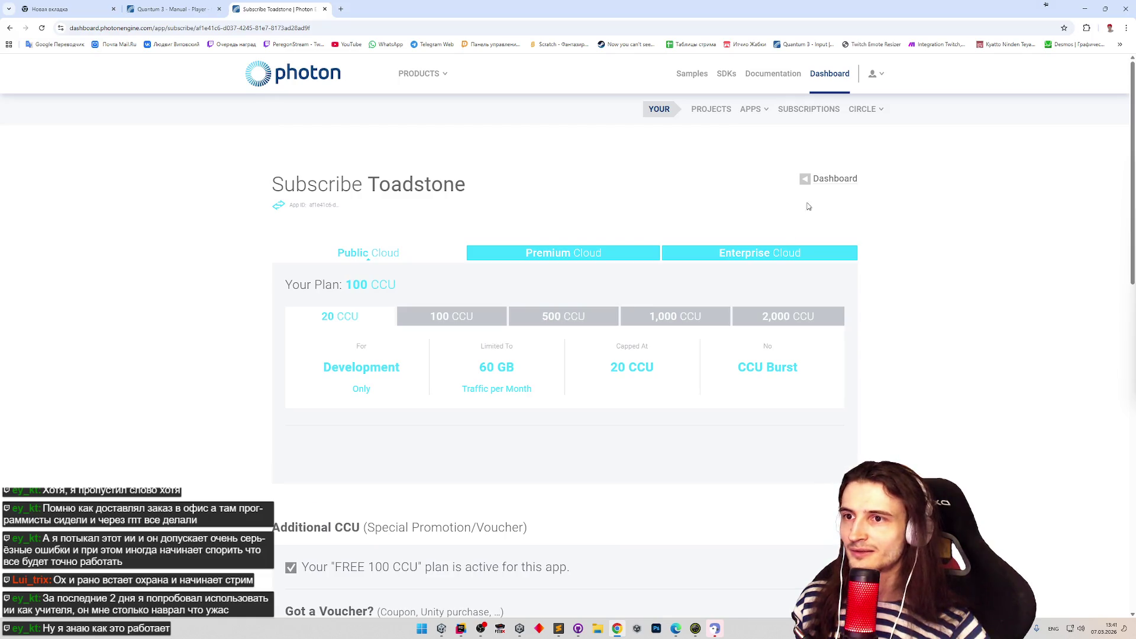
{"action": "scroll", "coordinate": [806, 208], "scroll_direction": "down", "scroll_amount": 15}
{"action": "scroll", "coordinate": [869, 286], "scroll_direction": "up", "scroll_amount": 9}
{"action": "scroll", "coordinate": [869, 285], "scroll_direction": "up", "scroll_amount": 6}
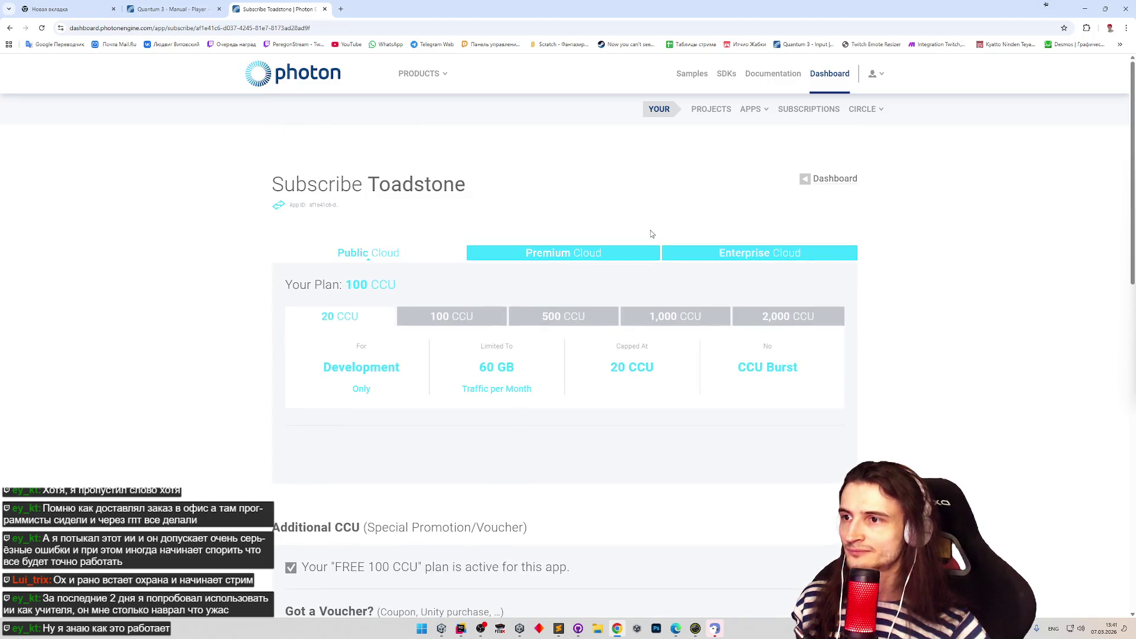
{"action": "left_click", "coordinate": [827, 180]}
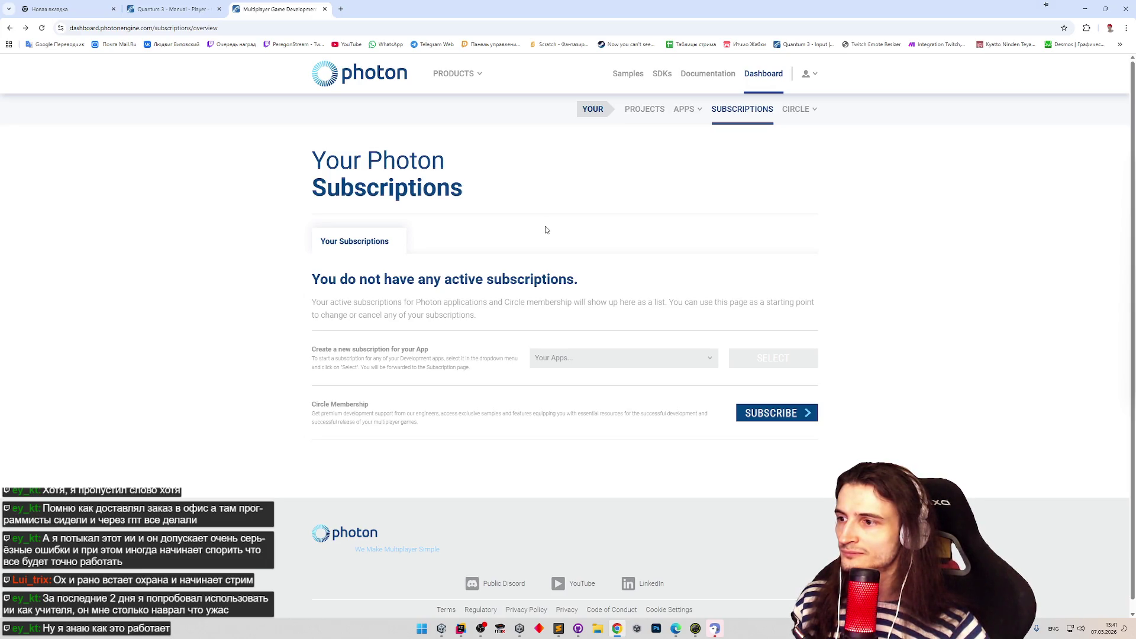
{"action": "left_click", "coordinate": [613, 358]}
{"action": "left_click", "coordinate": [627, 285]}
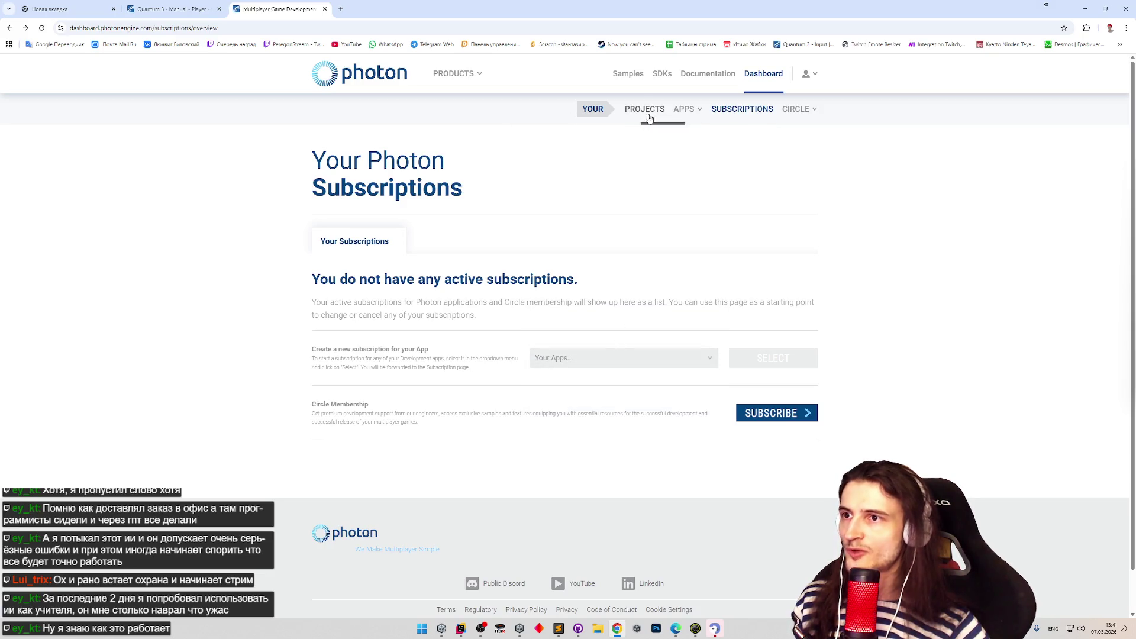
{"action": "mouse_move", "coordinate": [688, 115]}
{"action": "left_click", "coordinate": [695, 156]}
Compare Toadstone's 20, 100 and 500 CCU subscription tiers, ending on 20 CCU.
{"action": "left_click", "coordinate": [518, 378]}
{"action": "scroll", "coordinate": [502, 317], "scroll_direction": "down", "scroll_amount": 2}
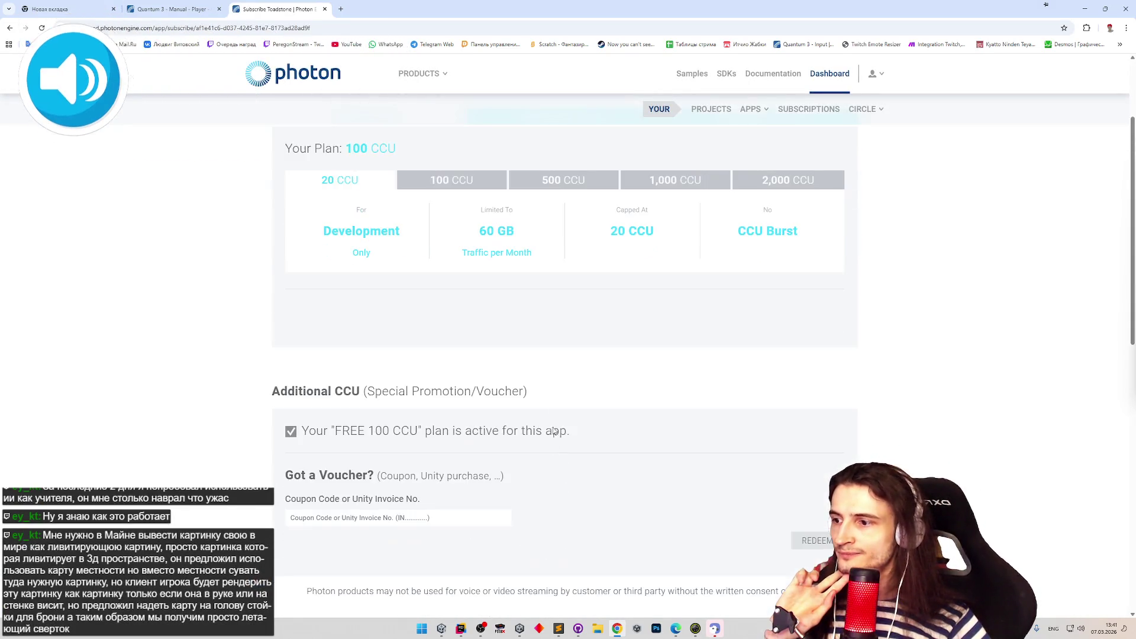
{"action": "double_click", "coordinate": [355, 205]}
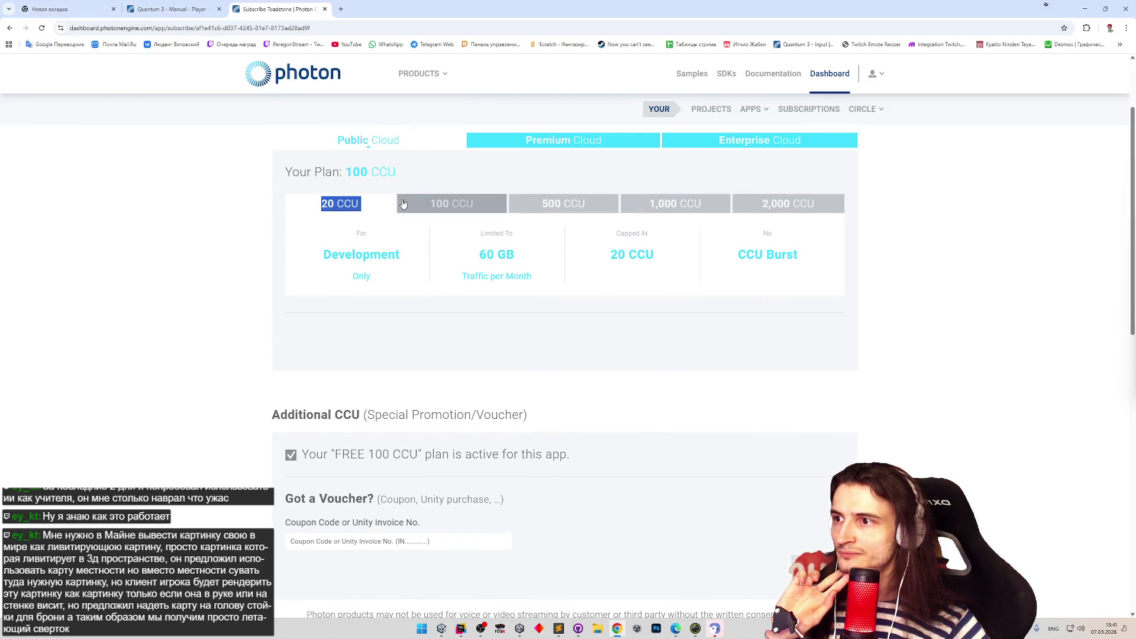
{"action": "left_click", "coordinate": [402, 204]}
{"action": "left_click", "coordinate": [552, 204]}
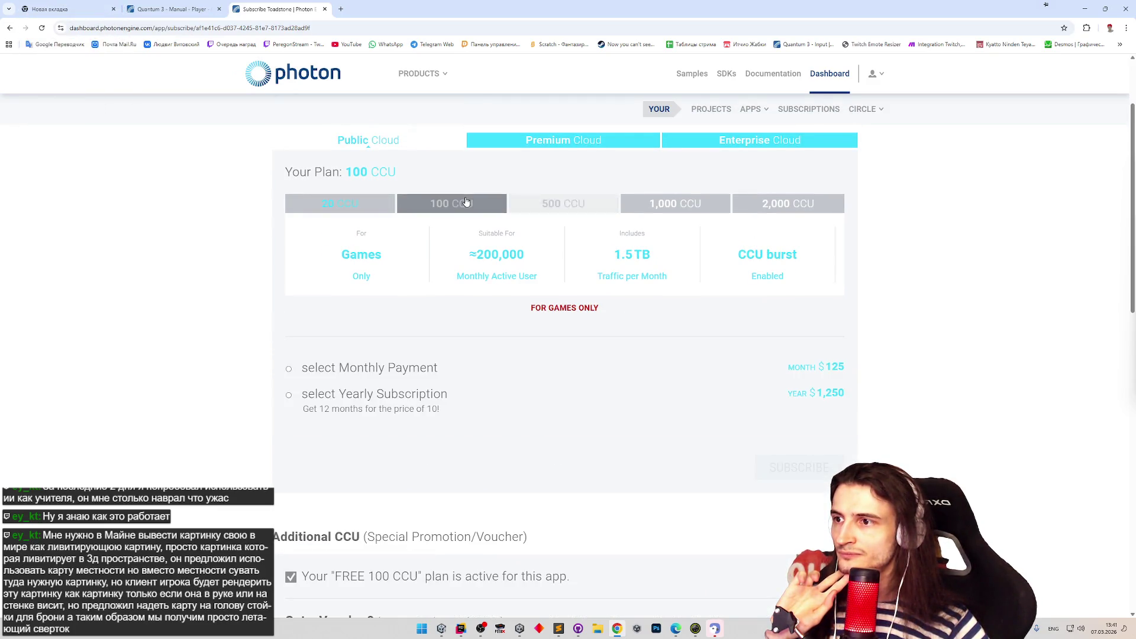
{"action": "scroll", "coordinate": [547, 339], "scroll_direction": "down", "scroll_amount": 3}
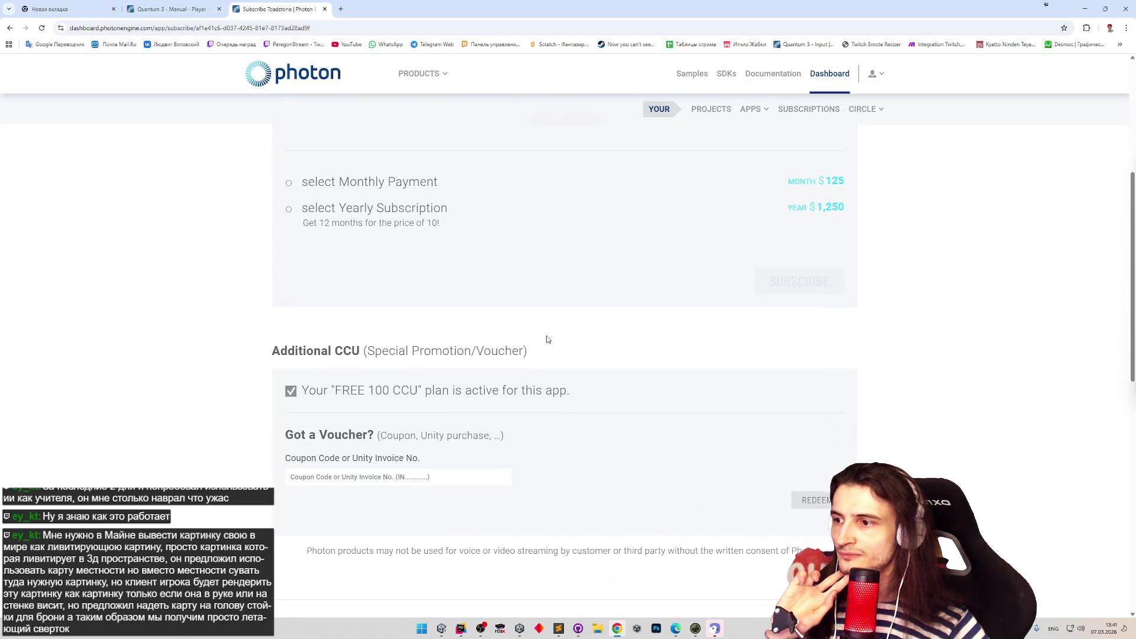
{"action": "scroll", "coordinate": [290, 379], "scroll_direction": "up", "scroll_amount": 3}
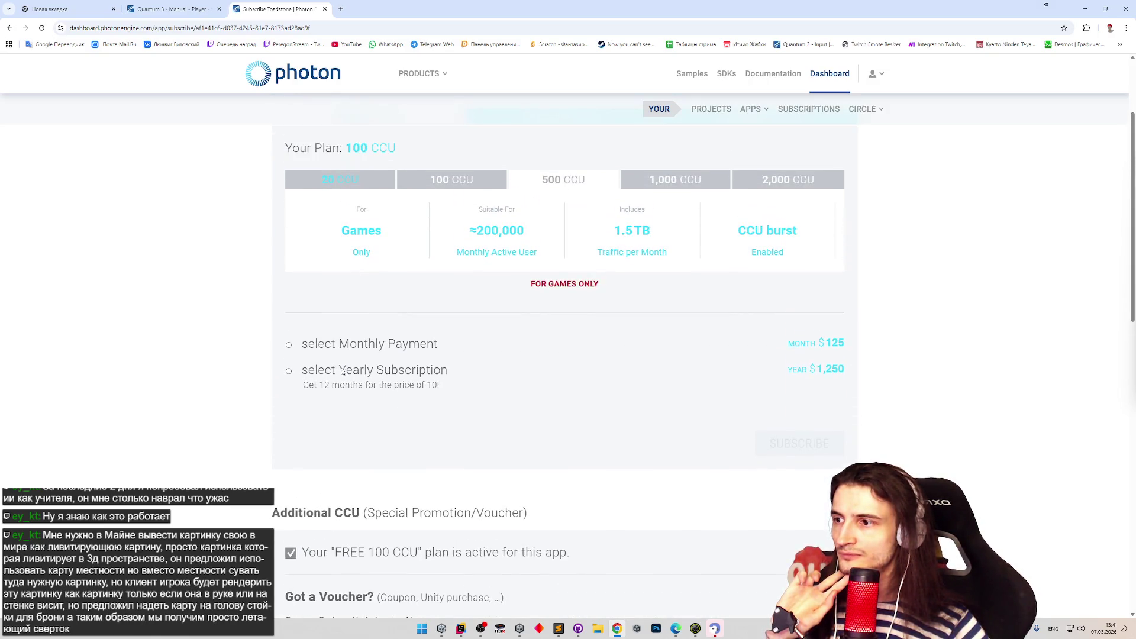
{"action": "scroll", "coordinate": [485, 325], "scroll_direction": "up", "scroll_amount": 1}
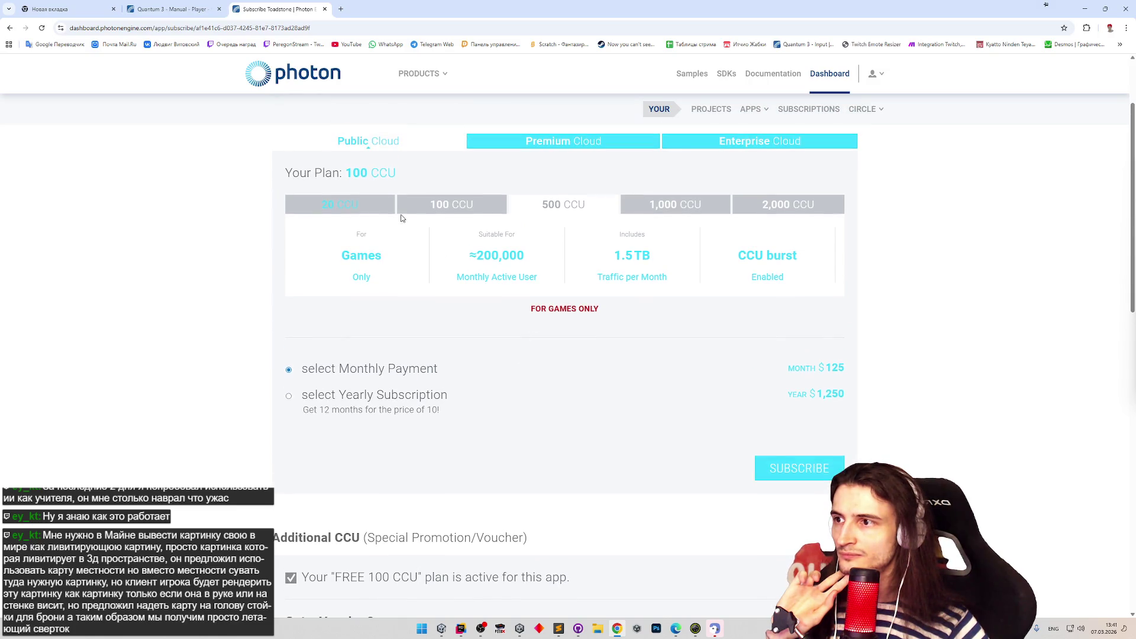
{"action": "left_click", "coordinate": [369, 210]}
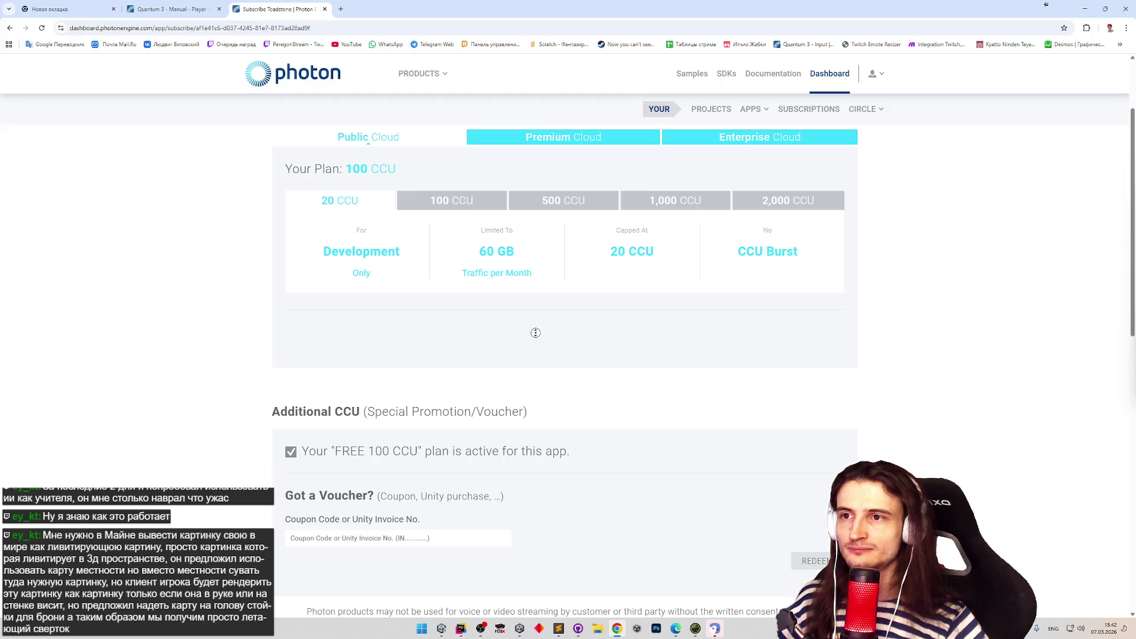
Scroll the subscription page, then go to the Connected Projects overview.
{"action": "scroll", "coordinate": [535, 332], "scroll_direction": "up", "scroll_amount": 1}
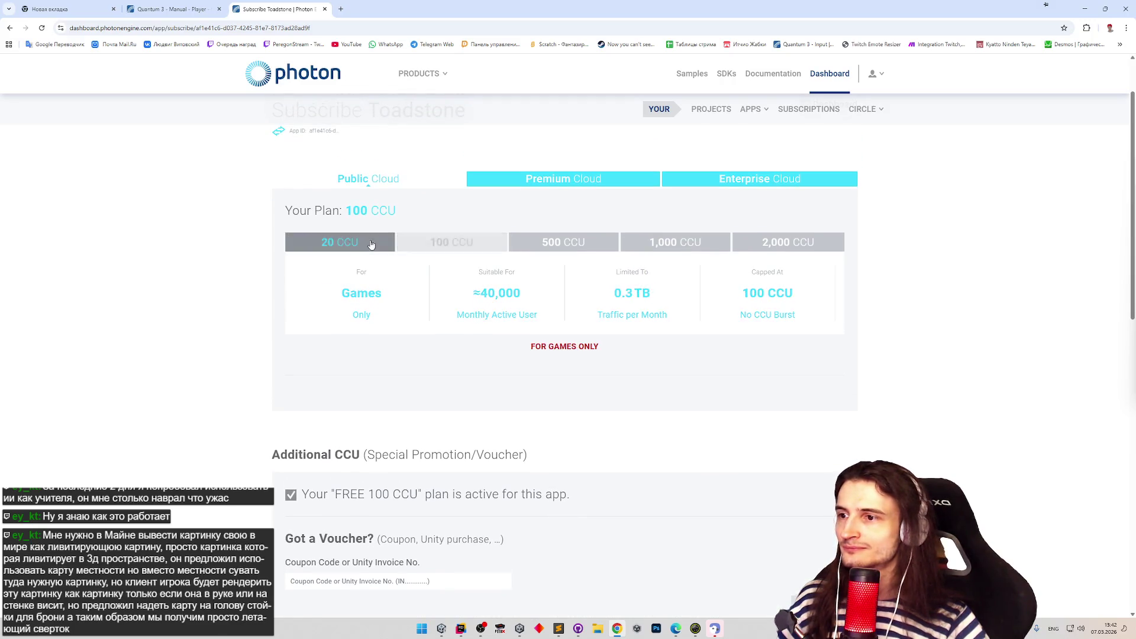
{"action": "middle_click", "coordinate": [603, 357]}
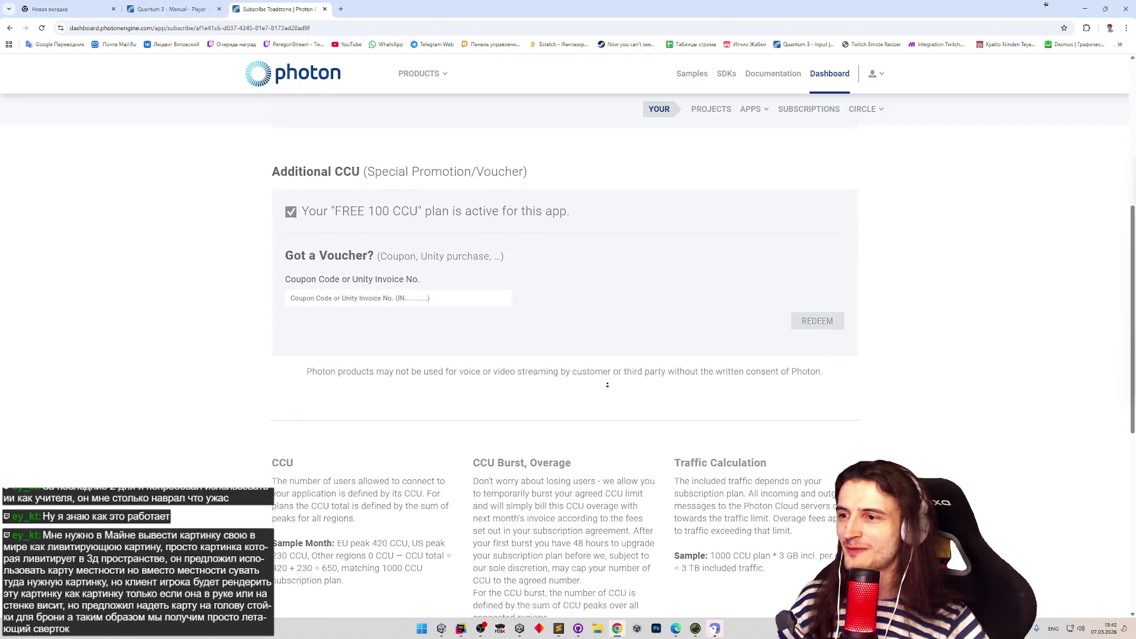
{"action": "scroll", "coordinate": [611, 412], "scroll_direction": "down", "scroll_amount": 7}
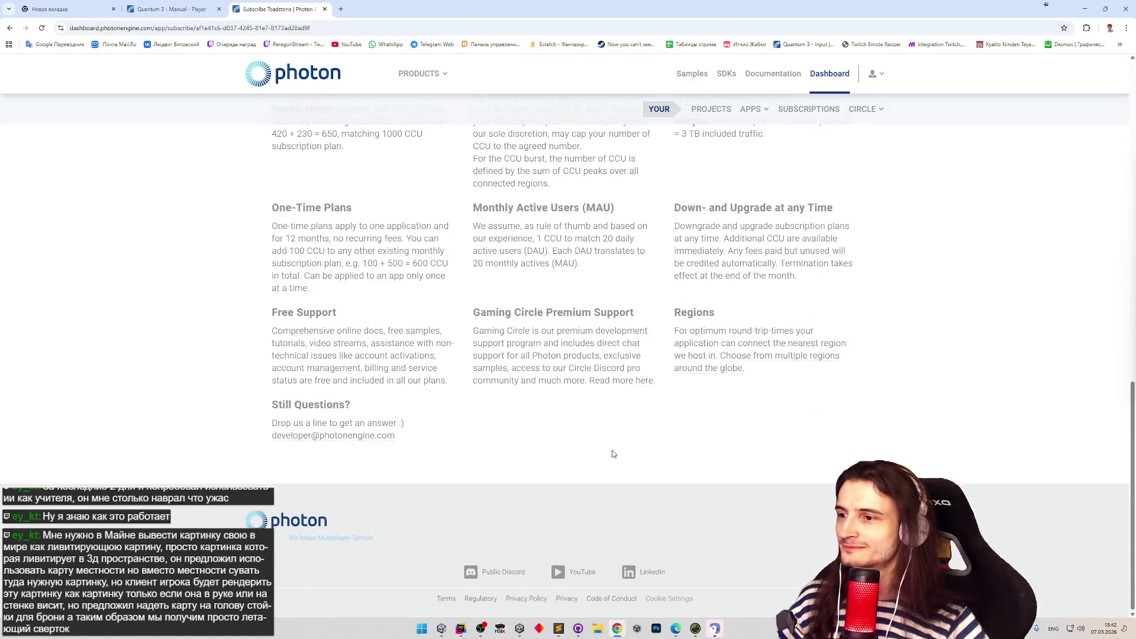
{"action": "scroll", "coordinate": [610, 411], "scroll_direction": "up", "scroll_amount": 15}
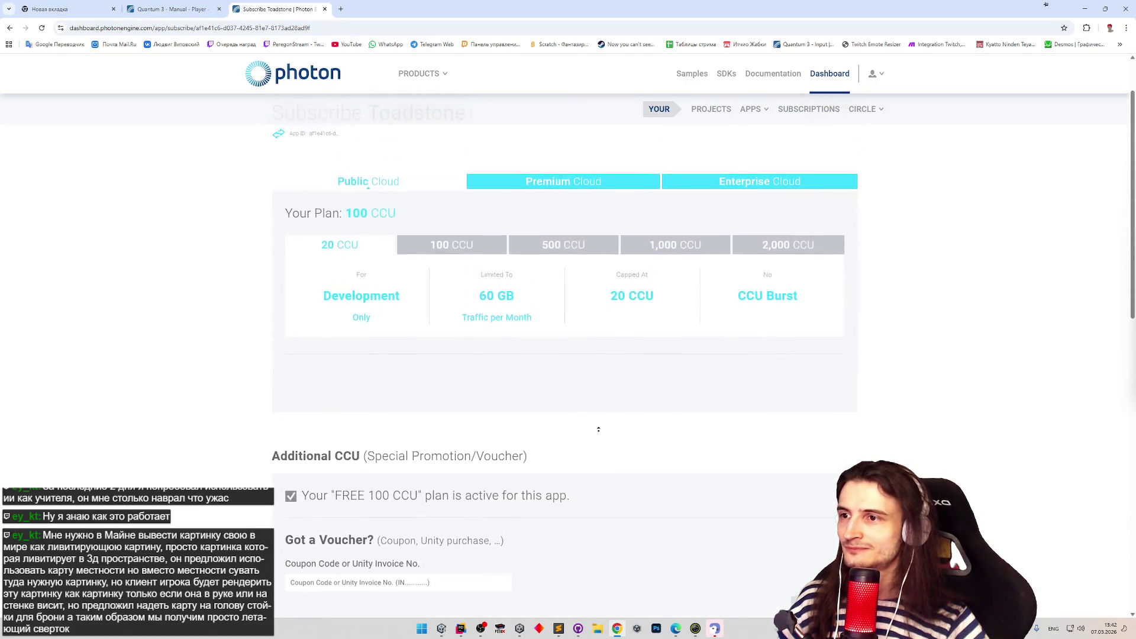
{"action": "scroll", "coordinate": [598, 430], "scroll_direction": "up", "scroll_amount": 1}
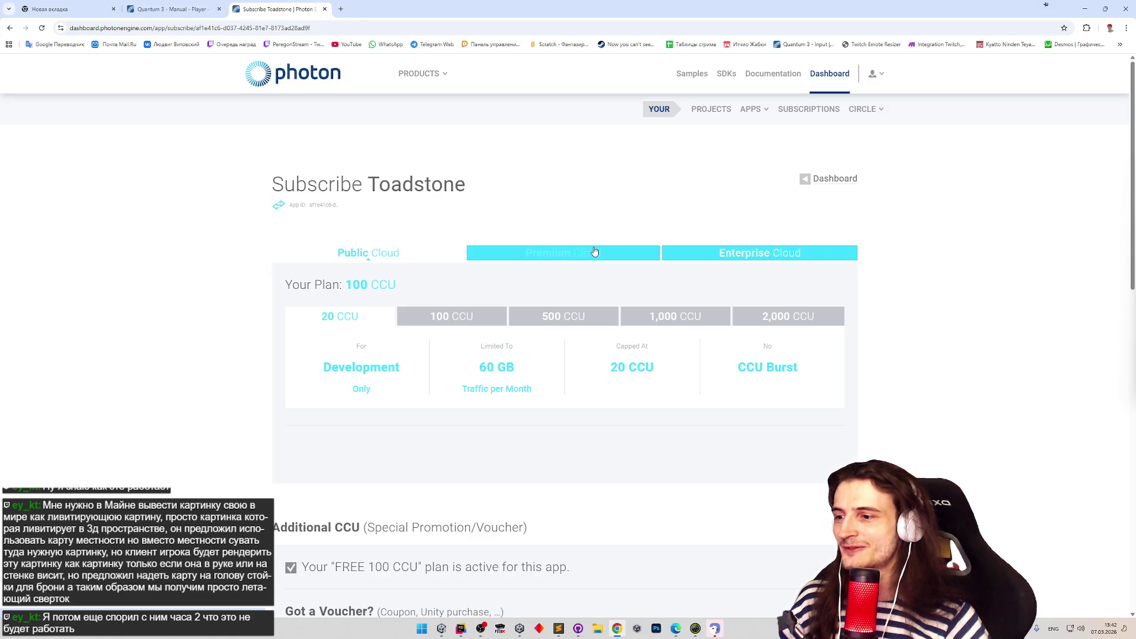
{"action": "middle_click", "coordinate": [542, 214]}
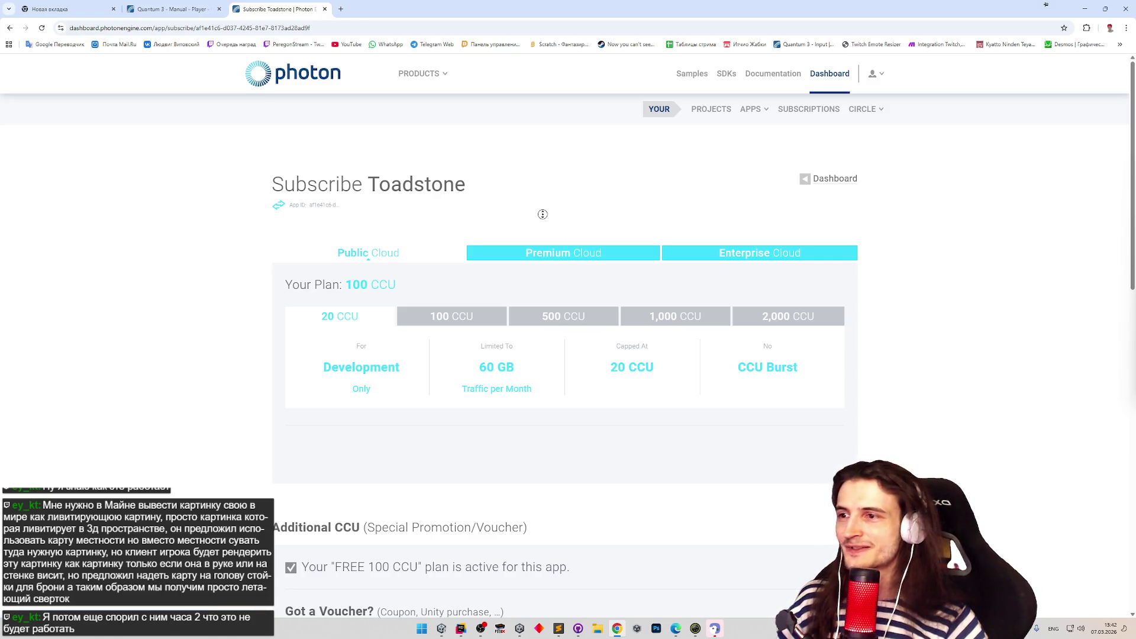
{"action": "left_click", "coordinate": [543, 218]}
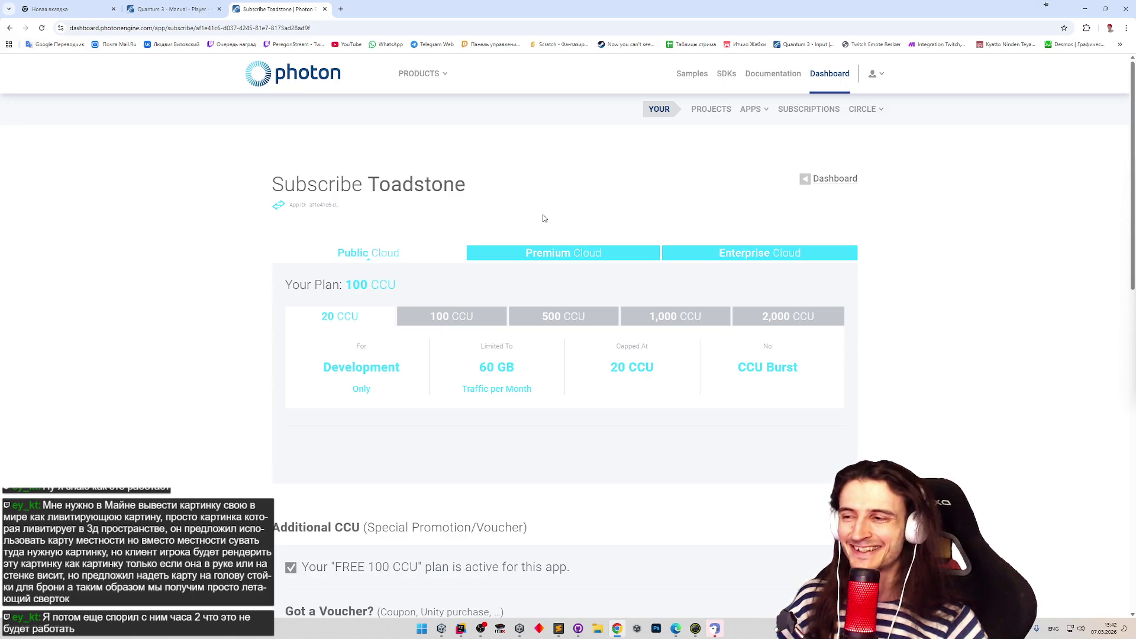
{"action": "left_click", "coordinate": [705, 116]}
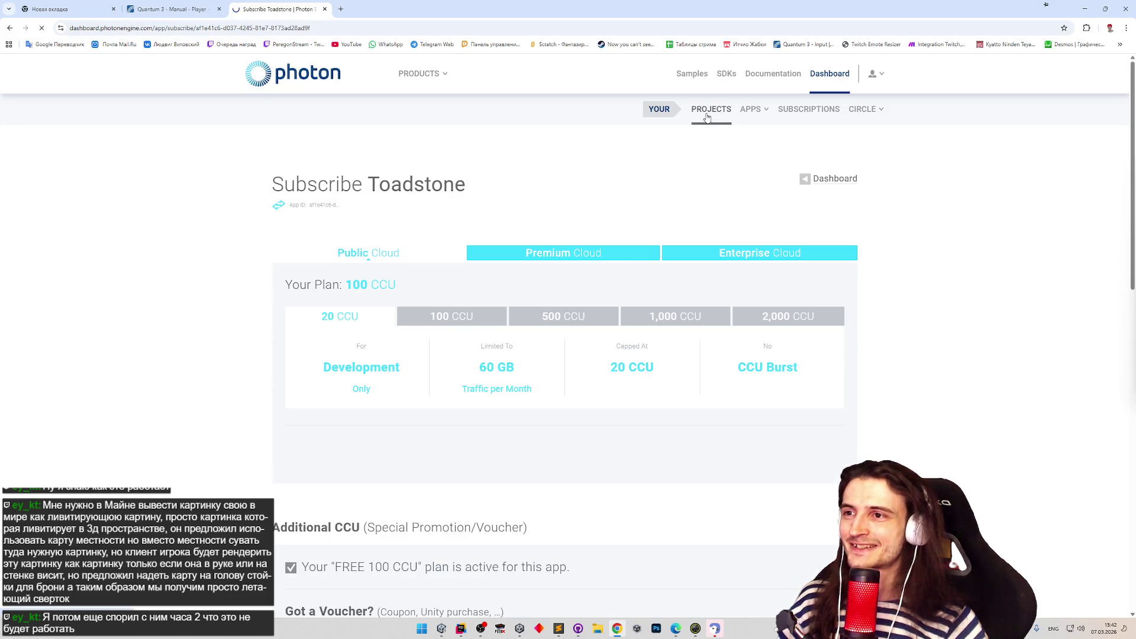
Open Toadstone's management page from Apps > Public Cloud.
{"action": "left_click", "coordinate": [753, 116]}
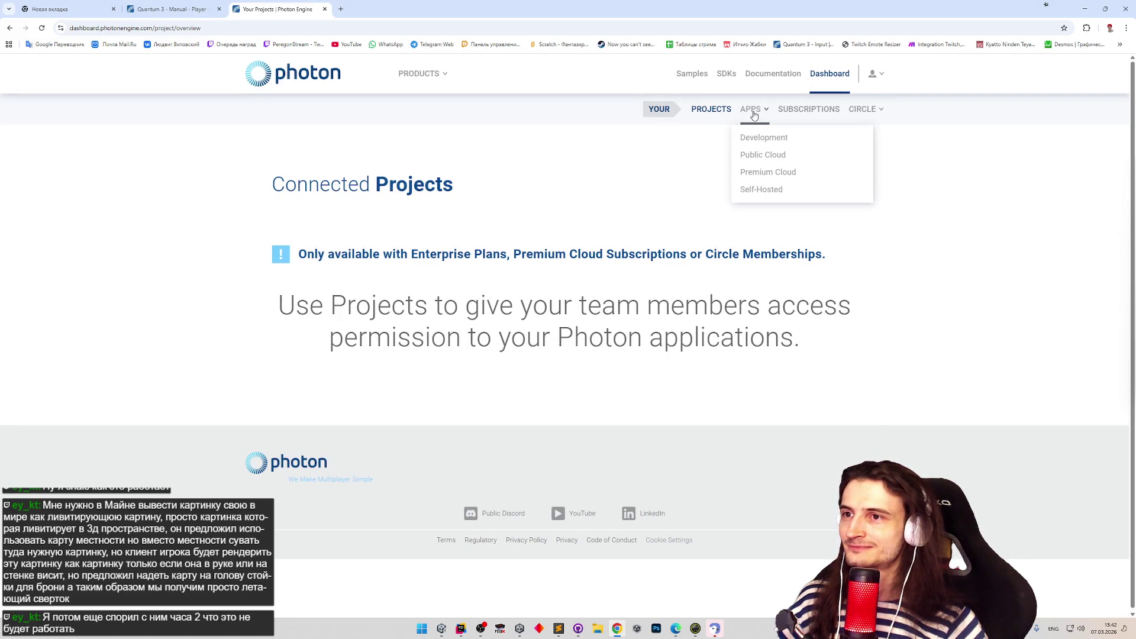
{"action": "left_click", "coordinate": [760, 155]}
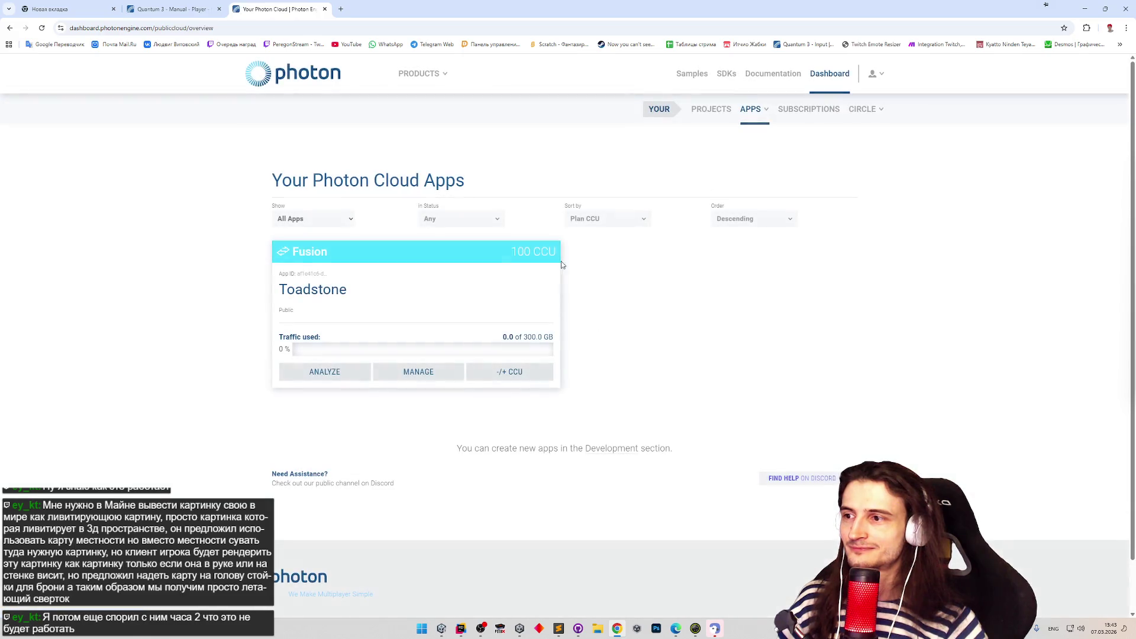
{"action": "left_click", "coordinate": [446, 379]}
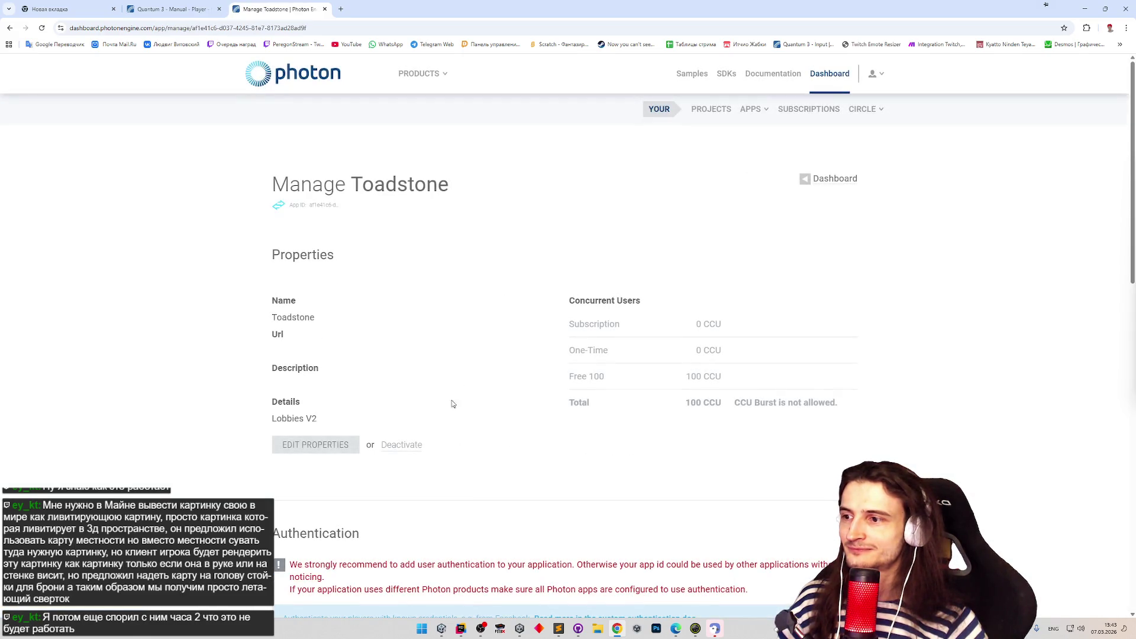
Deactivate Toadstone and confirm with YES, leaving its properties unedited.
{"action": "left_click", "coordinate": [354, 450]}
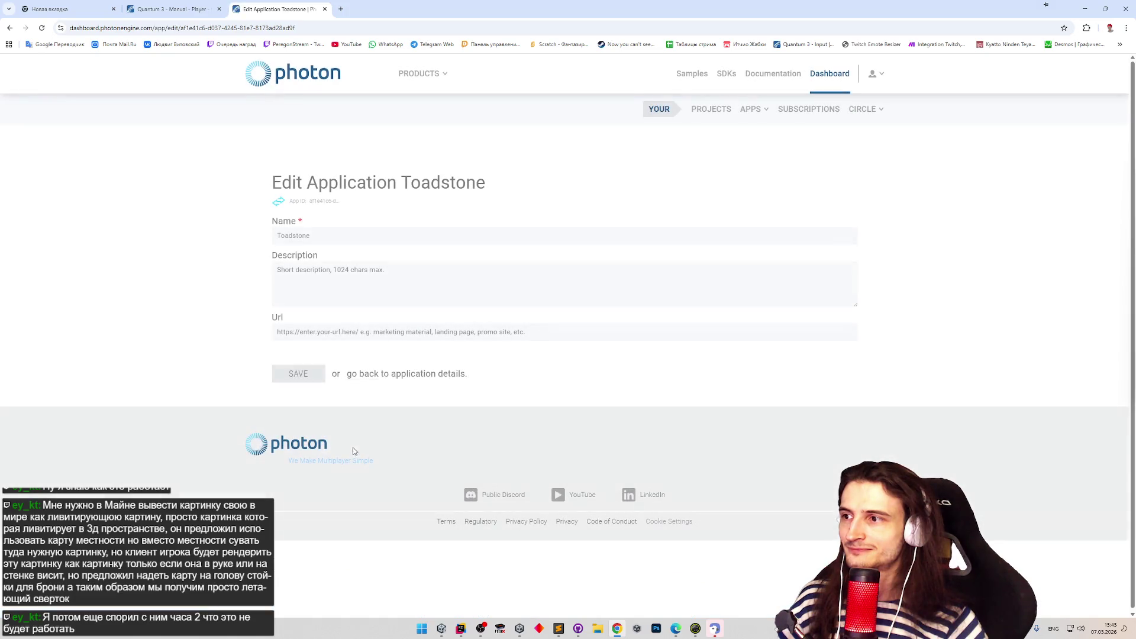
{"action": "left_click", "coordinate": [367, 375]}
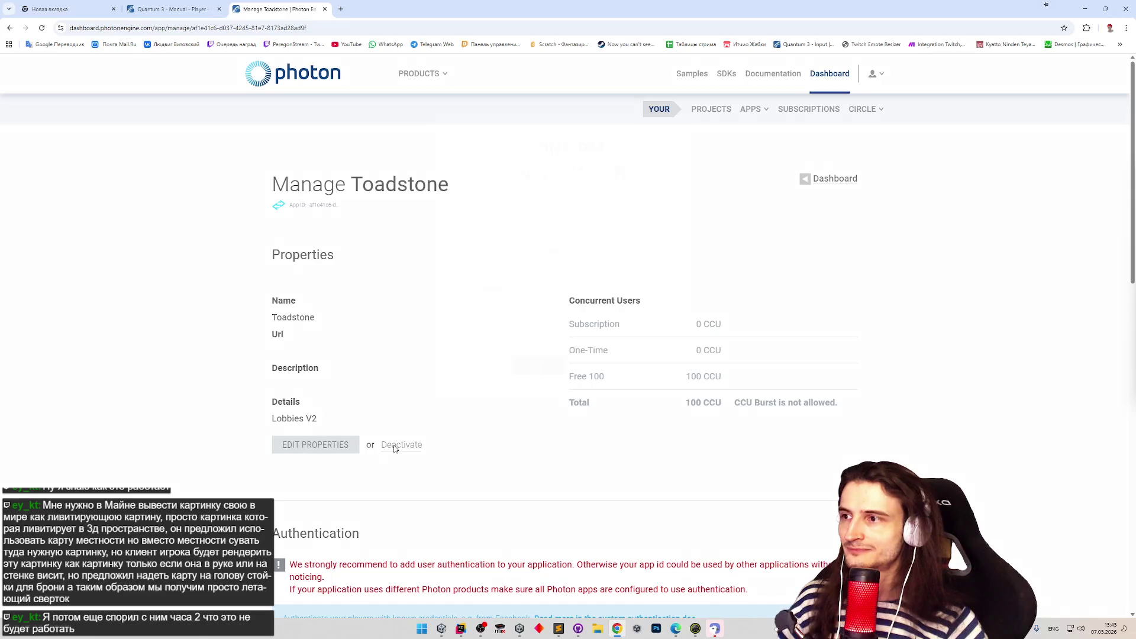
{"action": "left_click", "coordinate": [397, 445]}
{"action": "left_click", "coordinate": [593, 376]}
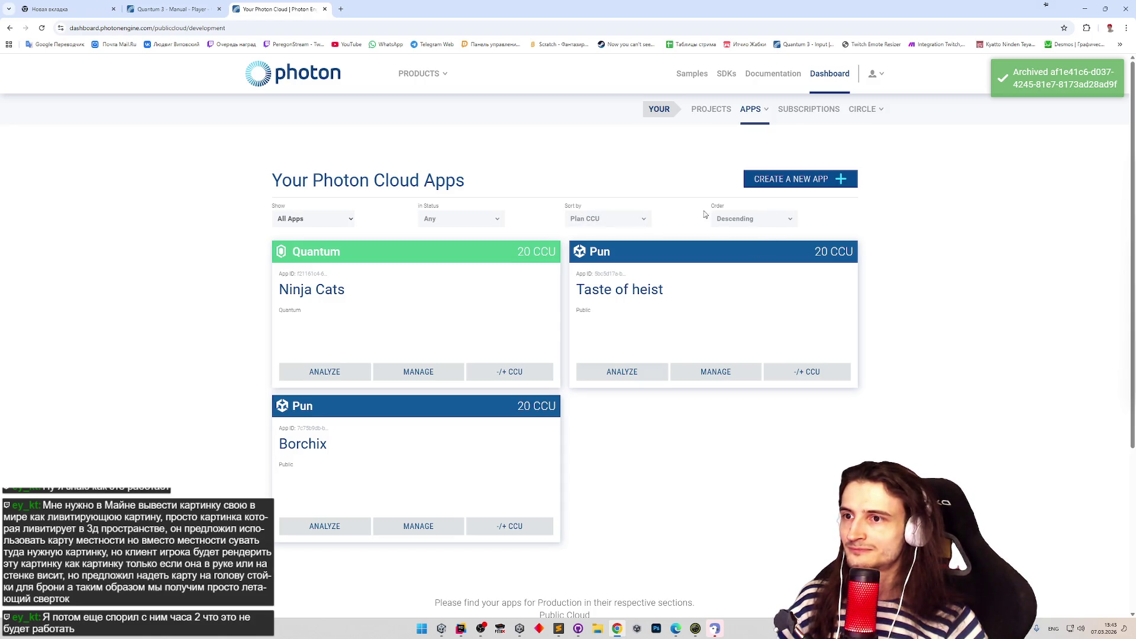
Switch the apps list to Public Cloud and select the archived Toadstone Fusion header.
{"action": "left_click", "coordinate": [763, 114]}
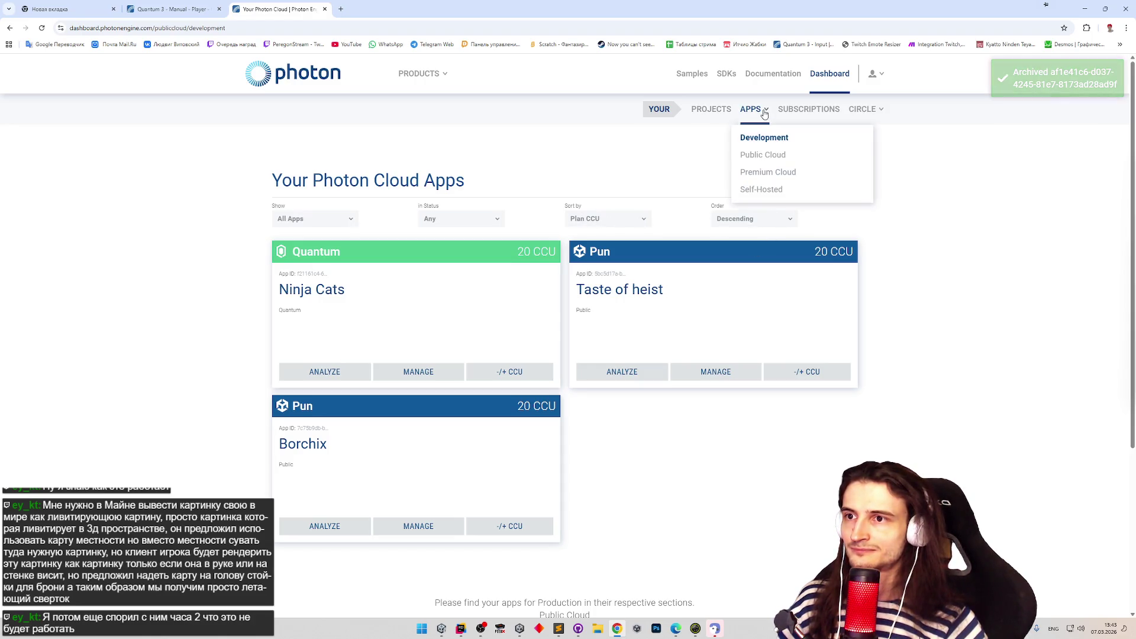
{"action": "left_click", "coordinate": [763, 155]}
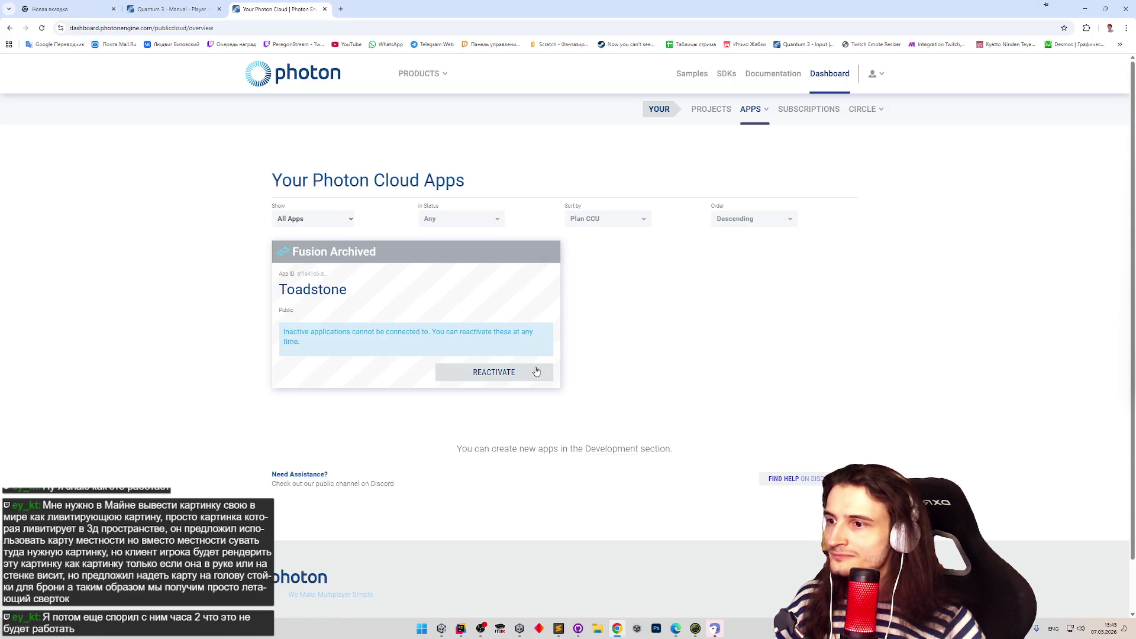
{"action": "double_click", "coordinate": [348, 254]}
{"action": "triple_click", "coordinate": [348, 254]}
Read the App ID line and inactive-applications notice, then return to the Development apps list.
{"action": "left_click_drag", "start_coordinate": [348, 254], "coordinate": [345, 274]}
{"action": "left_click", "coordinate": [345, 275]}
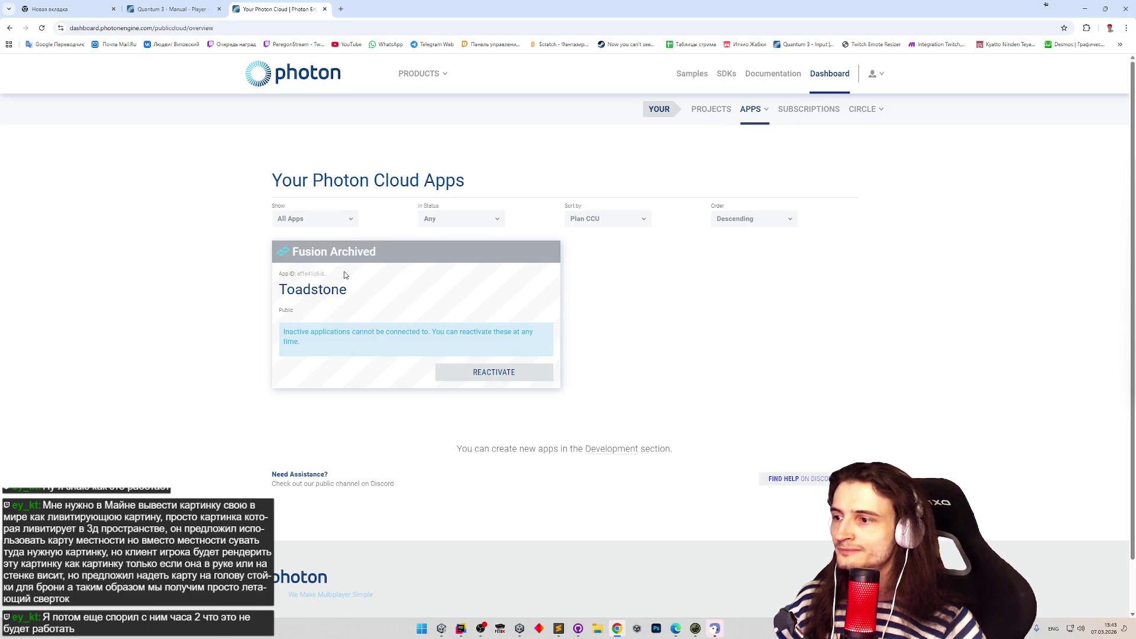
{"action": "triple_click", "coordinate": [336, 331]}
{"action": "left_click", "coordinate": [335, 342]}
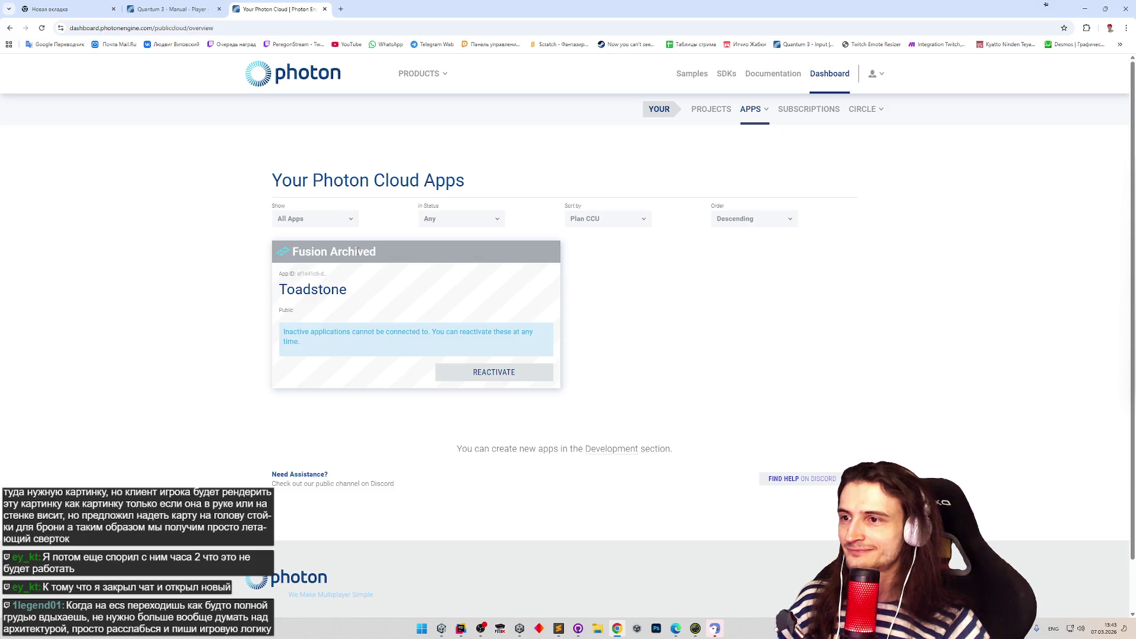
{"action": "left_click", "coordinate": [595, 450]}
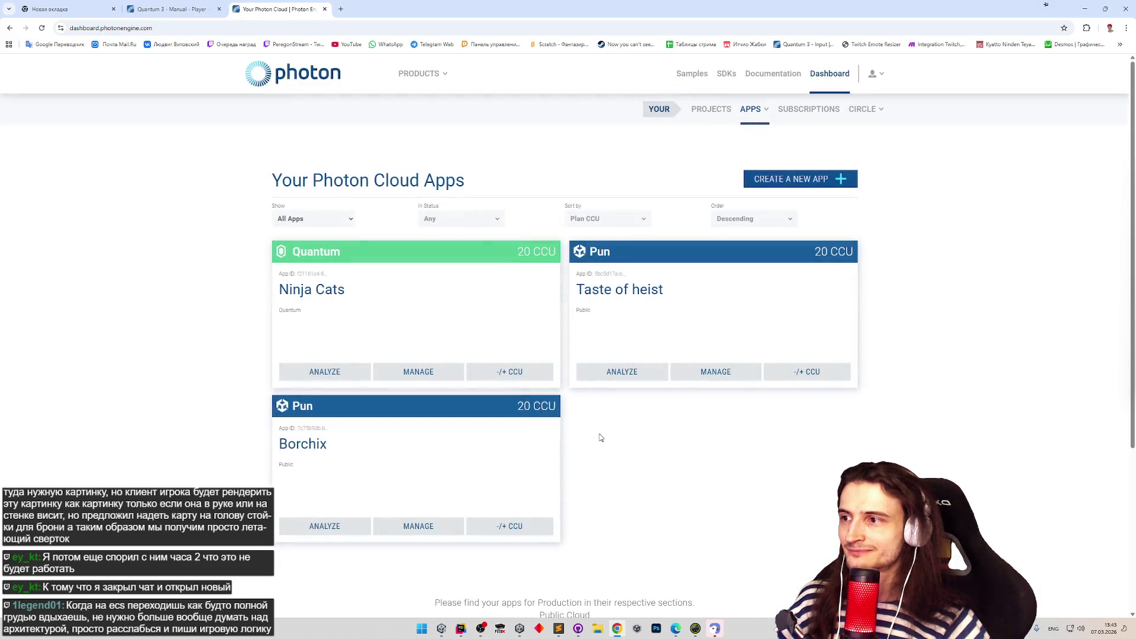
Compare Ninja Cats' 100 CCU plan tier with its free 20 CCU plan.
{"action": "left_click", "coordinate": [484, 371]}
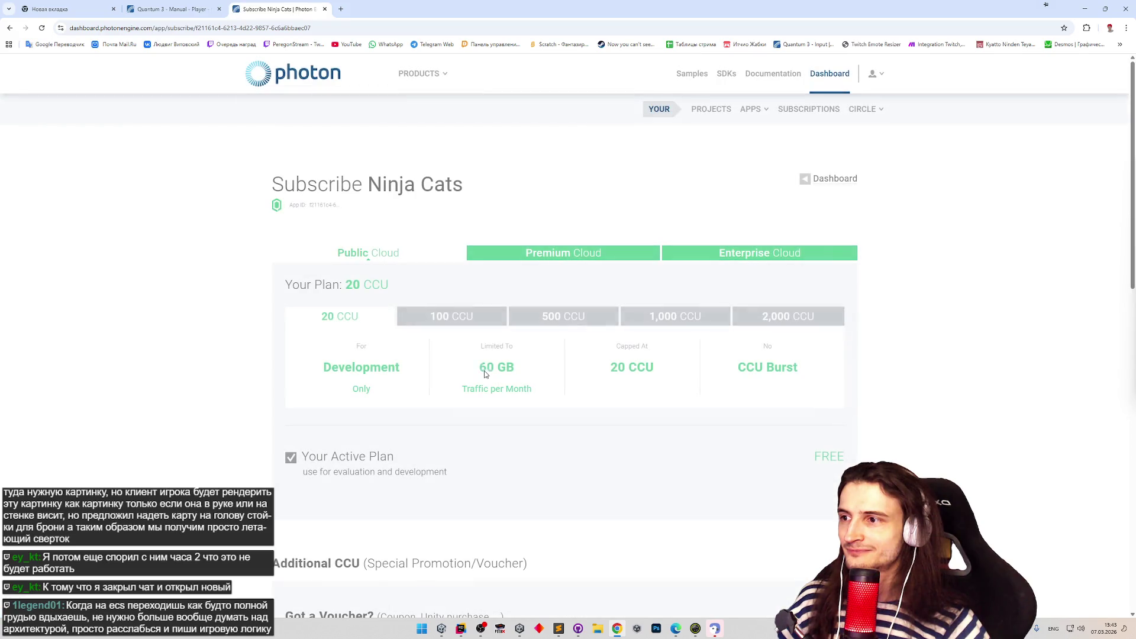
{"action": "left_click", "coordinate": [483, 317]}
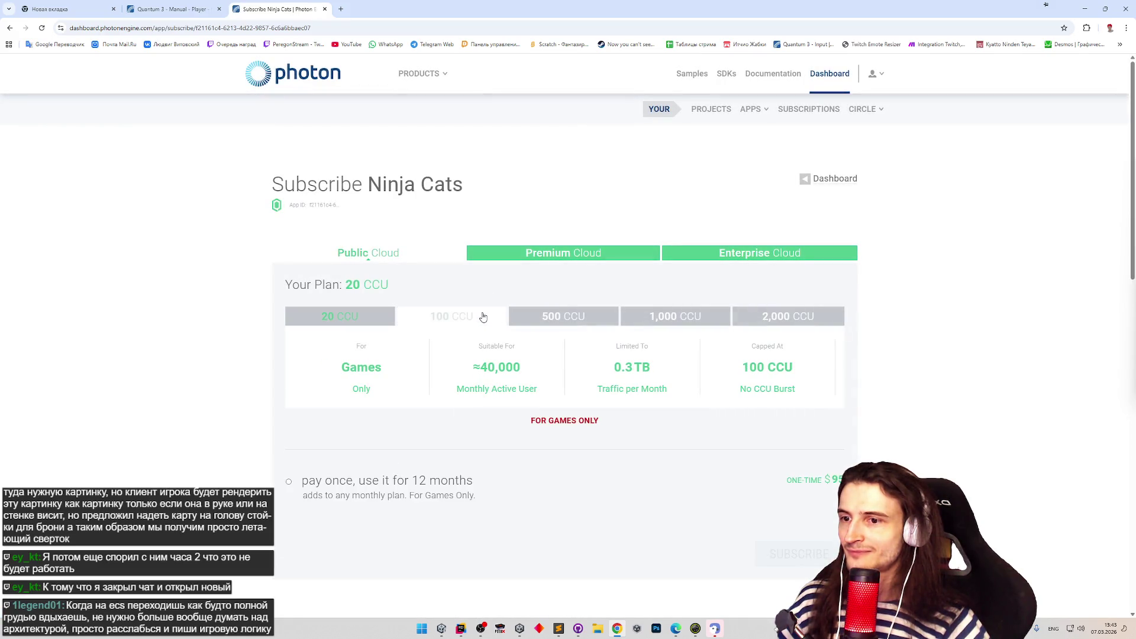
{"action": "scroll", "coordinate": [449, 331], "scroll_direction": "down", "scroll_amount": 5}
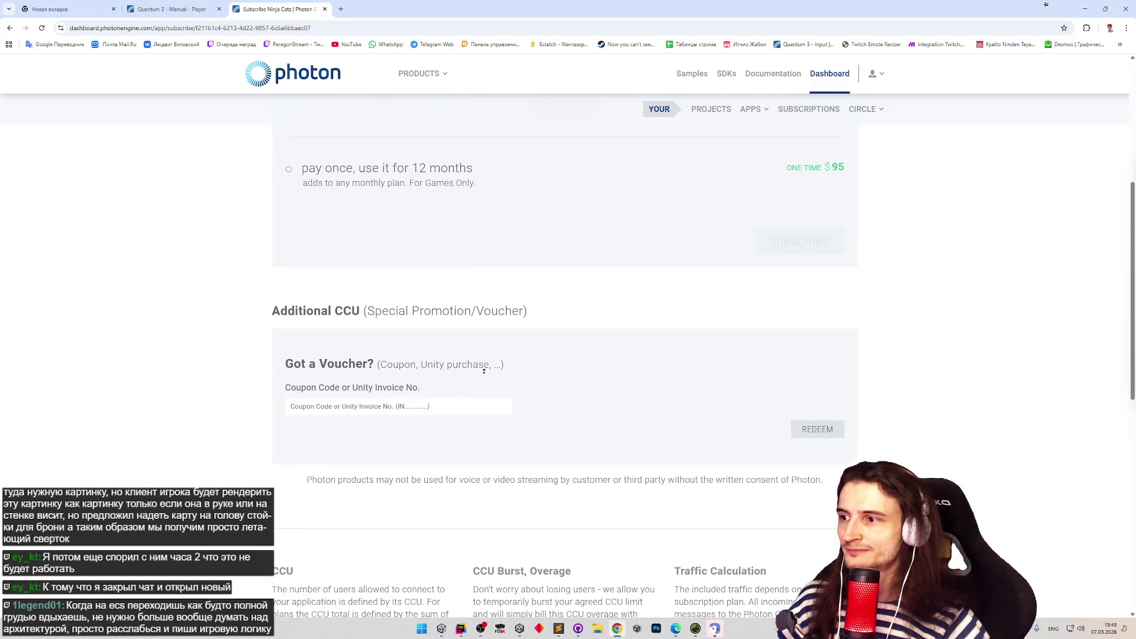
{"action": "scroll", "coordinate": [484, 372], "scroll_direction": "up", "scroll_amount": 3}
{"action": "left_click", "coordinate": [392, 232]}
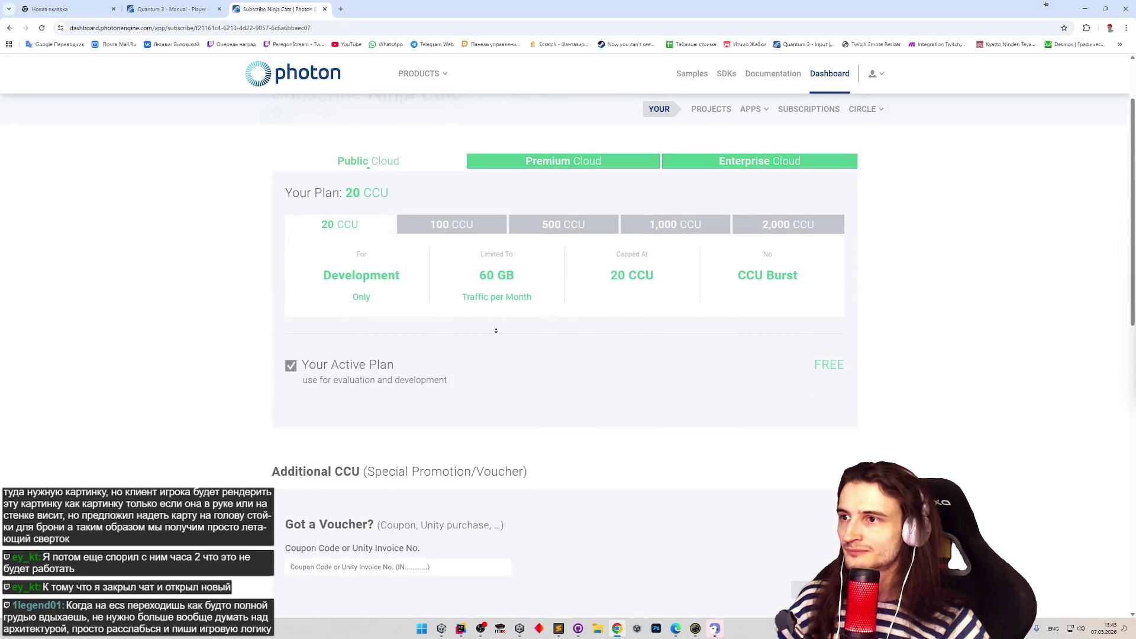
{"action": "scroll", "coordinate": [495, 330], "scroll_direction": "up", "scroll_amount": 2}
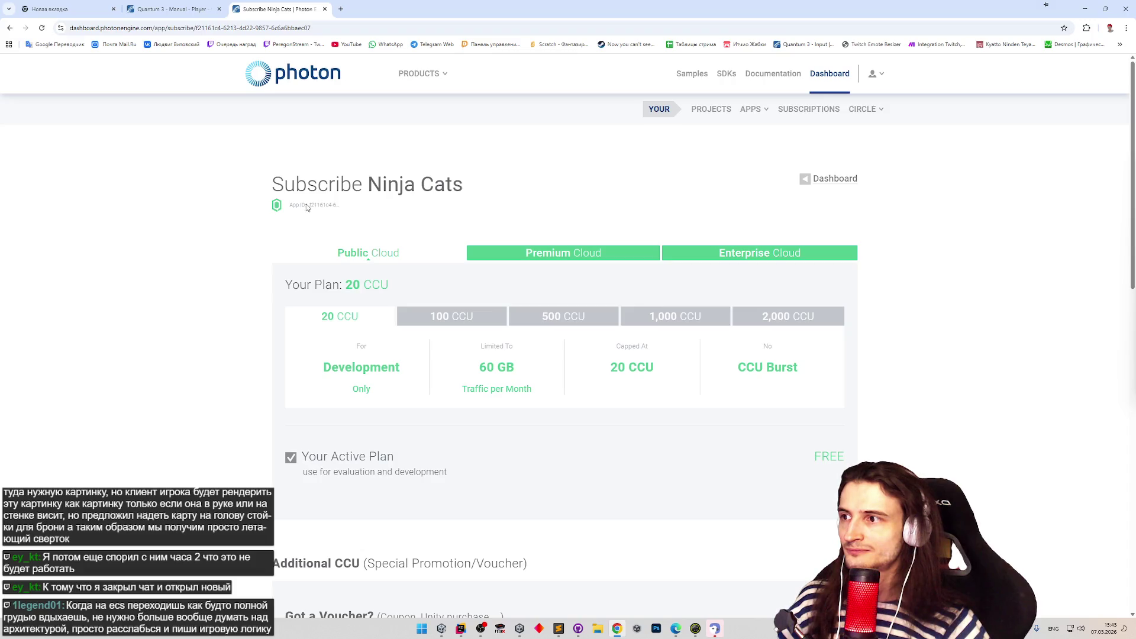
Go back to the cloud apps list showing Ninja Cats, Taste of heist and Borchix.
{"action": "left_click", "coordinate": [816, 180]}
{"action": "scroll", "coordinate": [672, 196], "scroll_direction": "down", "scroll_amount": 3}
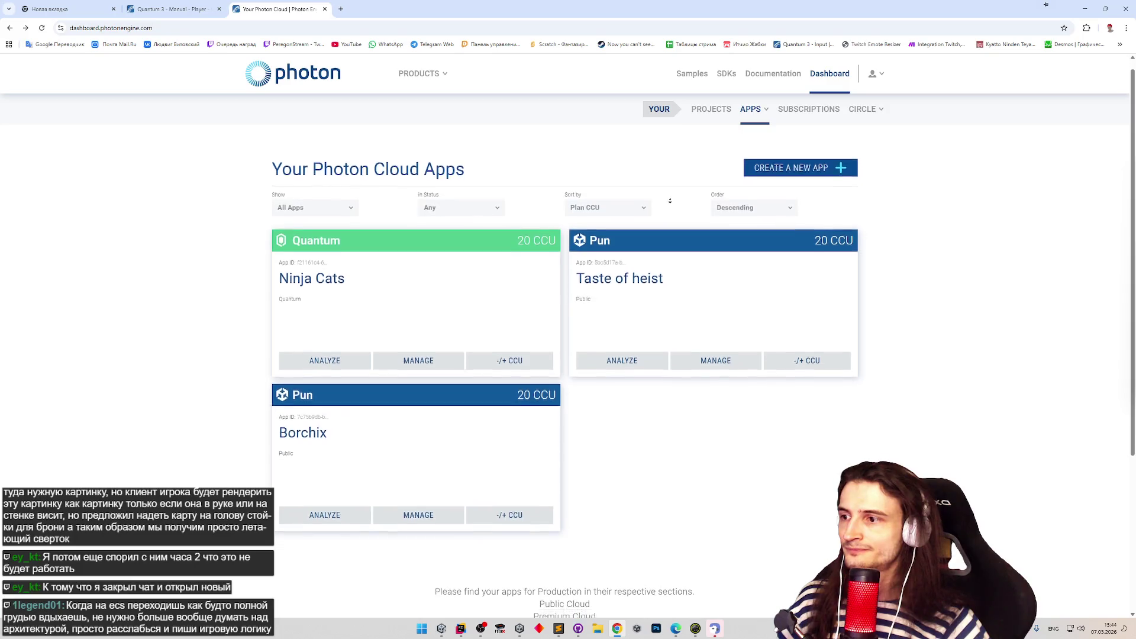
{"action": "scroll", "coordinate": [673, 197], "scroll_direction": "up", "scroll_amount": 3}
{"action": "scroll", "coordinate": [673, 197], "scroll_direction": "up", "scroll_amount": 1}
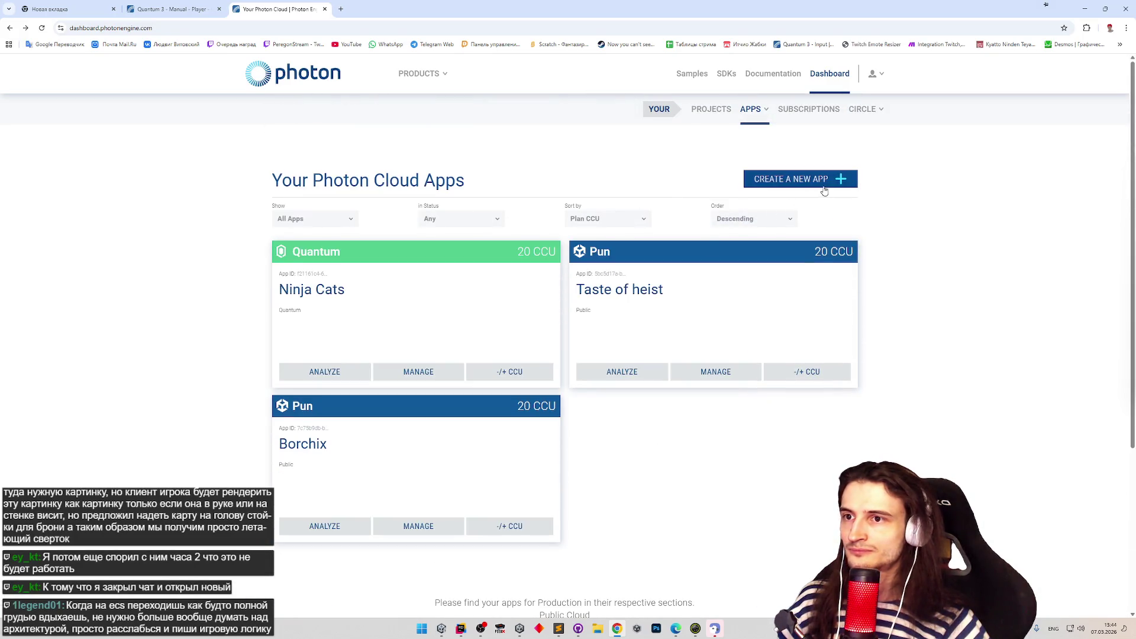
Sign out, then register a new Photon account with an e-mail address and reCAPTCHA.
{"action": "left_click", "coordinate": [876, 74]}
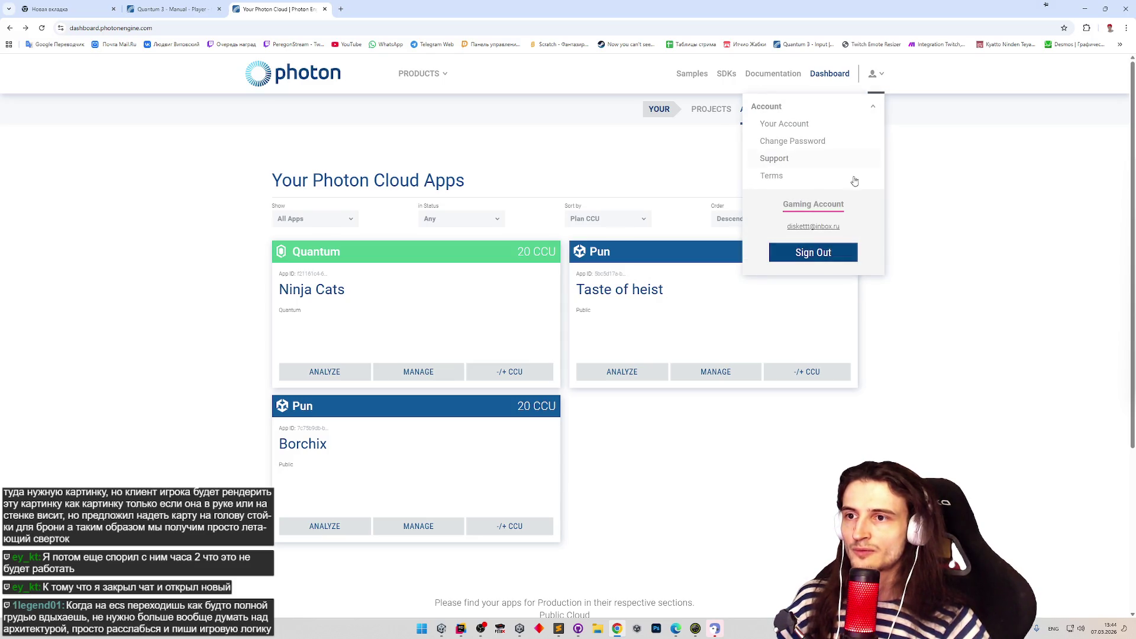
{"action": "left_click", "coordinate": [822, 261]}
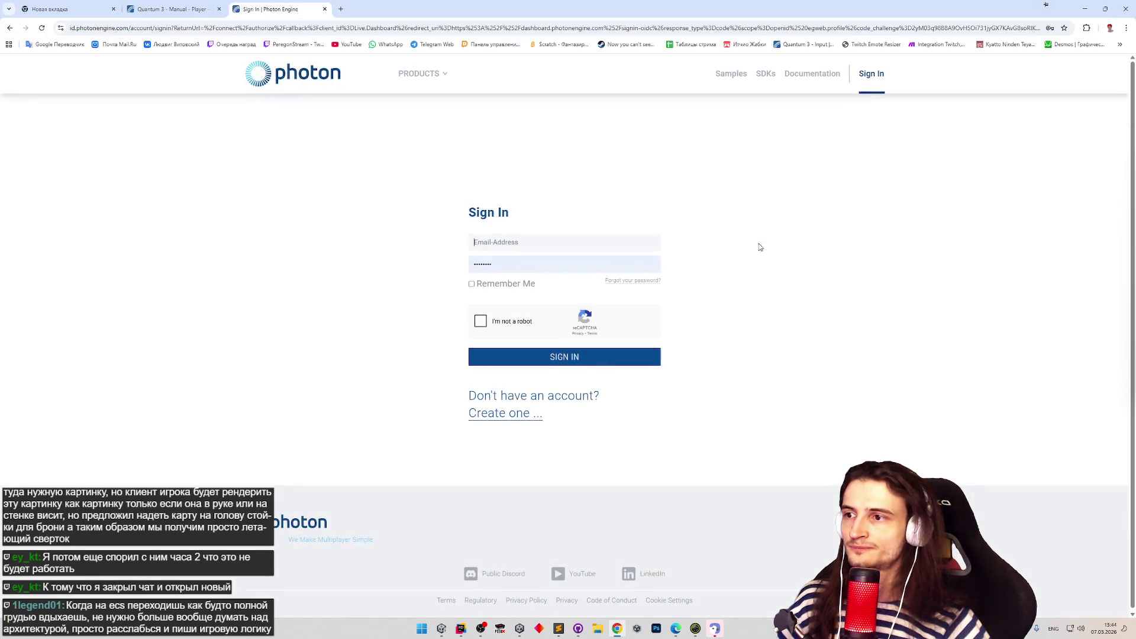
{"action": "left_click", "coordinate": [489, 414]}
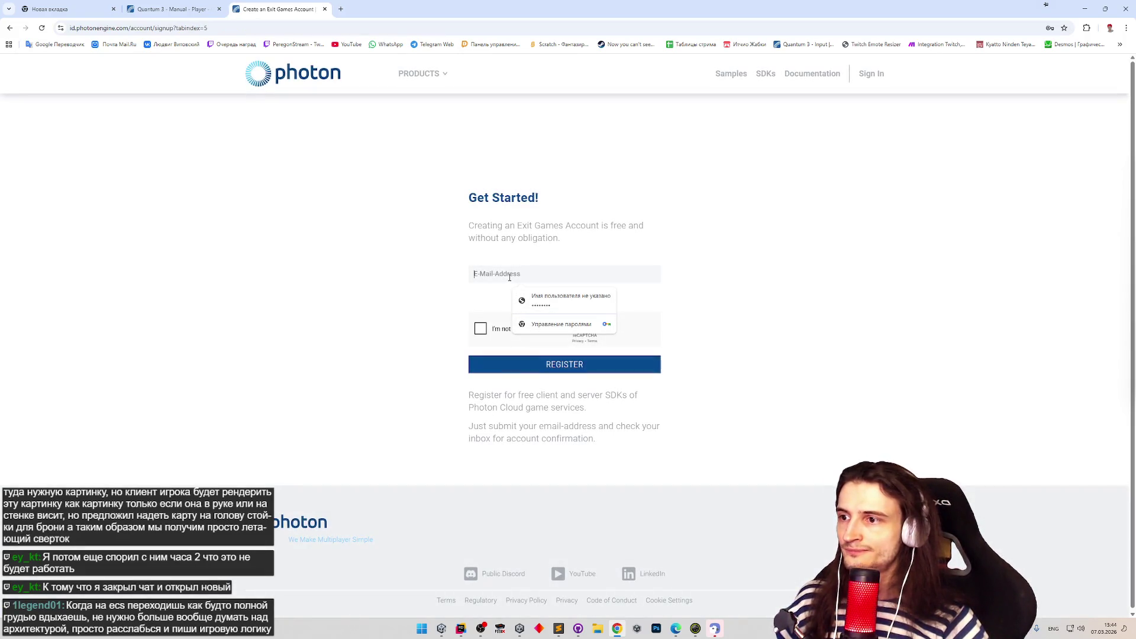
{"action": "type", "text": "95"}
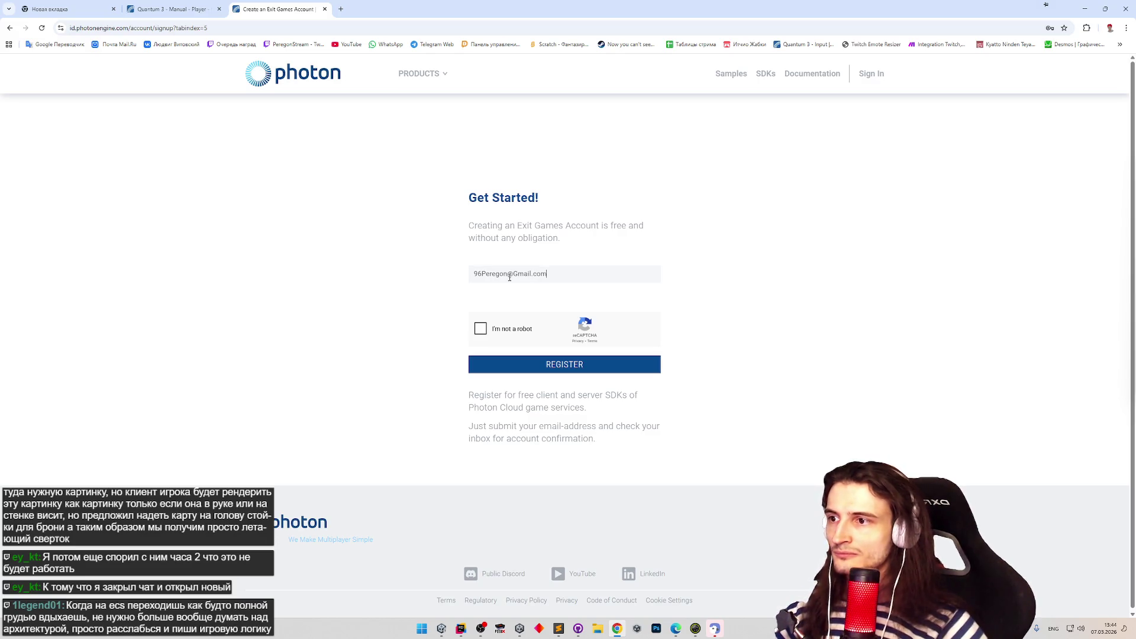
{"action": "left_click", "coordinate": [480, 328]}
{"action": "left_click", "coordinate": [515, 362]}
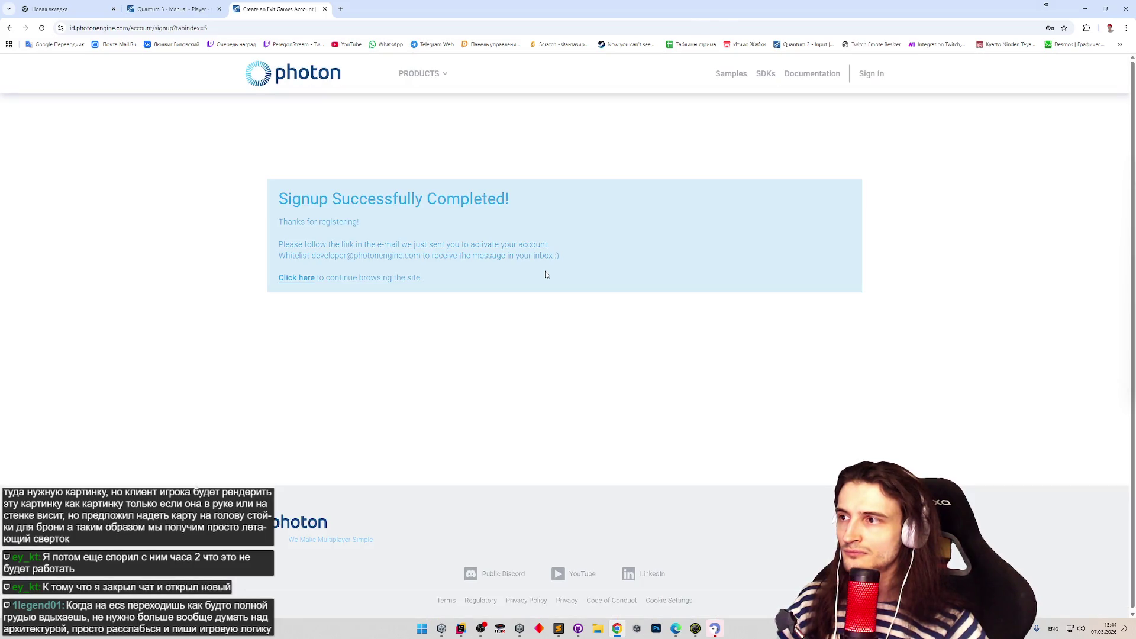
{"action": "left_click", "coordinate": [340, 9]}
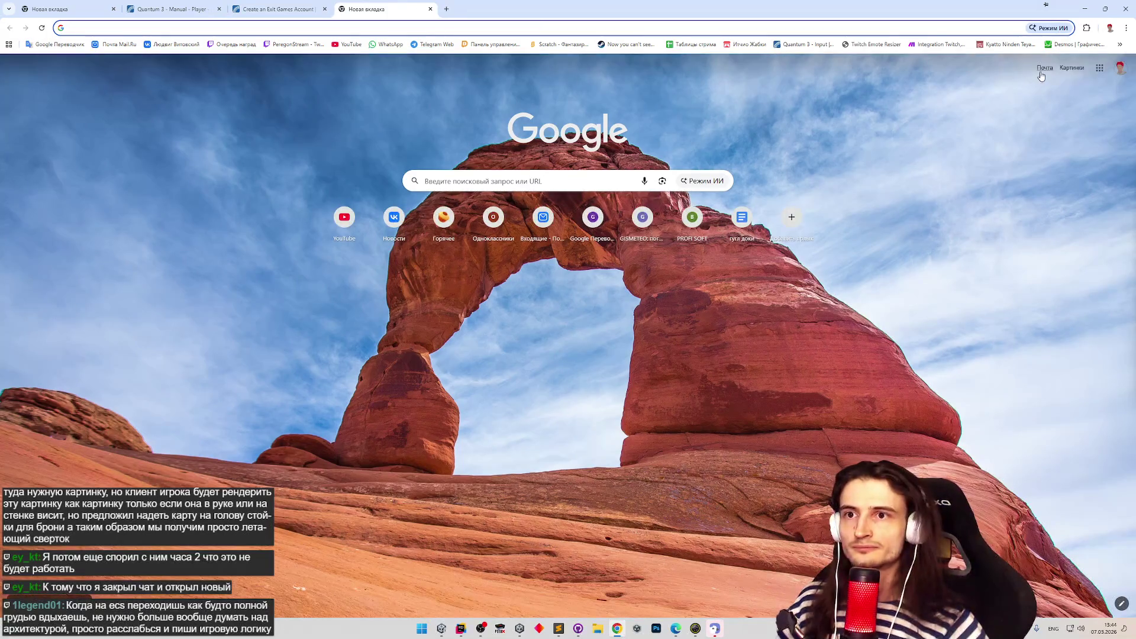
Open Gmail from the Почта link on the Google start page.
{"action": "left_click", "coordinate": [1040, 72]}
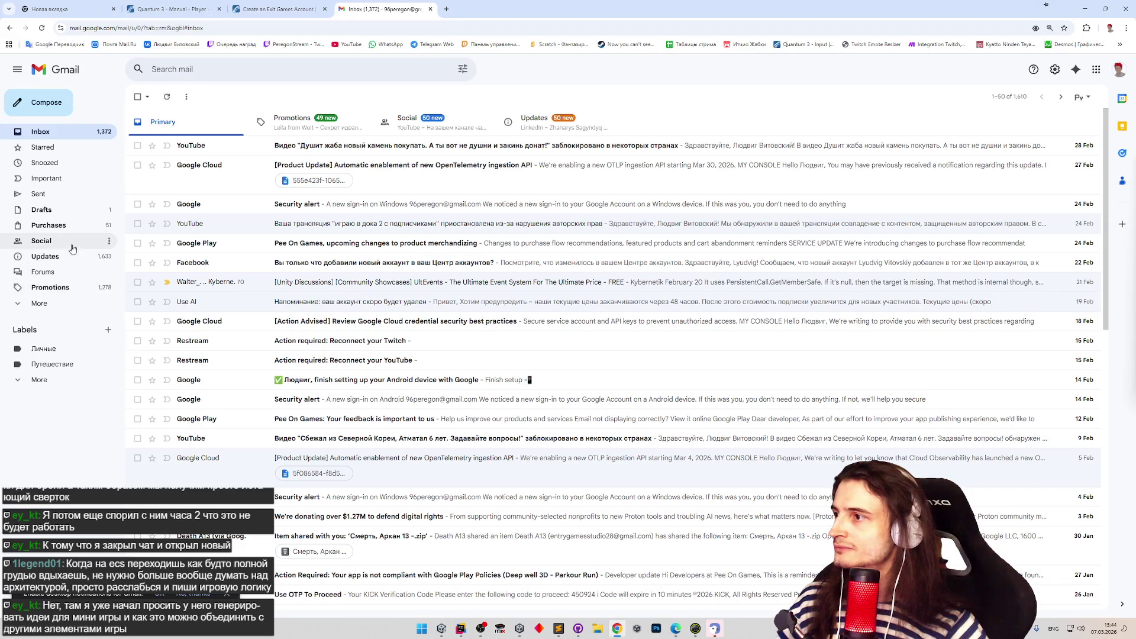
Open the 'Confirm Your Photon Engine Account' e-mail from All Mail and start password setup.
{"action": "left_click", "coordinate": [55, 305]}
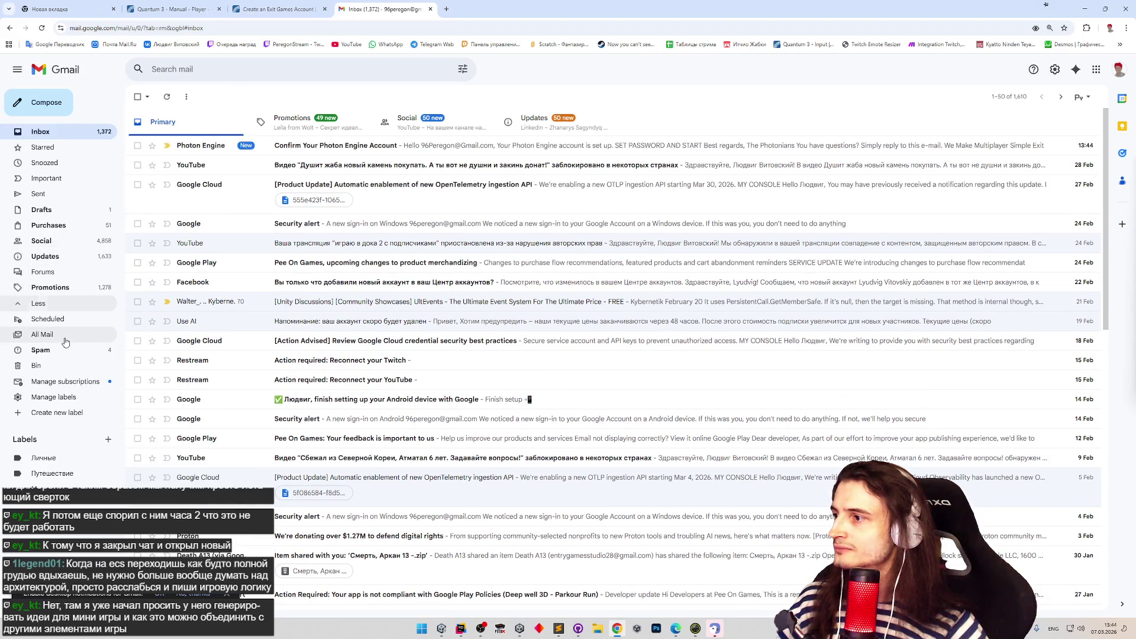
{"action": "left_click", "coordinate": [59, 334]}
{"action": "left_click", "coordinate": [342, 148]}
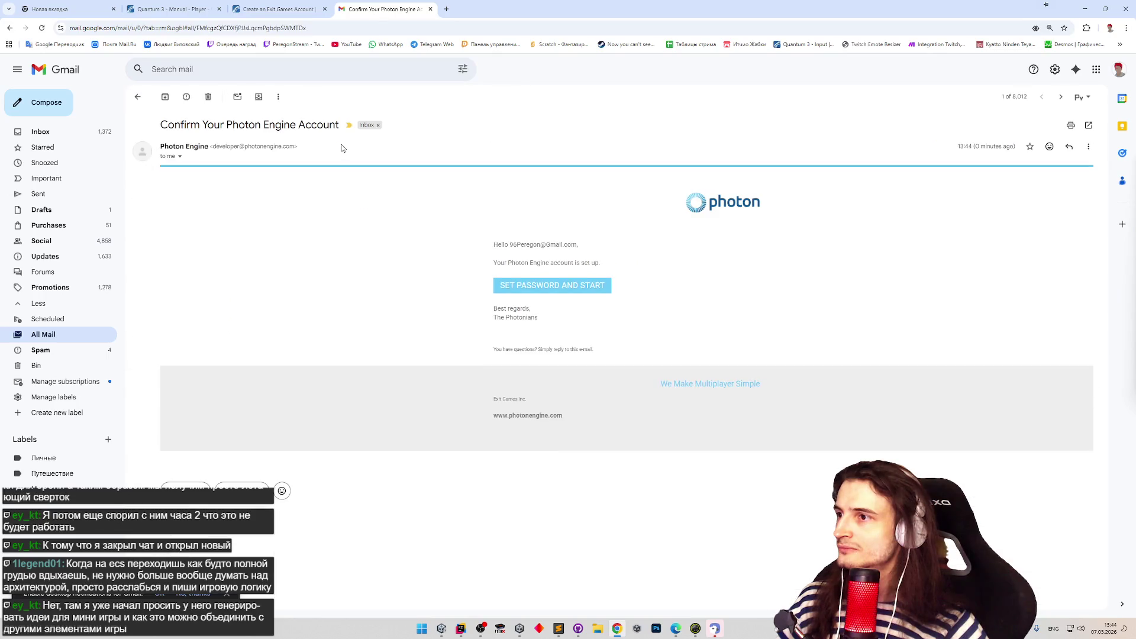
{"action": "left_click", "coordinate": [556, 286]}
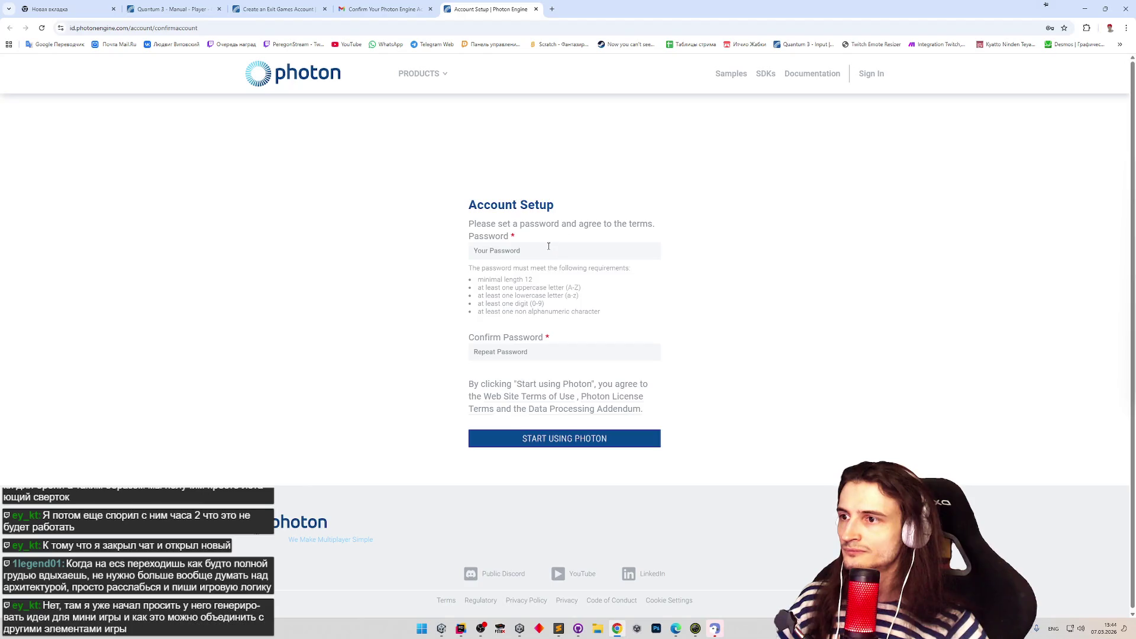
Reload the Account Setup page and type a new password into the Password field.
{"action": "left_click", "coordinate": [549, 246]}
{"action": "type", "text": "1"}
{"action": "key", "text": "BackSpace"}
{"action": "type", "text": "1"}
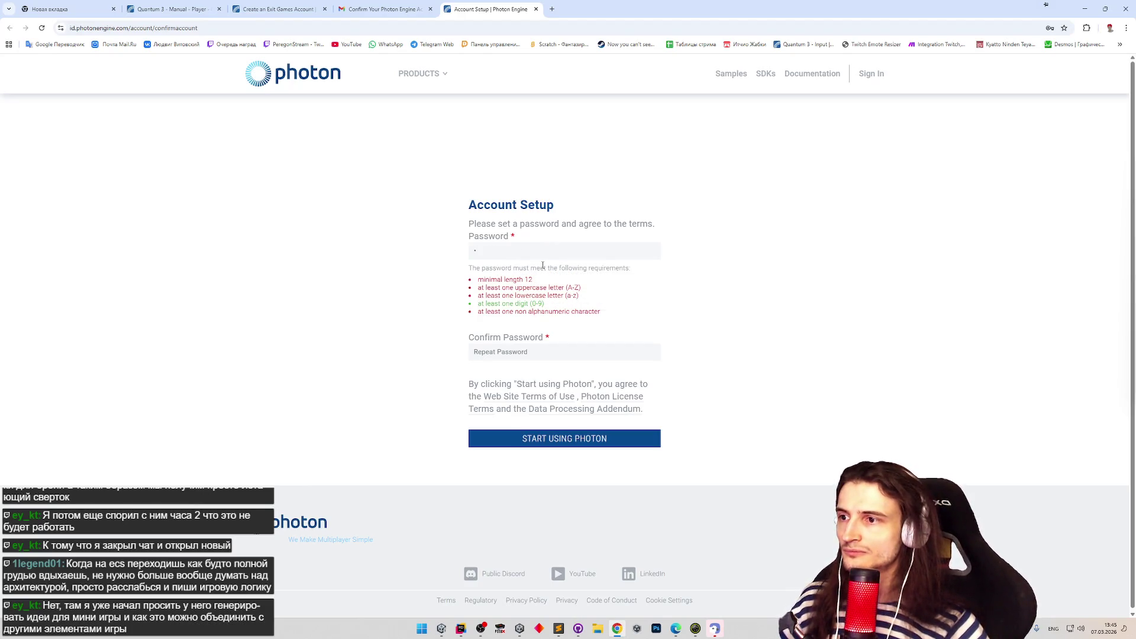
{"action": "key", "text": "BackSpace"}
{"action": "left_click", "coordinate": [42, 27]}
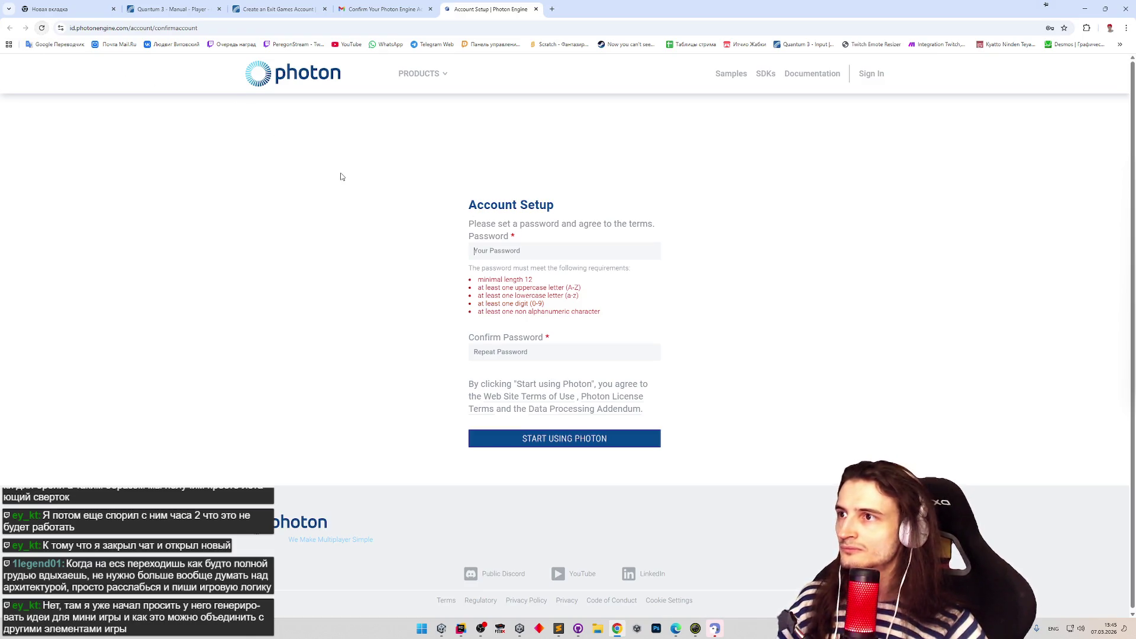
Adjust the password and its confirmation until all requirements are met, then submit.
{"action": "left_click", "coordinate": [529, 350]}
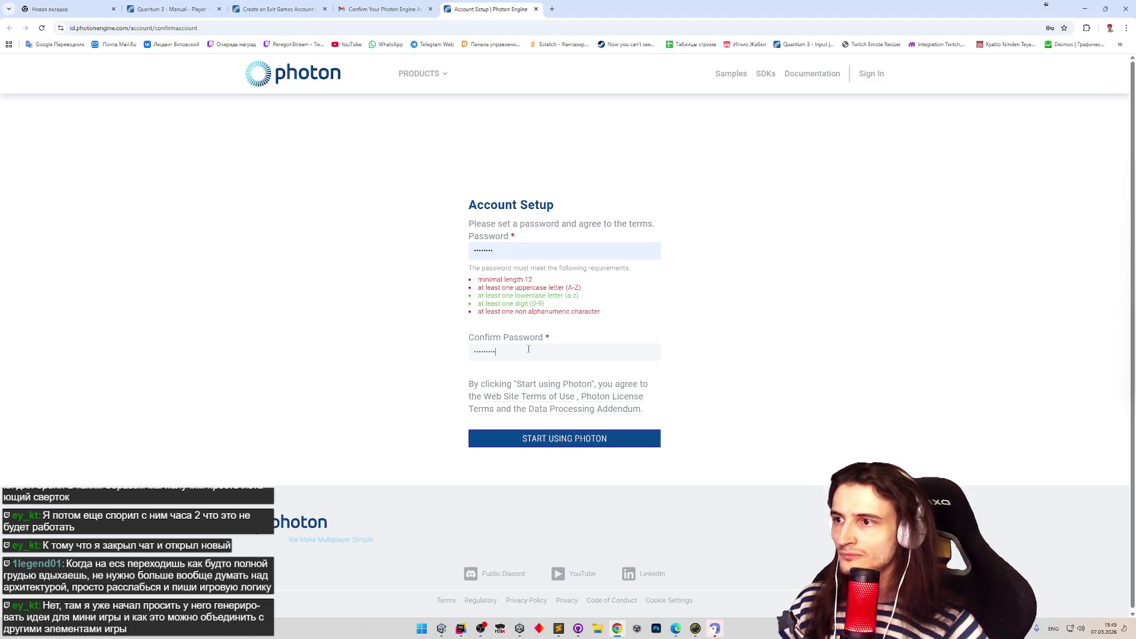
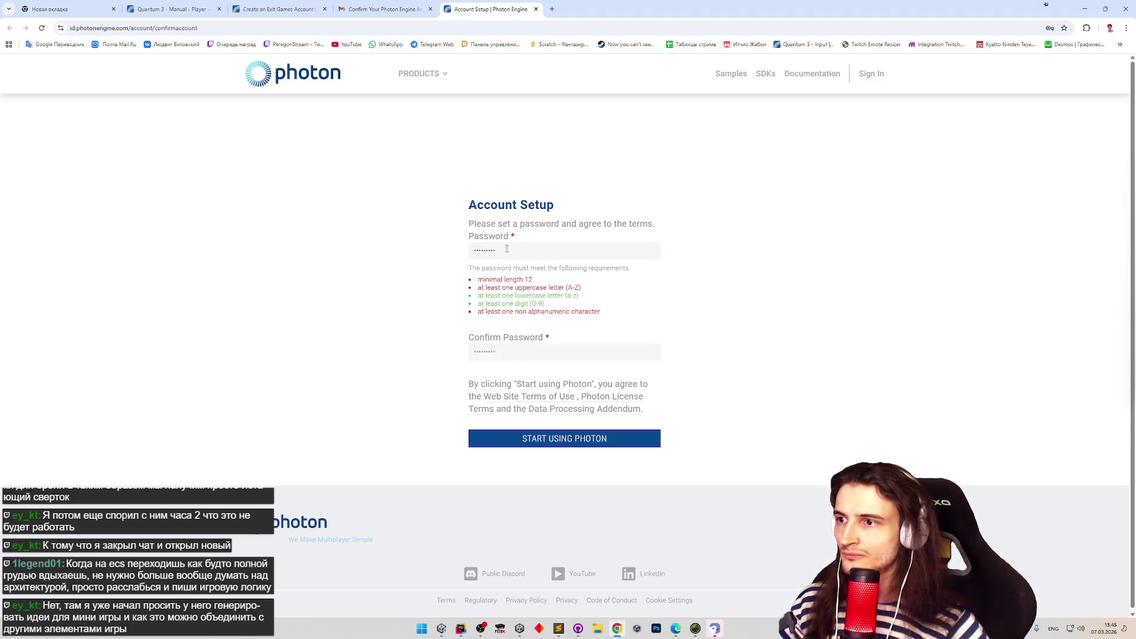
{"action": "key", "text": "ctrl+a"}
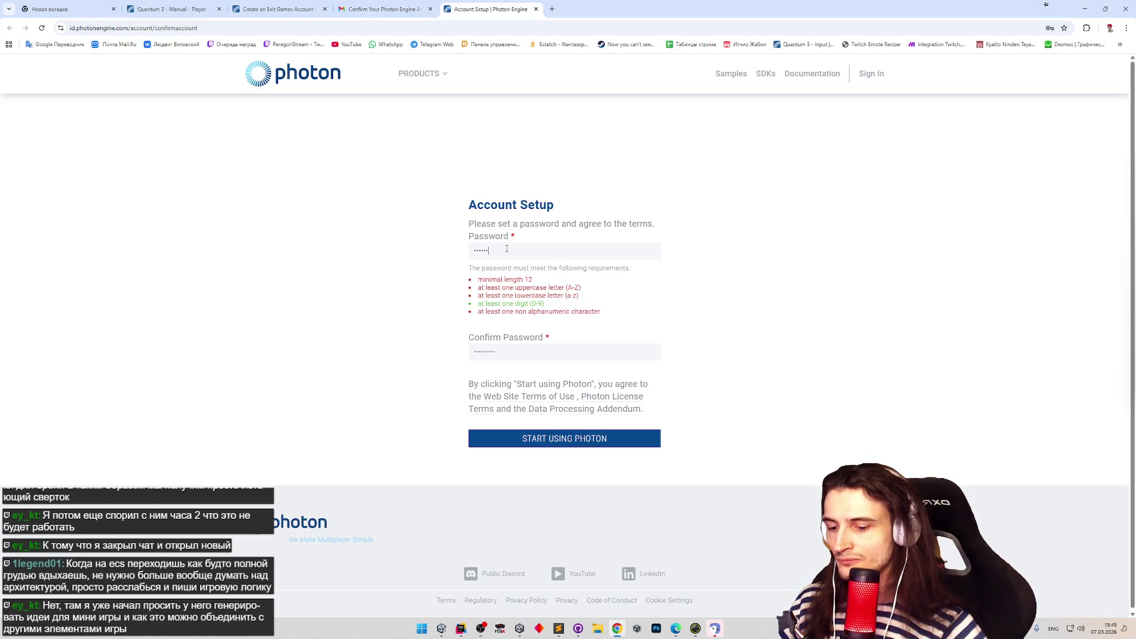
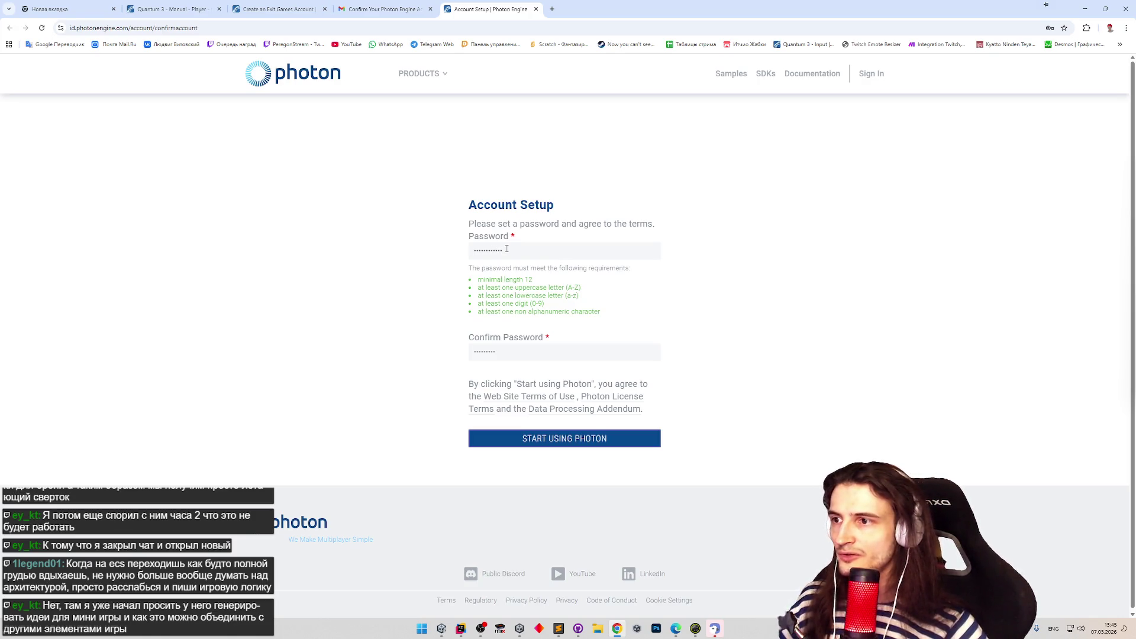
{"action": "key", "text": "ctrl+a"}
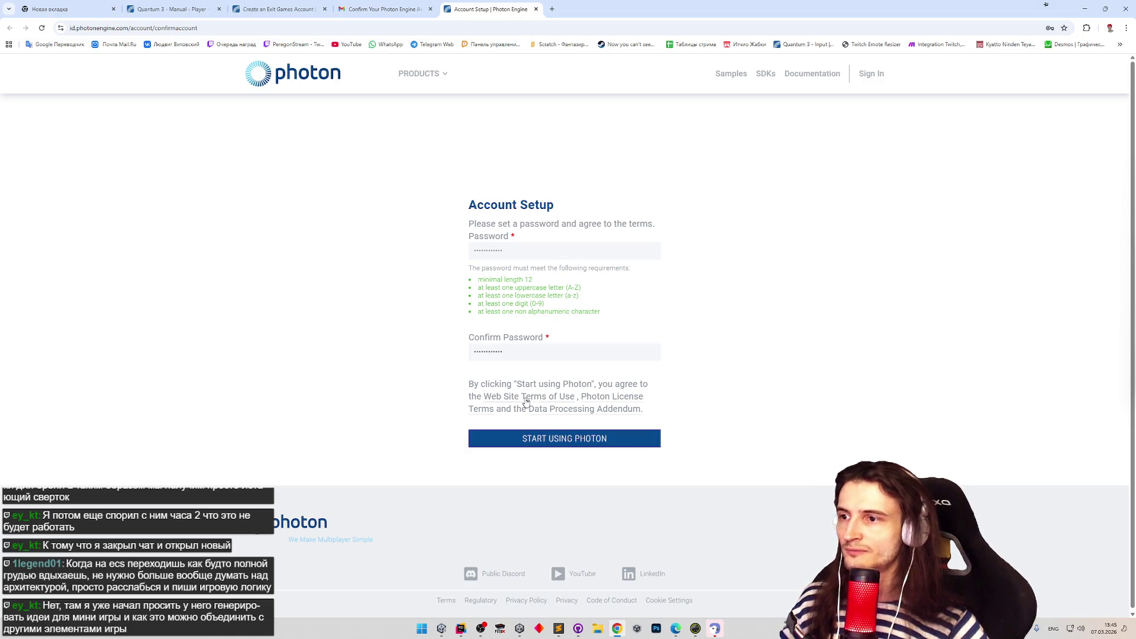
{"action": "left_click", "coordinate": [541, 438]}
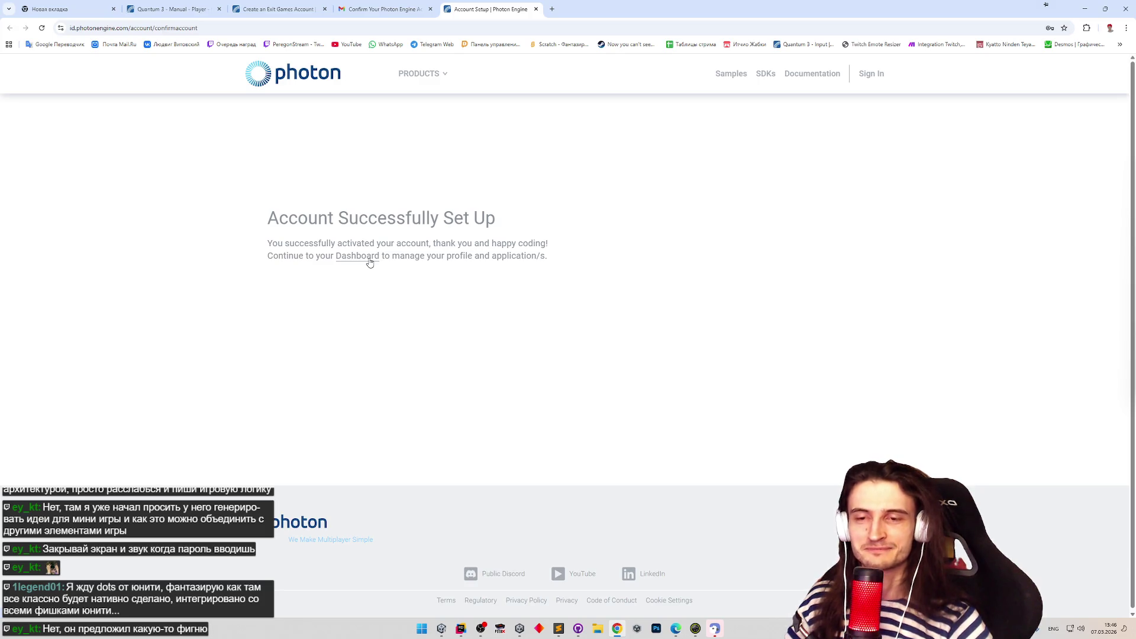
Go to the new account's Dashboard from the success page.
{"action": "left_click", "coordinate": [370, 256]}
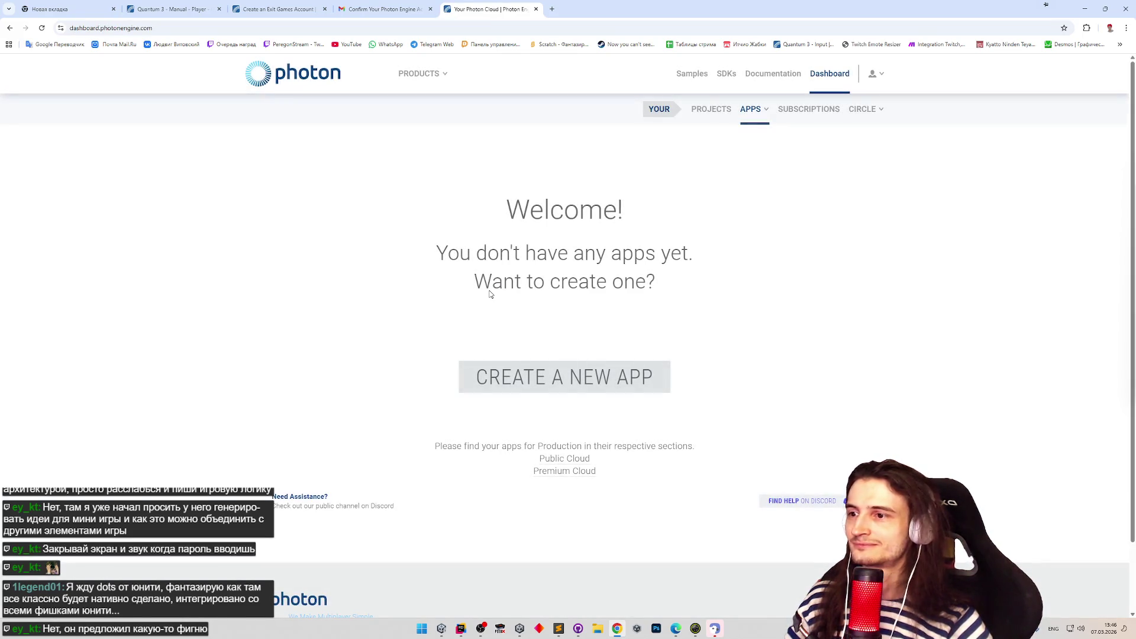
Start a new app using the Quantum SDK with version Quantum 3.
{"action": "left_click", "coordinate": [556, 371]}
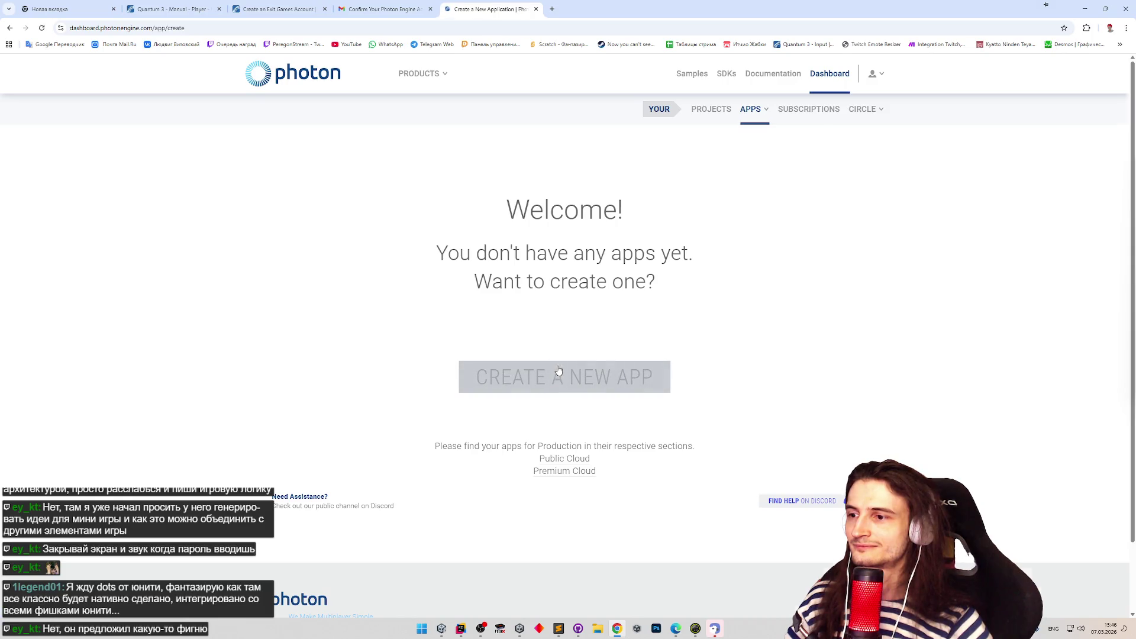
{"action": "scroll", "coordinate": [246, 364], "scroll_direction": "down", "scroll_amount": 3}
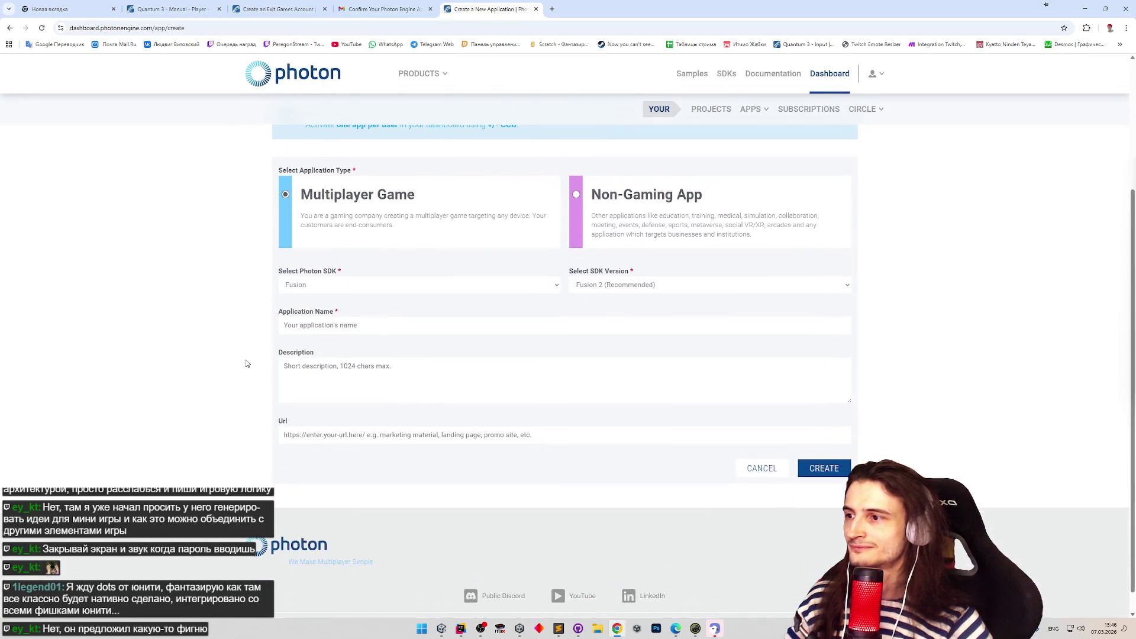
{"action": "left_click", "coordinate": [351, 286]}
{"action": "left_click", "coordinate": [338, 309]}
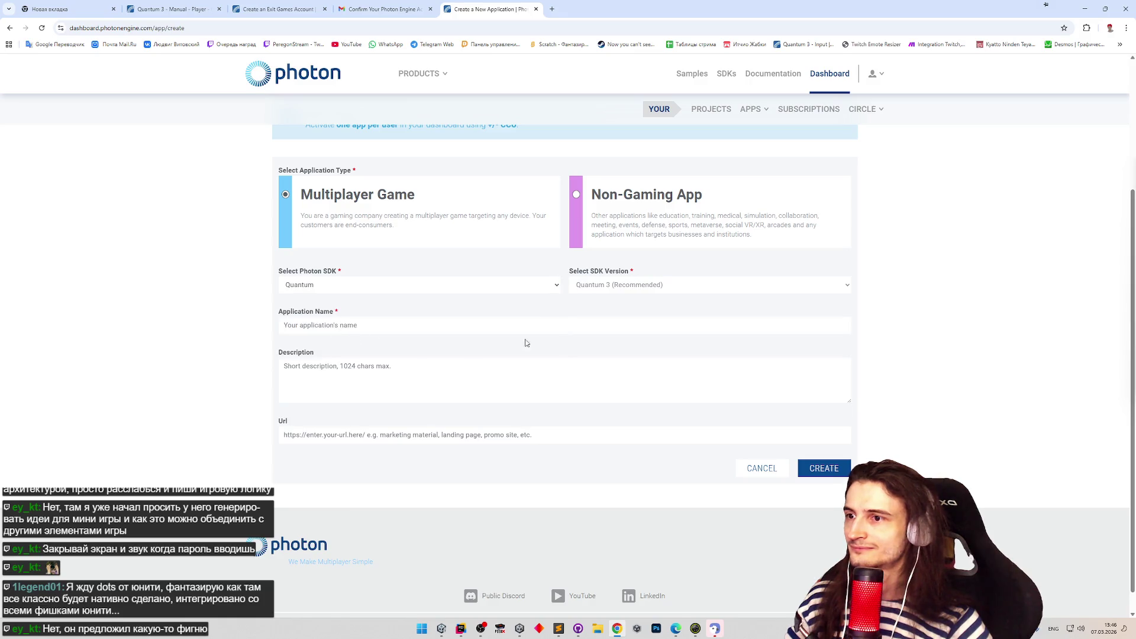
{"action": "left_click", "coordinate": [592, 285]}
{"action": "left_click", "coordinate": [577, 296]}
Name the app 'Samurai pizza' and create it.
{"action": "left_click", "coordinate": [440, 327]}
{"action": "left_click", "coordinate": [356, 361]}
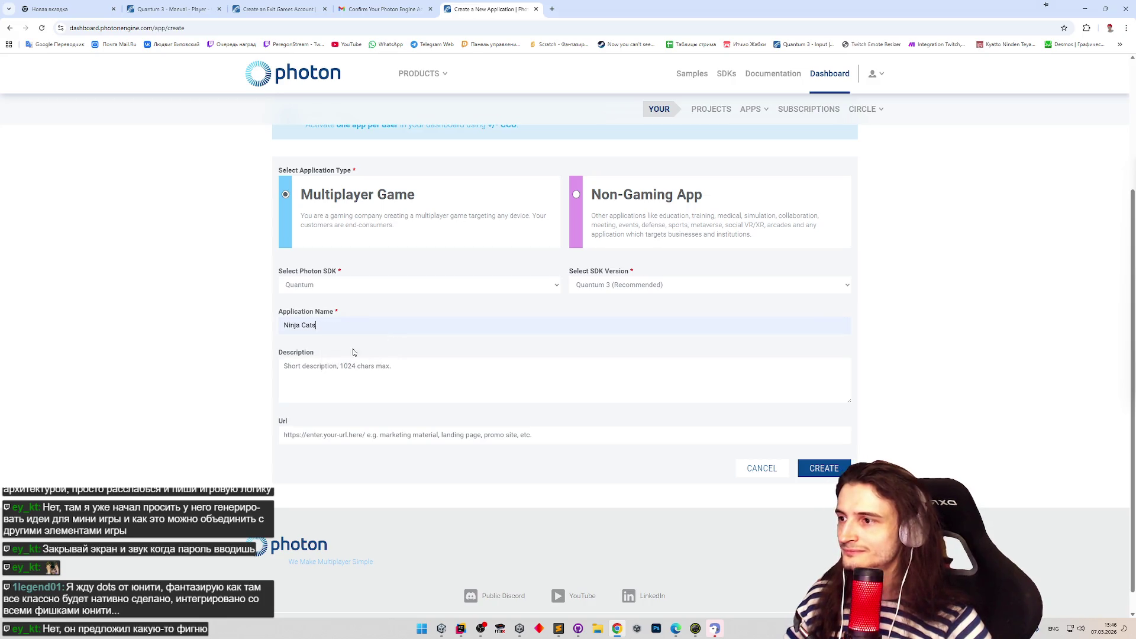
{"action": "left_click_drag", "start_coordinate": [316, 326], "coordinate": [253, 336]}
{"action": "key", "text": "alt"}
{"action": "left_click", "coordinate": [332, 322]}
{"action": "key", "text": "ctrl+a"}
{"action": "type", "text": "S"}
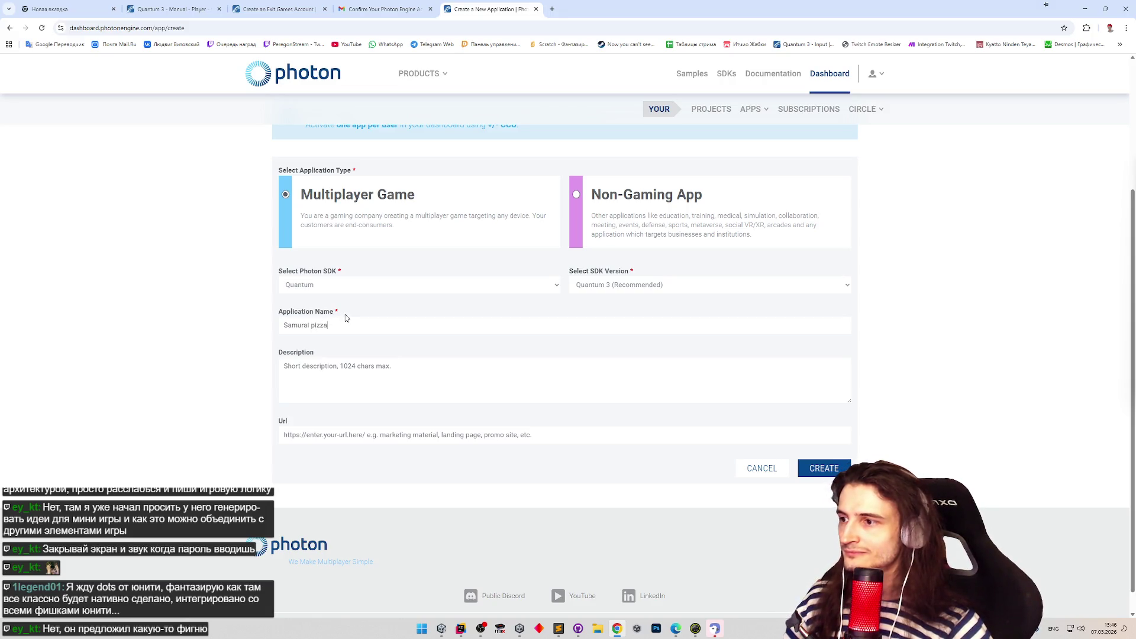
{"action": "left_click", "coordinate": [823, 468]}
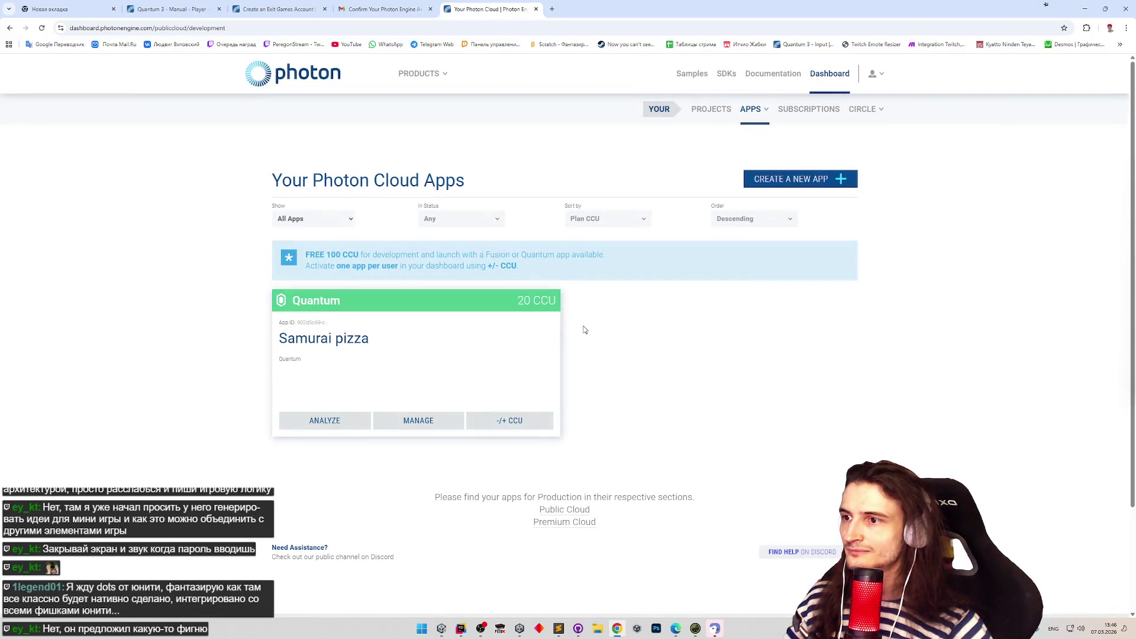
Apply the free 100 CCU plan to the Samurai pizza app.
{"action": "left_click", "coordinate": [518, 416]}
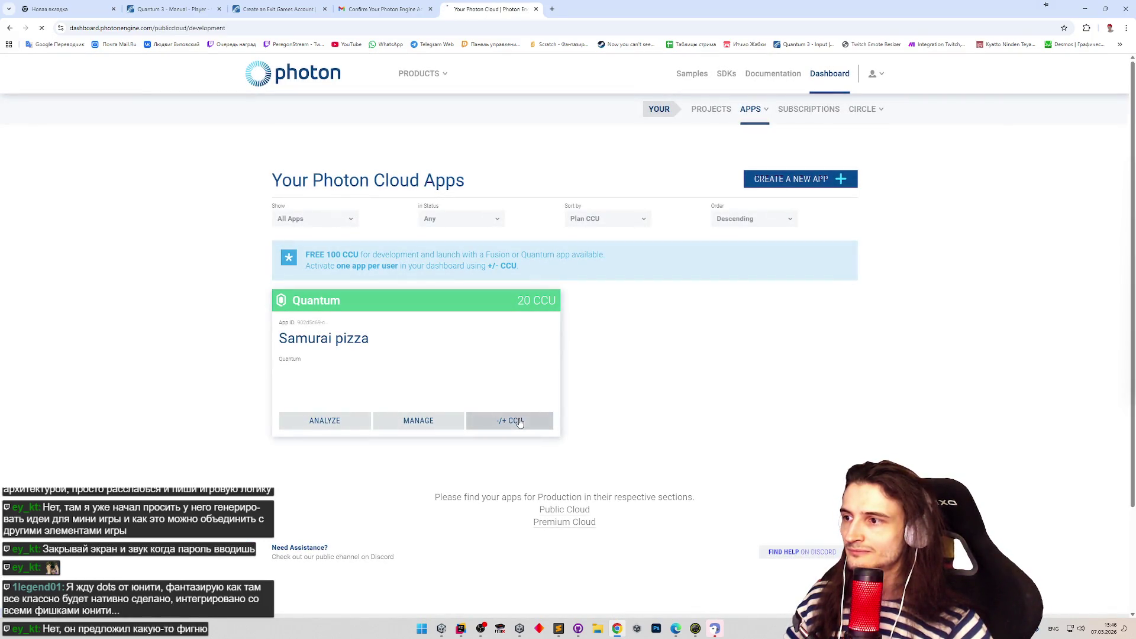
{"action": "left_click", "coordinate": [480, 316]}
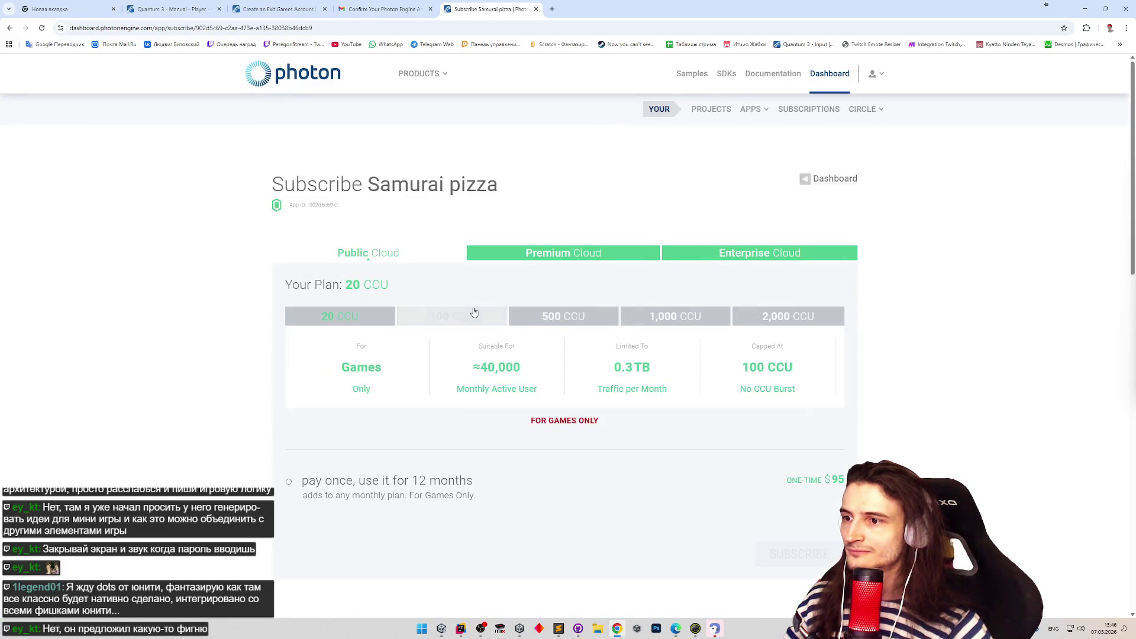
{"action": "scroll", "coordinate": [330, 385], "scroll_direction": "down", "scroll_amount": 3}
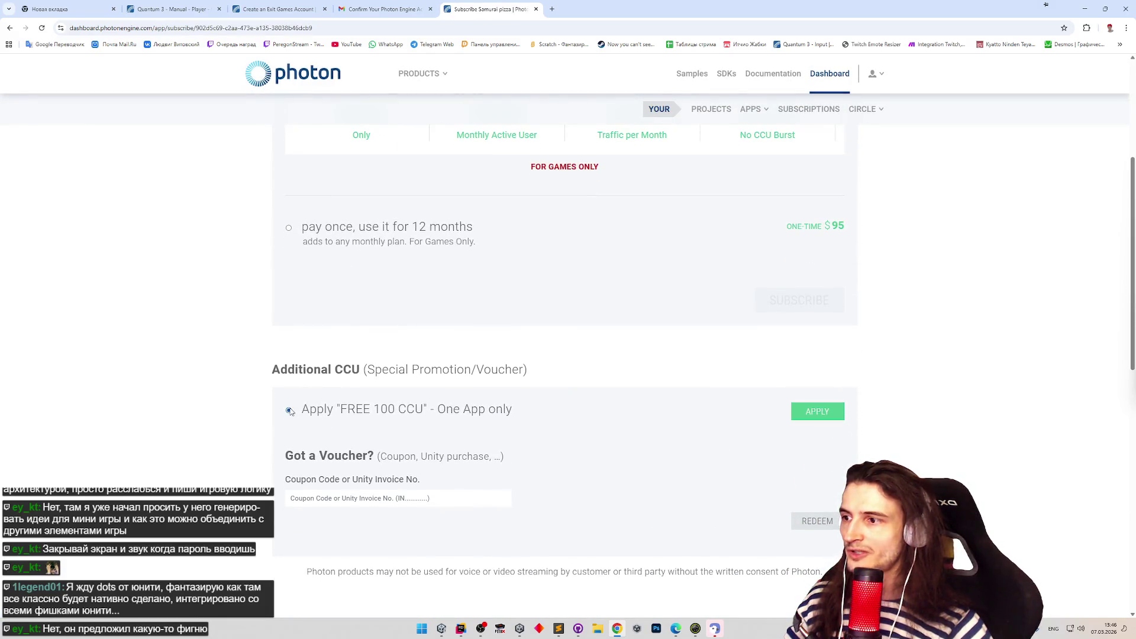
{"action": "left_click", "coordinate": [800, 416]}
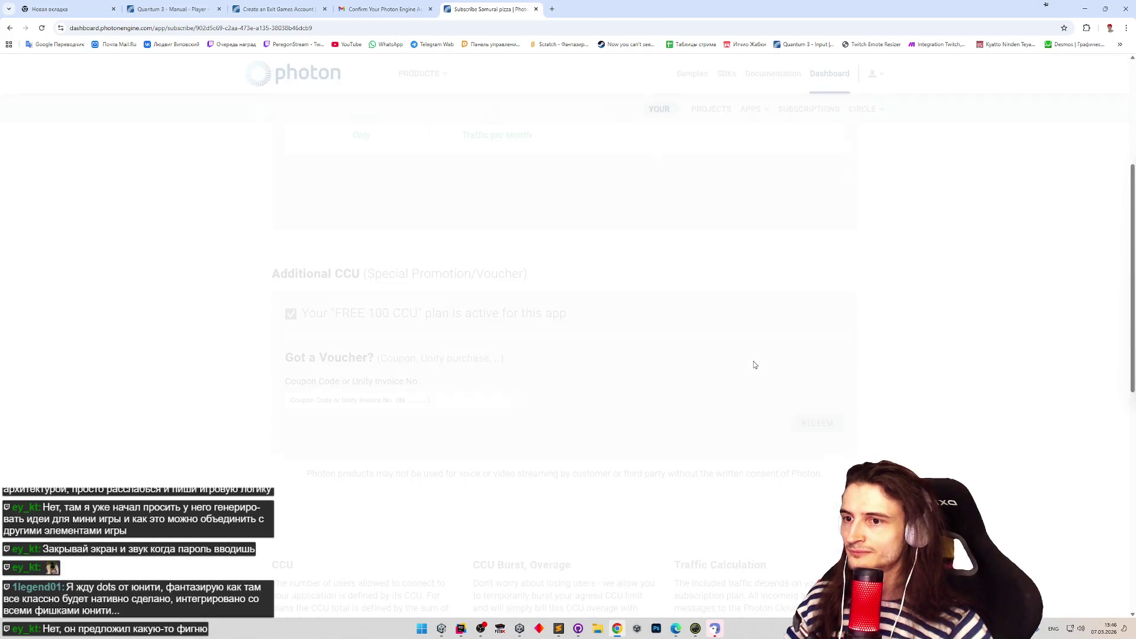
{"action": "scroll", "coordinate": [752, 355], "scroll_direction": "up", "scroll_amount": 5}
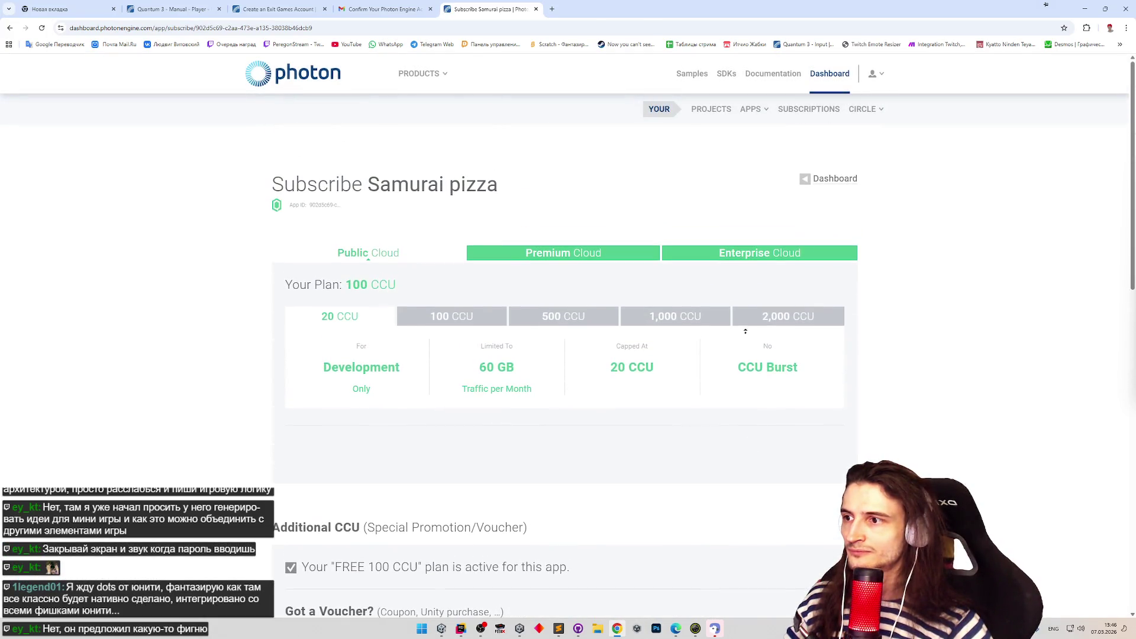
{"action": "scroll", "coordinate": [746, 349], "scroll_direction": "down", "scroll_amount": 15}
{"action": "scroll", "coordinate": [716, 424], "scroll_direction": "up", "scroll_amount": 10}
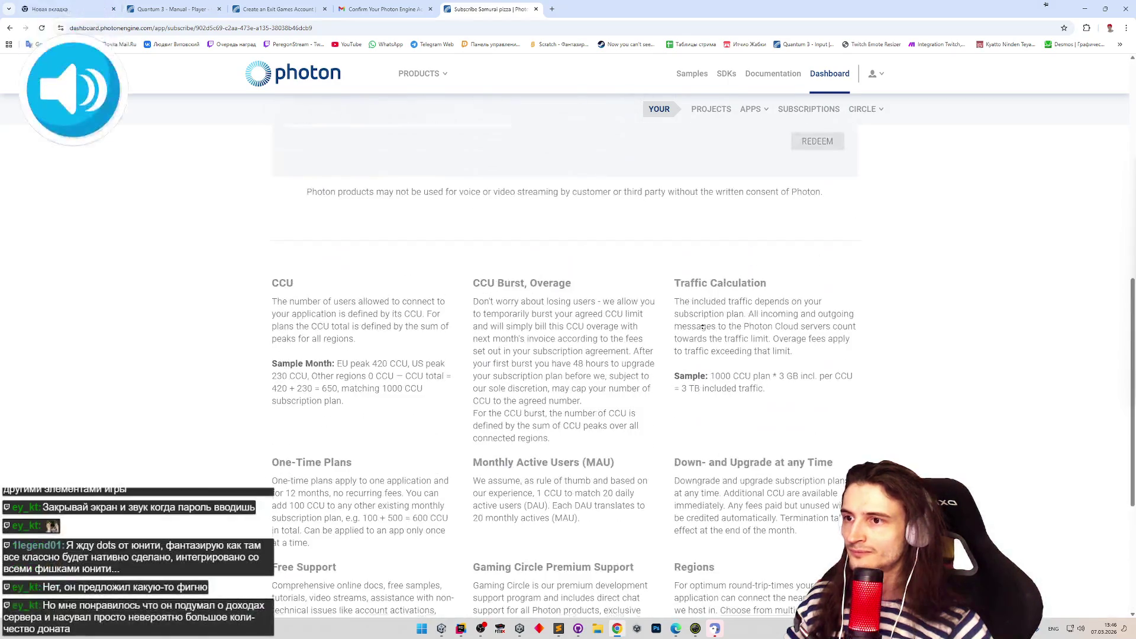
{"action": "scroll", "coordinate": [622, 246], "scroll_direction": "up", "scroll_amount": 5}
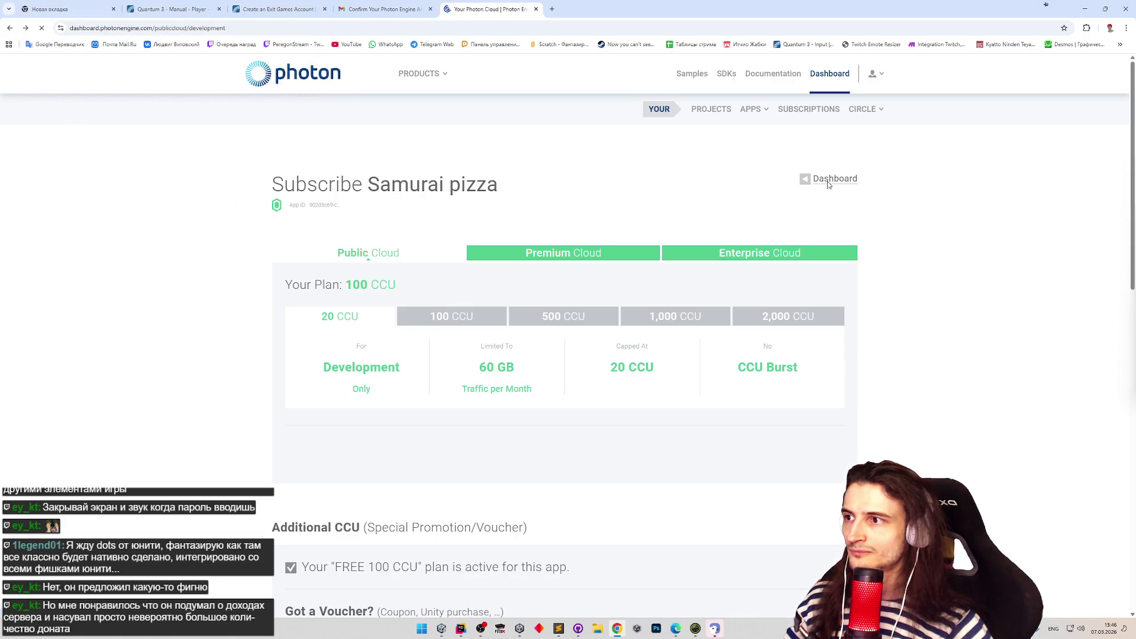
Select the Samurai pizza App ID in Photon Cloud Apps and switch to the Unity editor.
{"action": "left_click", "coordinate": [43, 28]}
{"action": "left_click", "coordinate": [510, 343]}
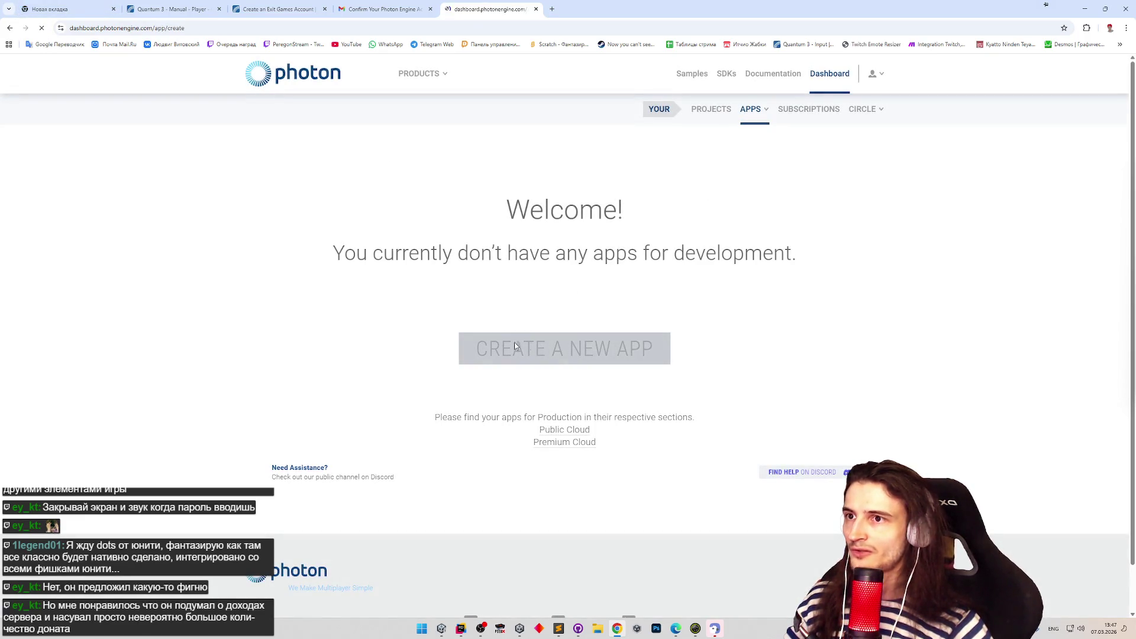
{"action": "mouse_move", "coordinate": [750, 110]}
{"action": "left_click", "coordinate": [759, 155]}
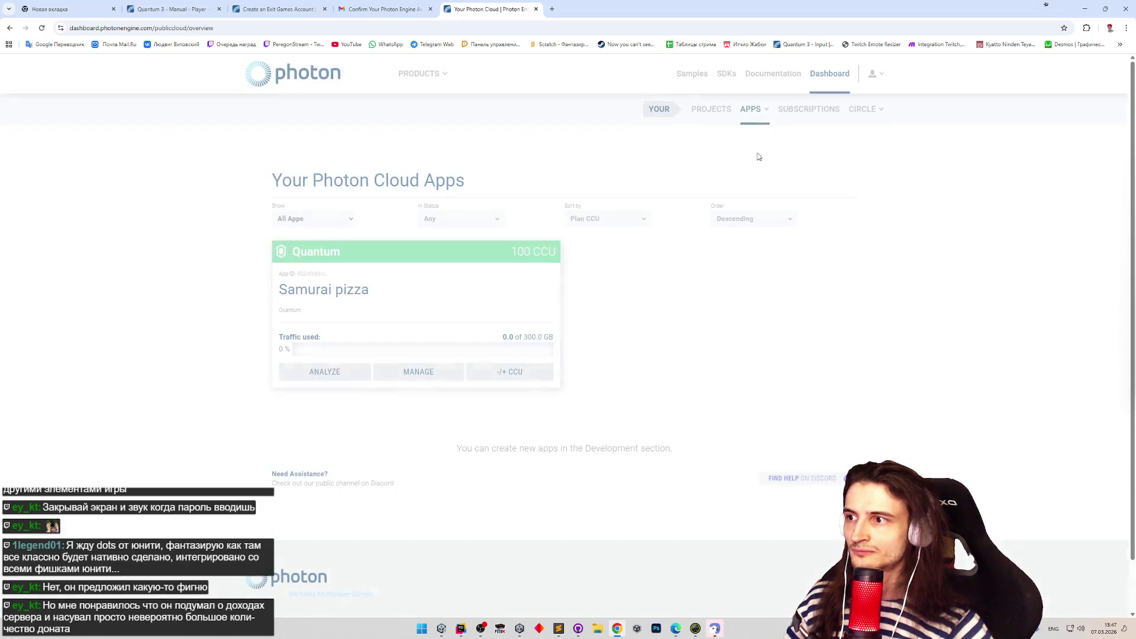
{"action": "left_click", "coordinate": [315, 274]}
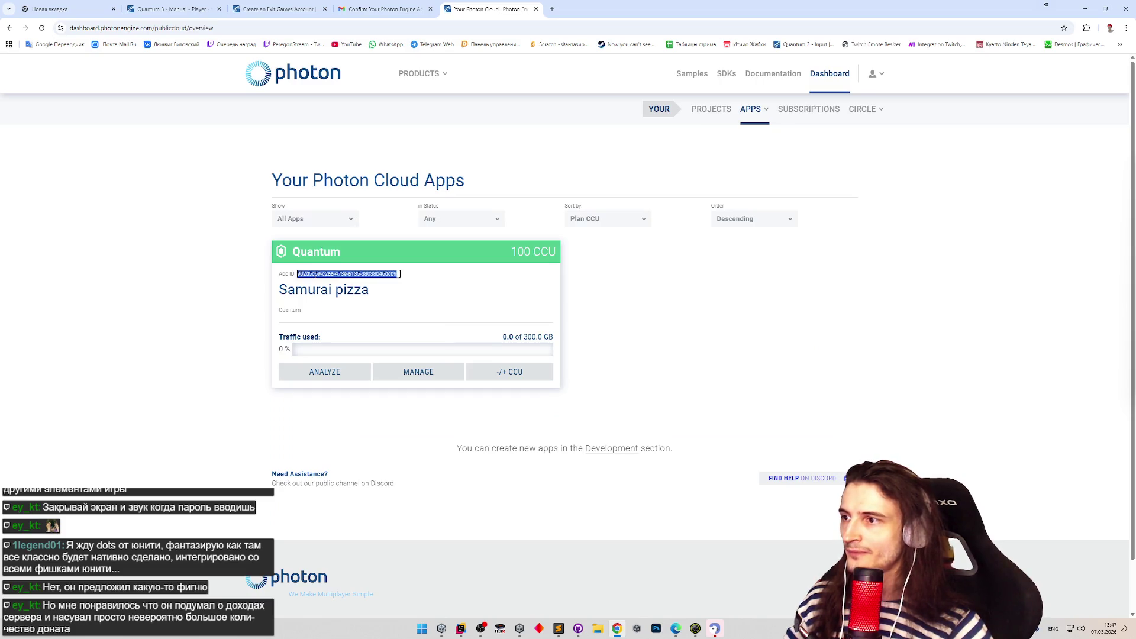
{"action": "left_click", "coordinate": [442, 629]}
{"action": "left_click", "coordinate": [193, 14]}
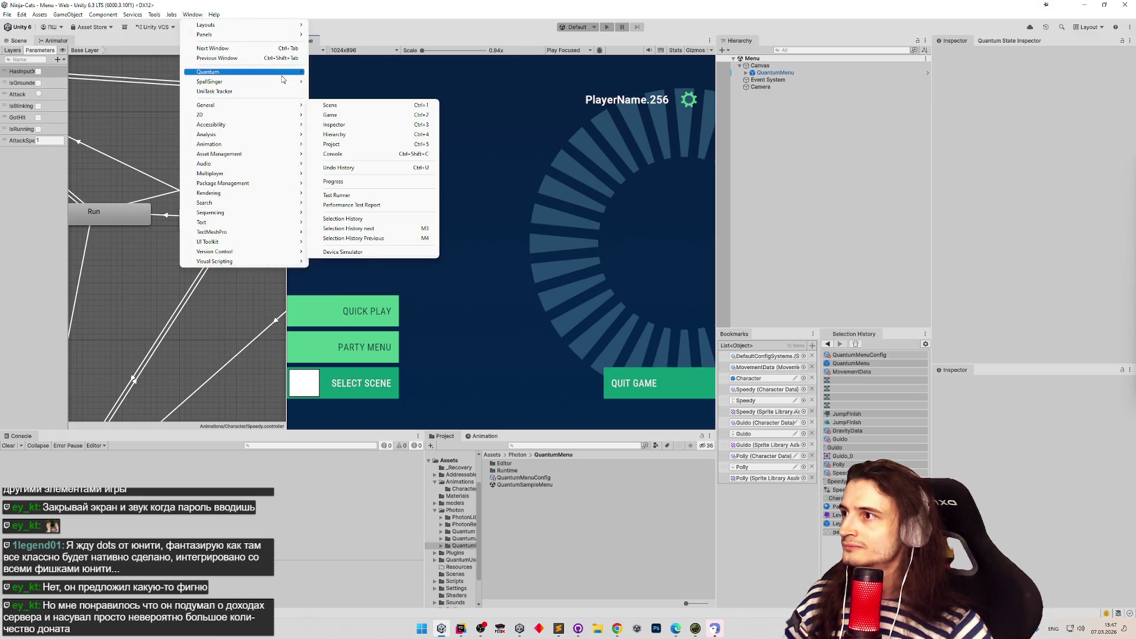
Open the Photon Quantum Hub, view its Welcome, Samples, Support and Installation pages, and close it.
{"action": "mouse_move", "coordinate": [280, 117]}
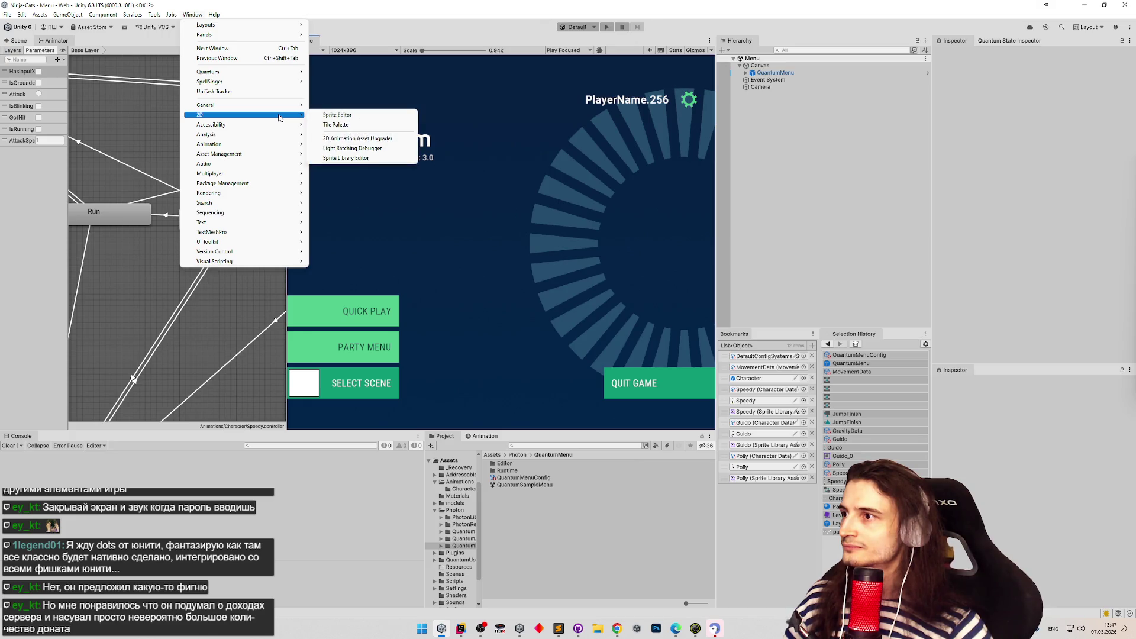
{"action": "mouse_move", "coordinate": [282, 74]}
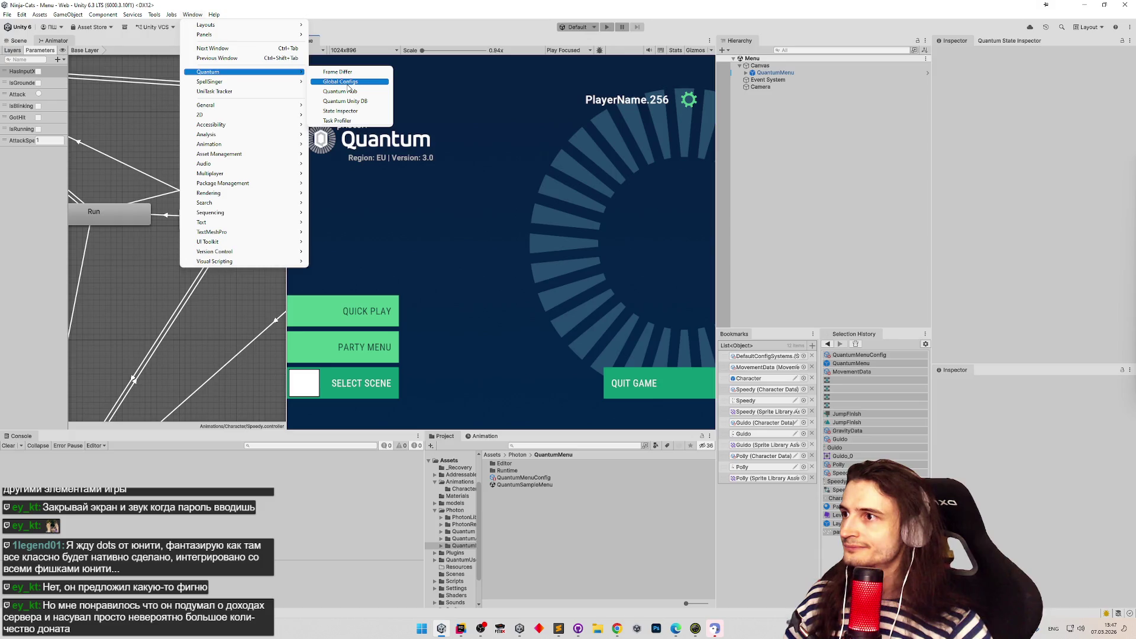
{"action": "left_click", "coordinate": [348, 91]}
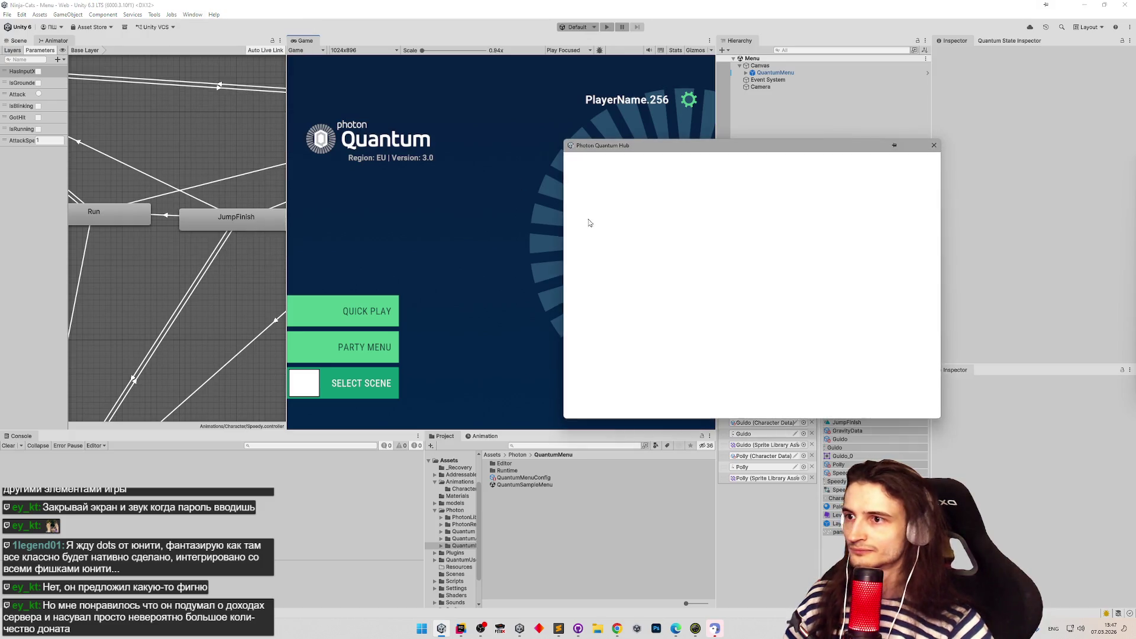
{"action": "left_click", "coordinate": [634, 204]}
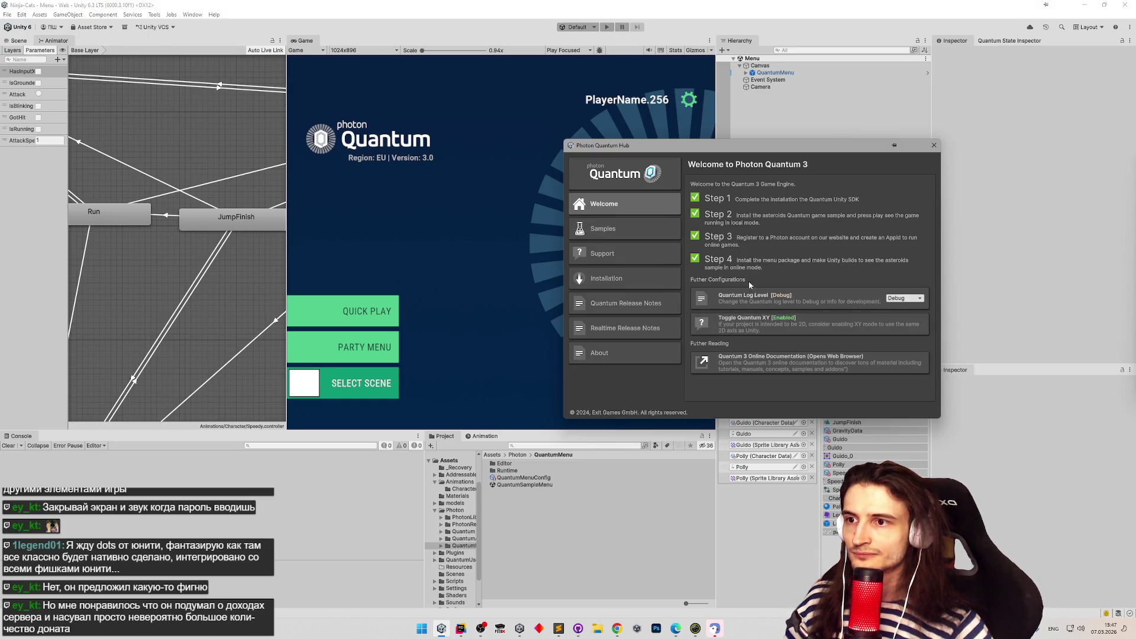
{"action": "left_click", "coordinate": [637, 224]}
{"action": "left_click", "coordinate": [635, 253]}
{"action": "left_click", "coordinate": [634, 279]}
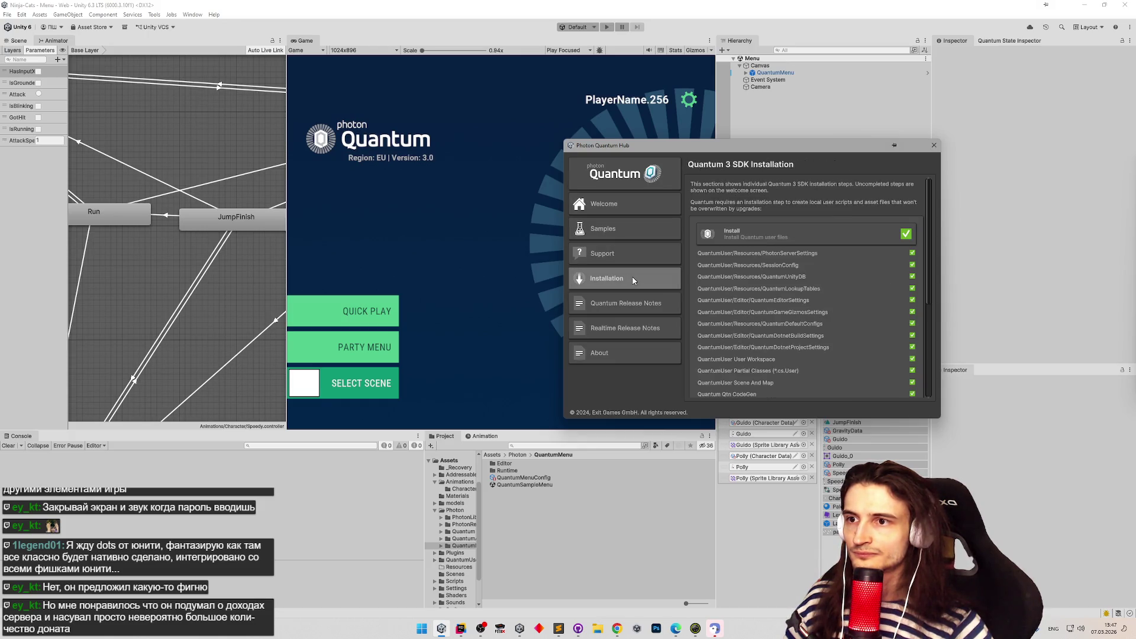
{"action": "left_click", "coordinate": [629, 254]}
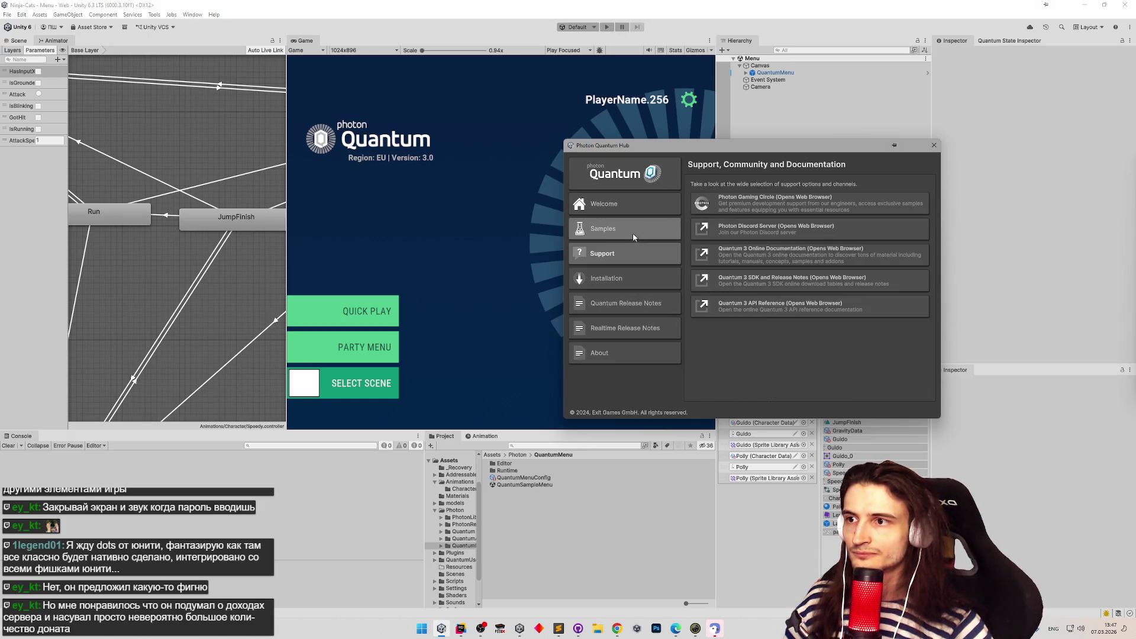
{"action": "left_click", "coordinate": [584, 448]}
{"action": "type", "text": "serve"}
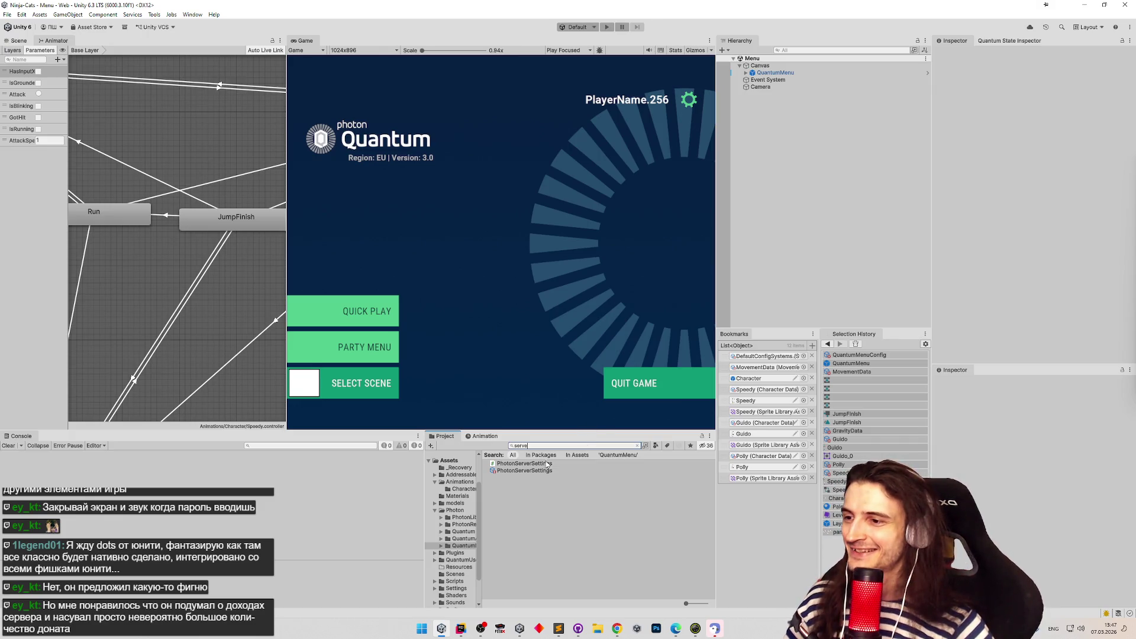
Paste the Samurai pizza App ID into PhotonServerSettings' App Id Quantum field.
{"action": "left_click", "coordinate": [526, 471]}
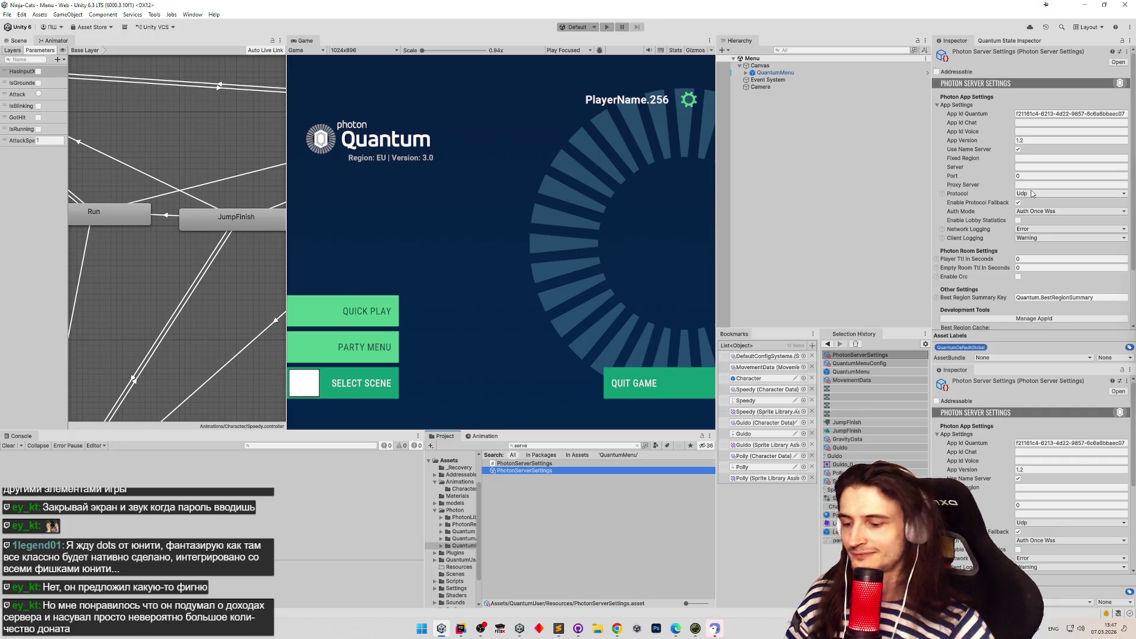
{"action": "left_click", "coordinate": [1034, 168]}
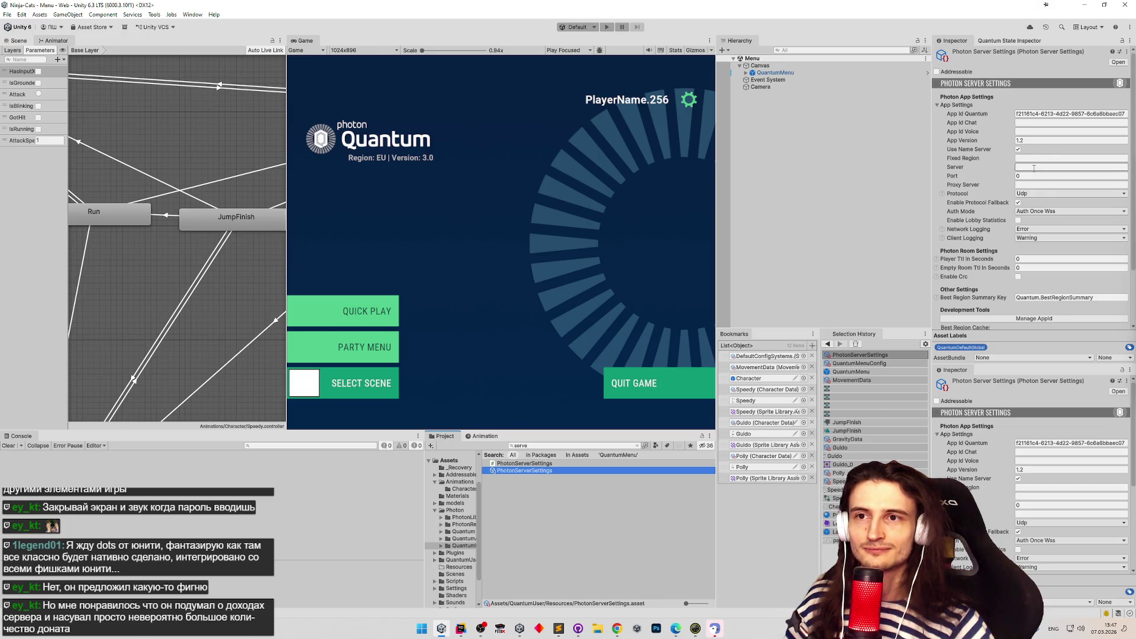
{"action": "left_click", "coordinate": [1059, 114]}
{"action": "key", "text": "ctrl+v"}
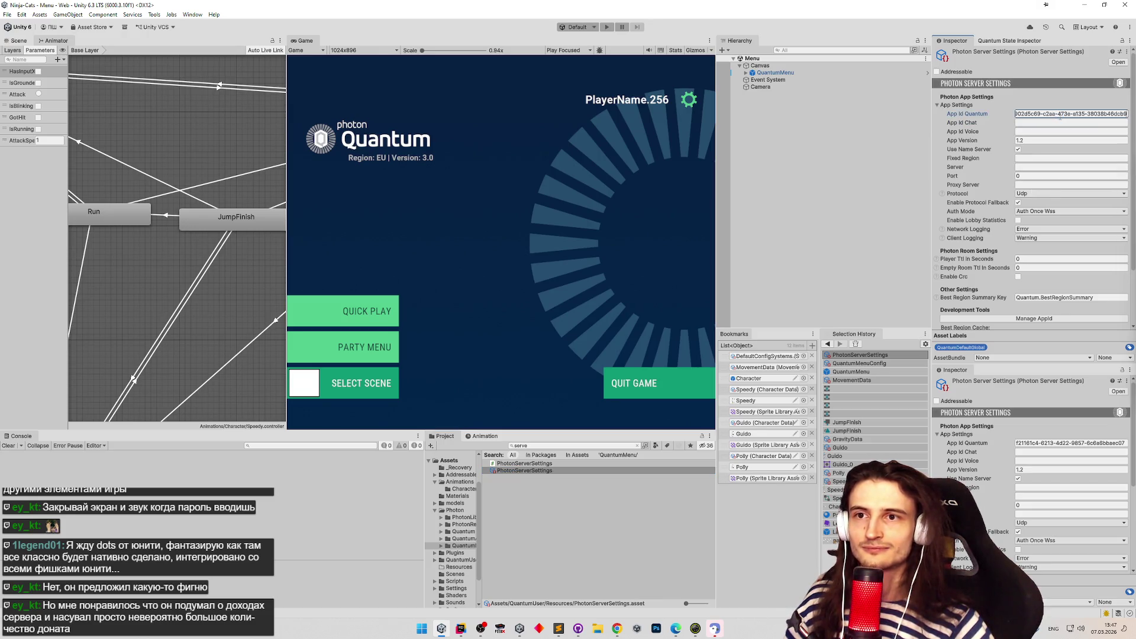
Enter Play mode and open the game's in-game Settings screen.
{"action": "left_click", "coordinate": [766, 169]}
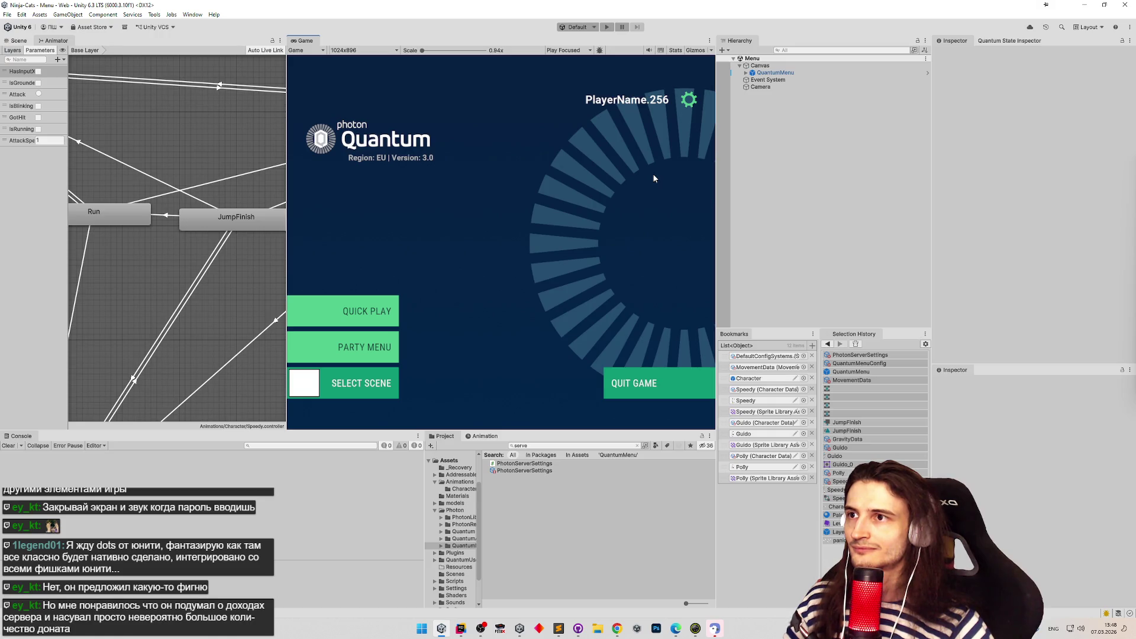
{"action": "key", "text": "ctrl+p"}
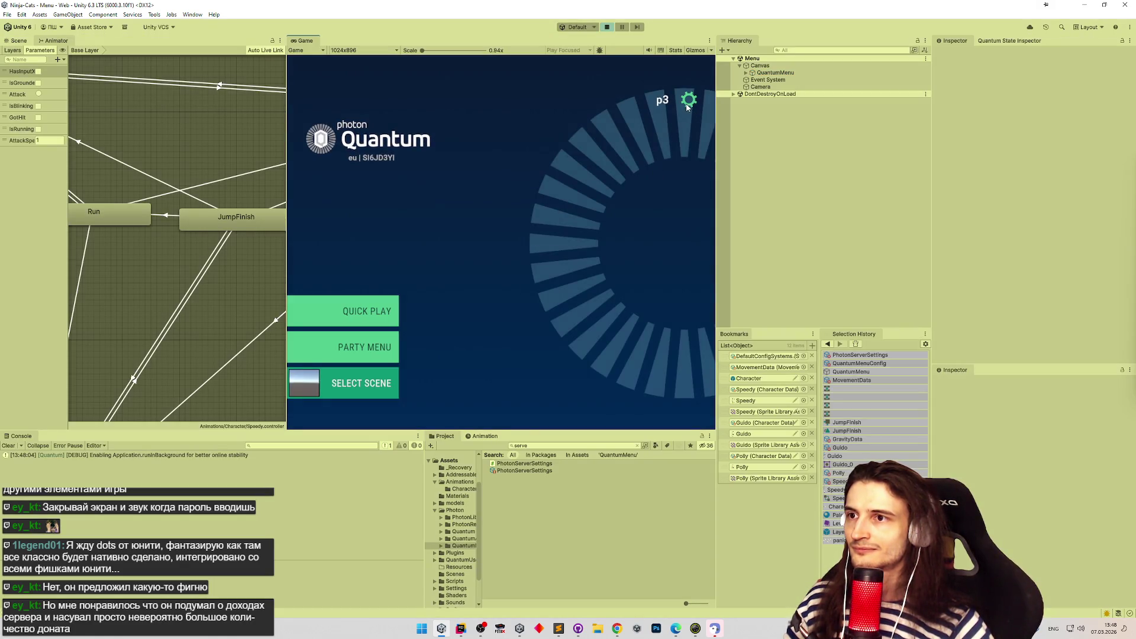
{"action": "left_click", "coordinate": [688, 100]}
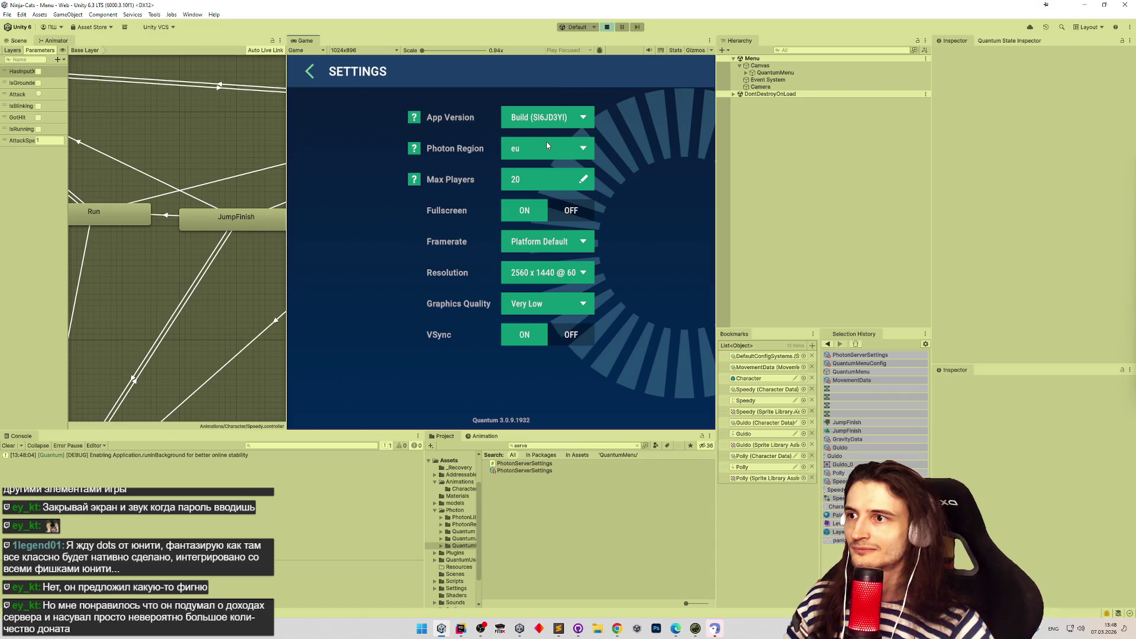
Close the game's Settings screen and reselect PhotonServerSettings to review its fields.
{"action": "left_click", "coordinate": [310, 72]}
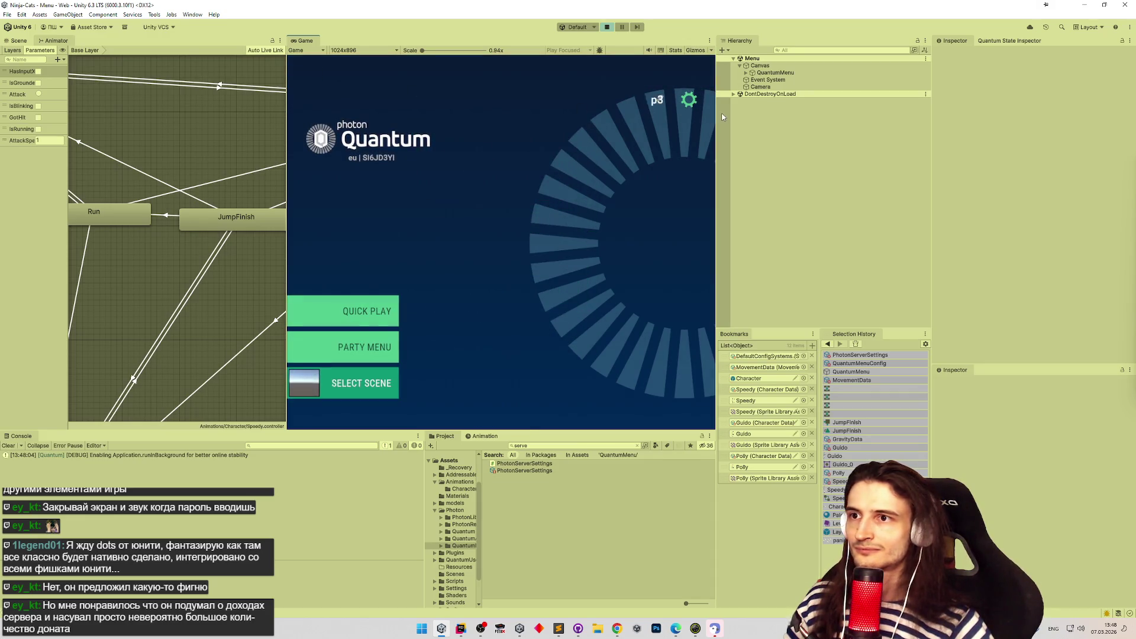
{"action": "left_click", "coordinate": [530, 470]}
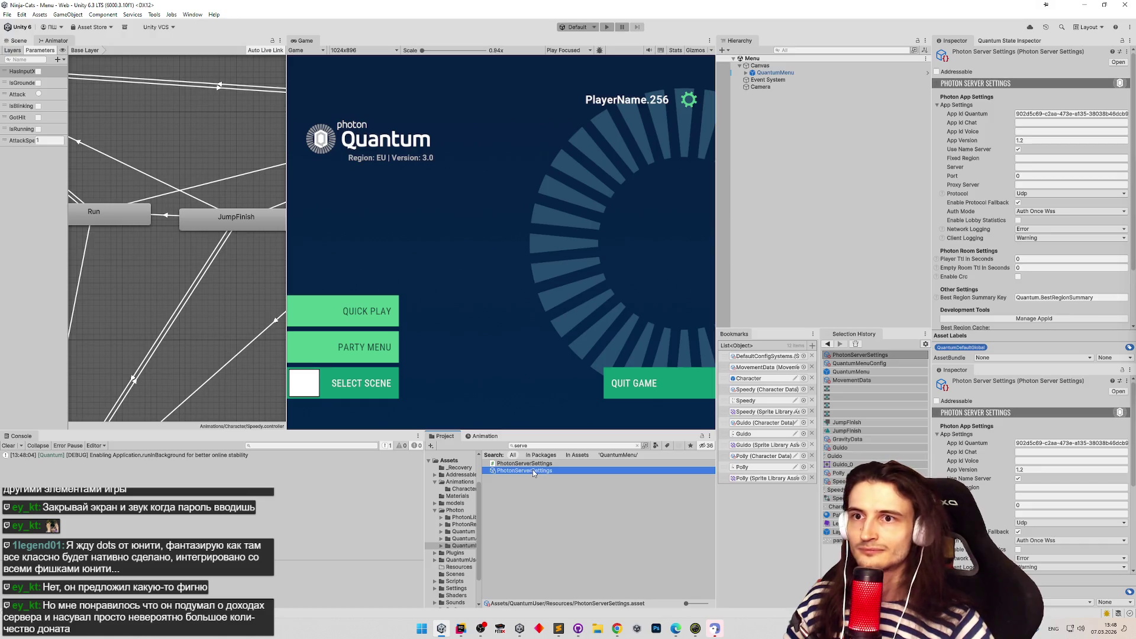
{"action": "scroll", "coordinate": [1021, 171], "scroll_direction": "down", "scroll_amount": 2}
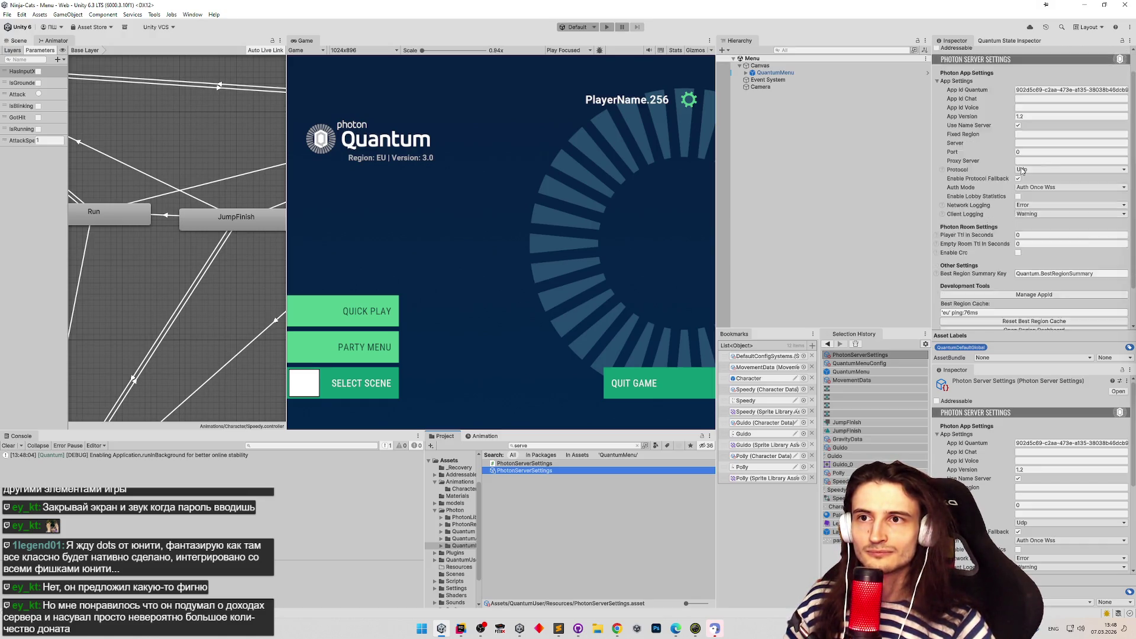
{"action": "scroll", "coordinate": [1021, 171], "scroll_direction": "down", "scroll_amount": 3}
{"action": "scroll", "coordinate": [1041, 184], "scroll_direction": "up", "scroll_amount": 3}
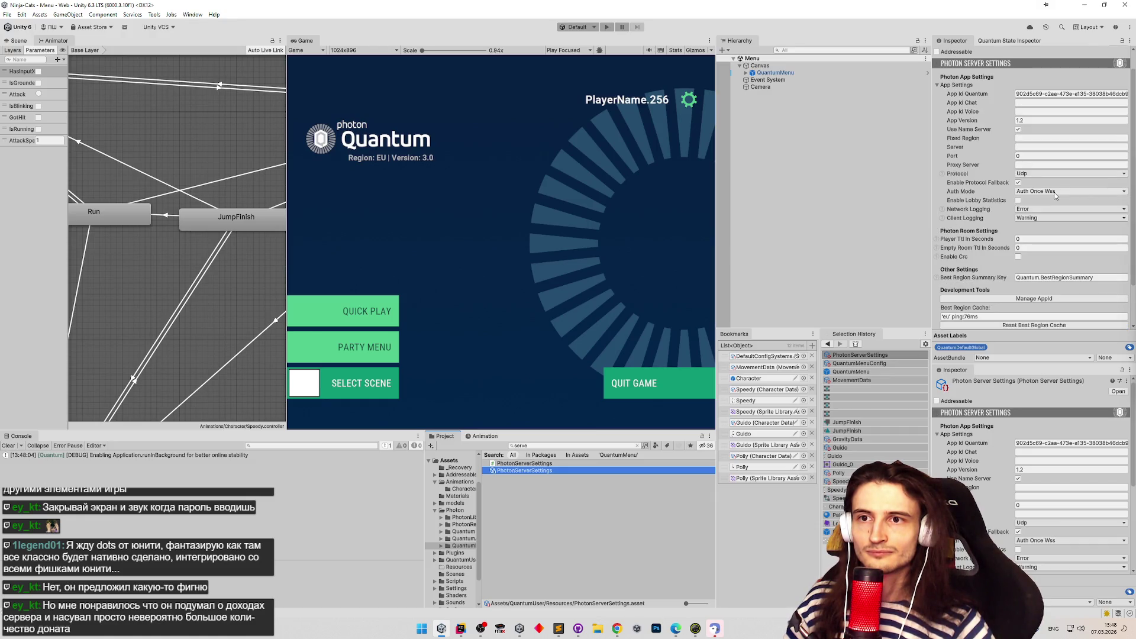
Keep Auth Mode as Auth Once Wss and clear the Project search filter.
{"action": "left_click", "coordinate": [1055, 194]}
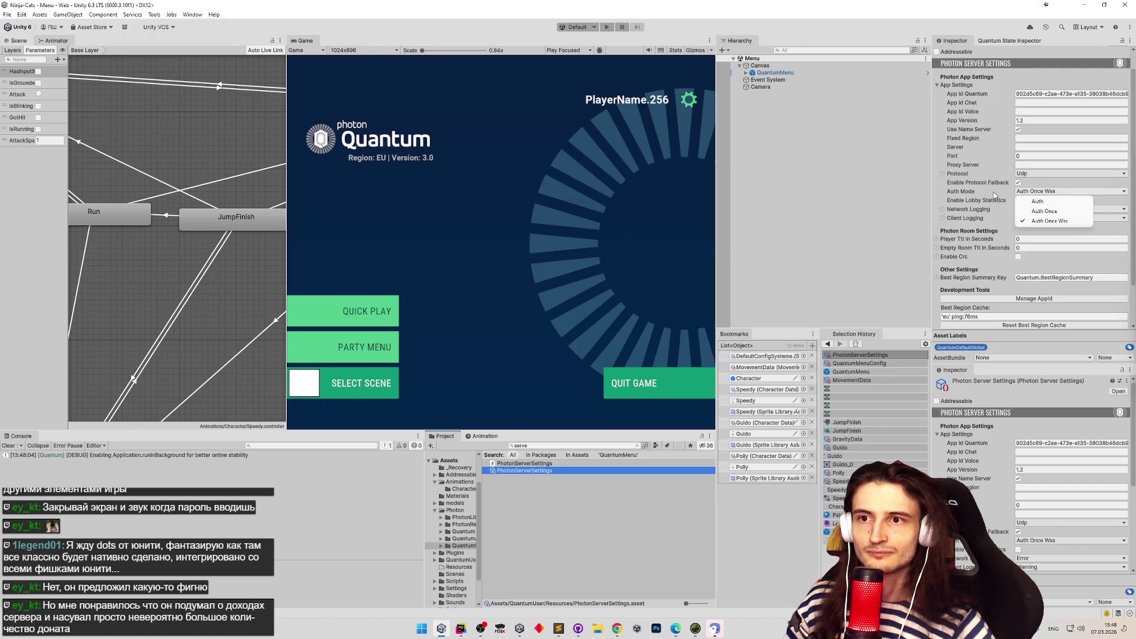
{"action": "left_click", "coordinate": [994, 195]}
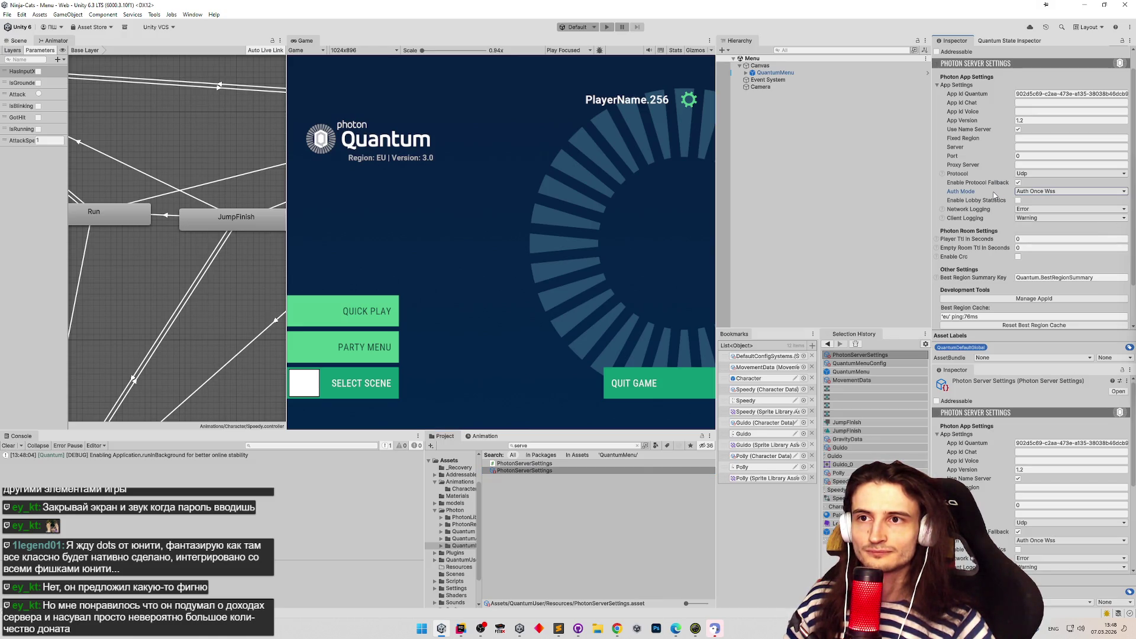
{"action": "scroll", "coordinate": [994, 195], "scroll_direction": "down", "scroll_amount": 2}
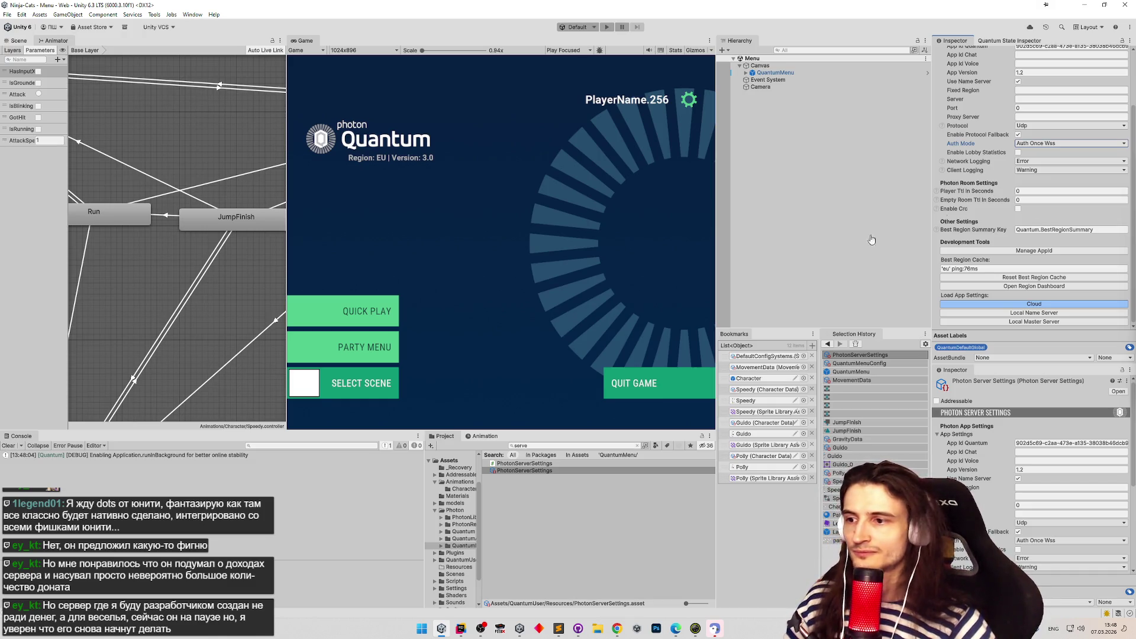
{"action": "left_click", "coordinate": [637, 446]}
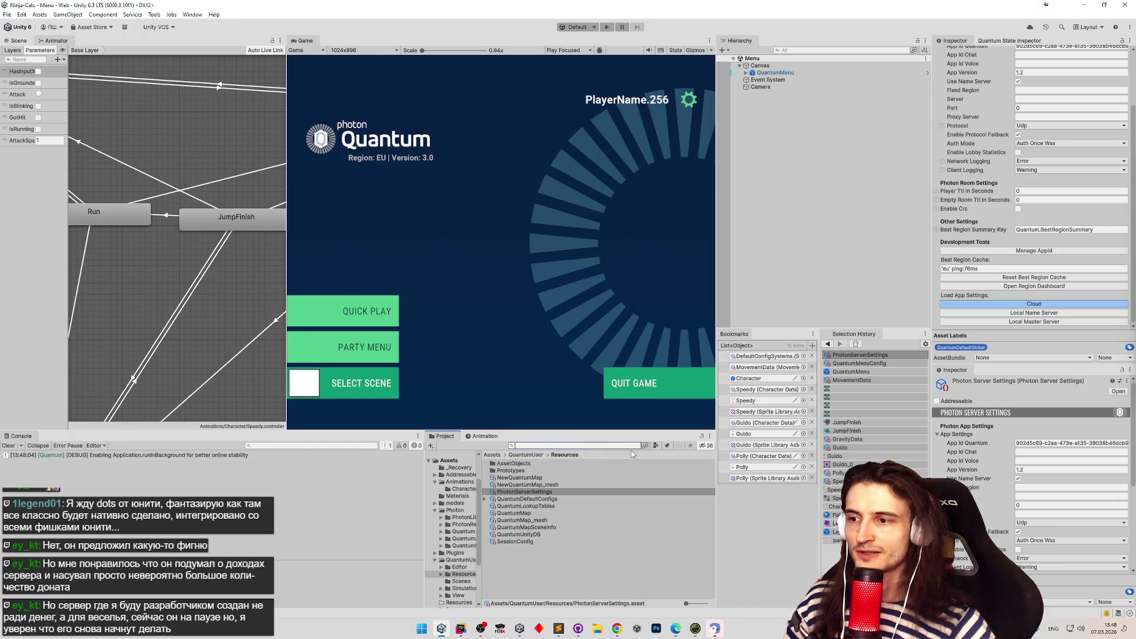
View SessionConfig, expand QuantumDefaultConfigs to its six DefaultConfig assets, and review PhotonServerSettings.
{"action": "left_click", "coordinate": [538, 543]}
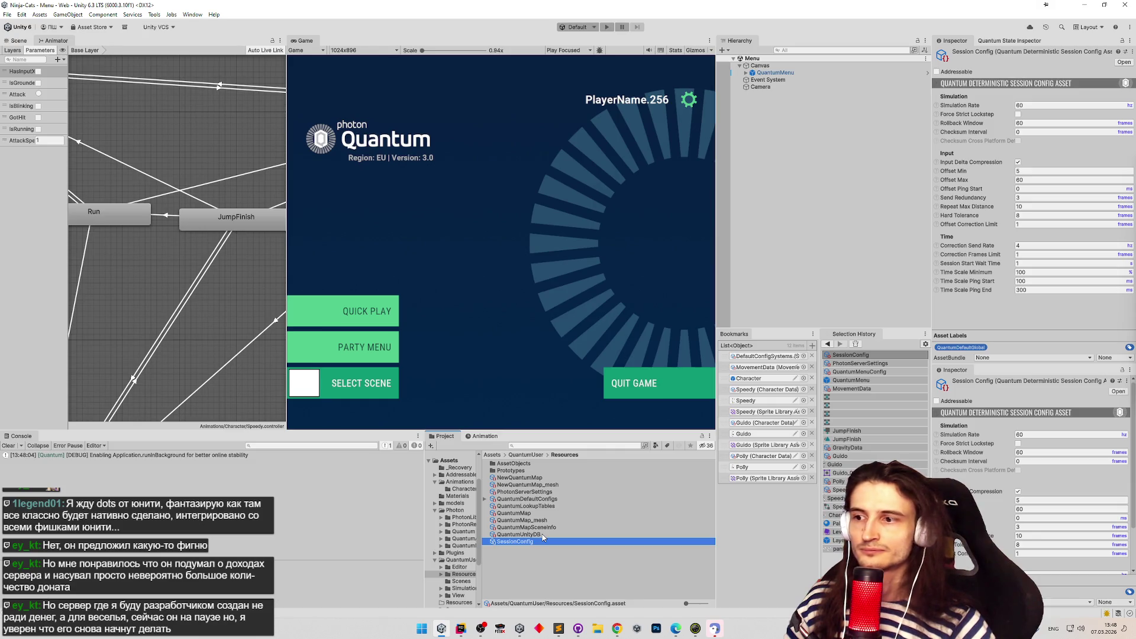
{"action": "left_click", "coordinate": [485, 498]}
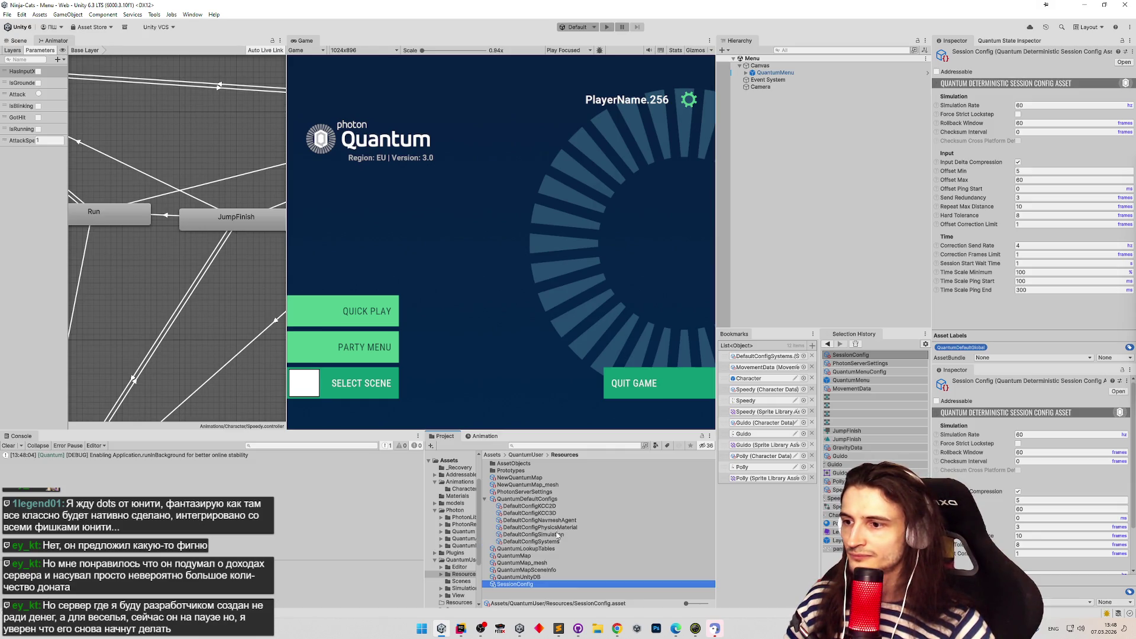
{"action": "left_click", "coordinate": [559, 492]}
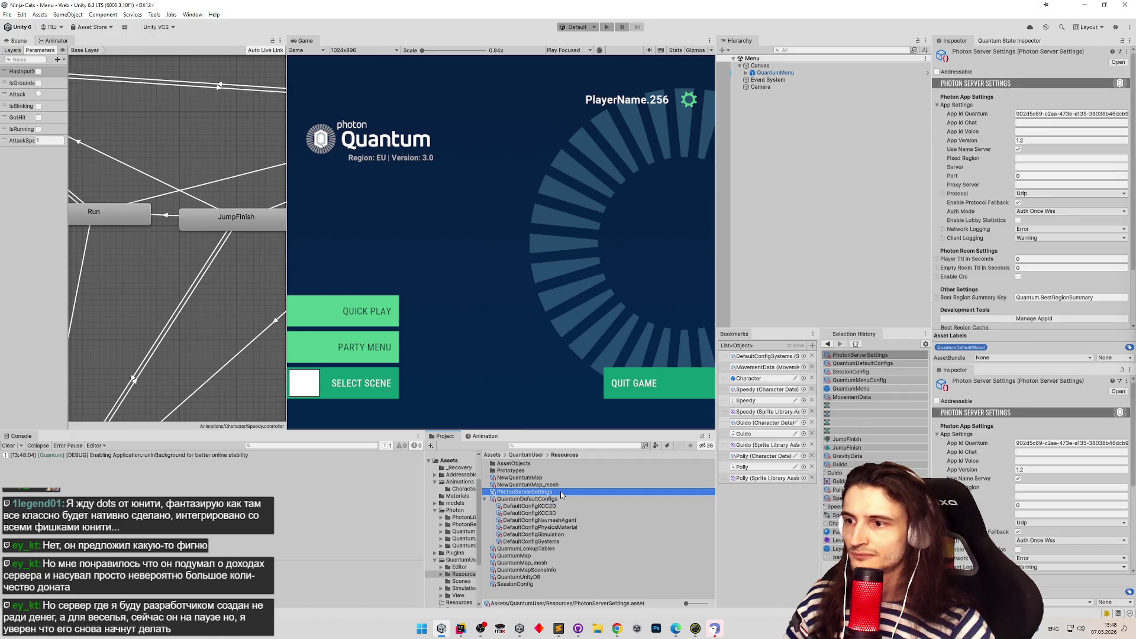
{"action": "left_click", "coordinate": [557, 496]}
{"action": "left_click", "coordinate": [558, 491]}
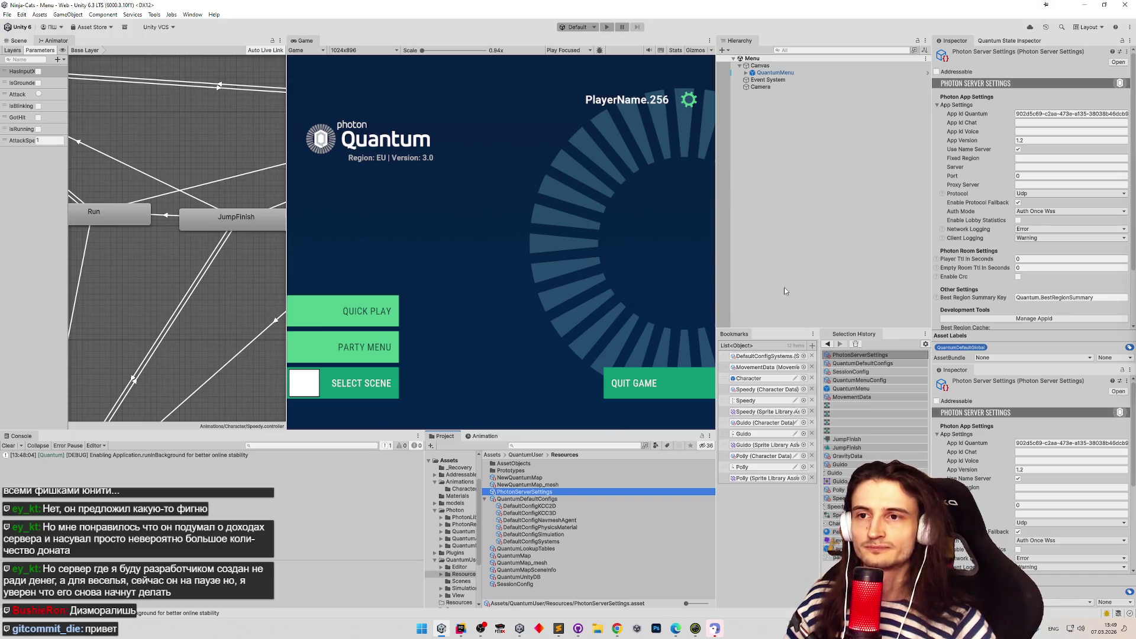
{"action": "scroll", "coordinate": [975, 237], "scroll_direction": "down", "scroll_amount": 3}
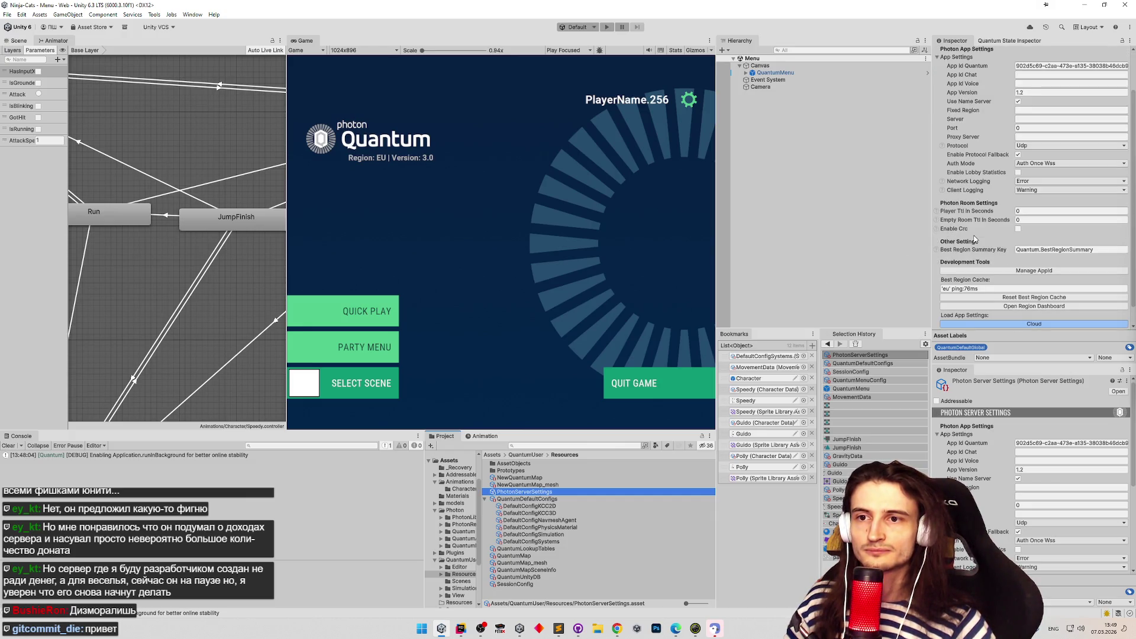
{"action": "scroll", "coordinate": [975, 237], "scroll_direction": "up", "scroll_amount": 3}
{"action": "scroll", "coordinate": [973, 243], "scroll_direction": "down", "scroll_amount": 3}
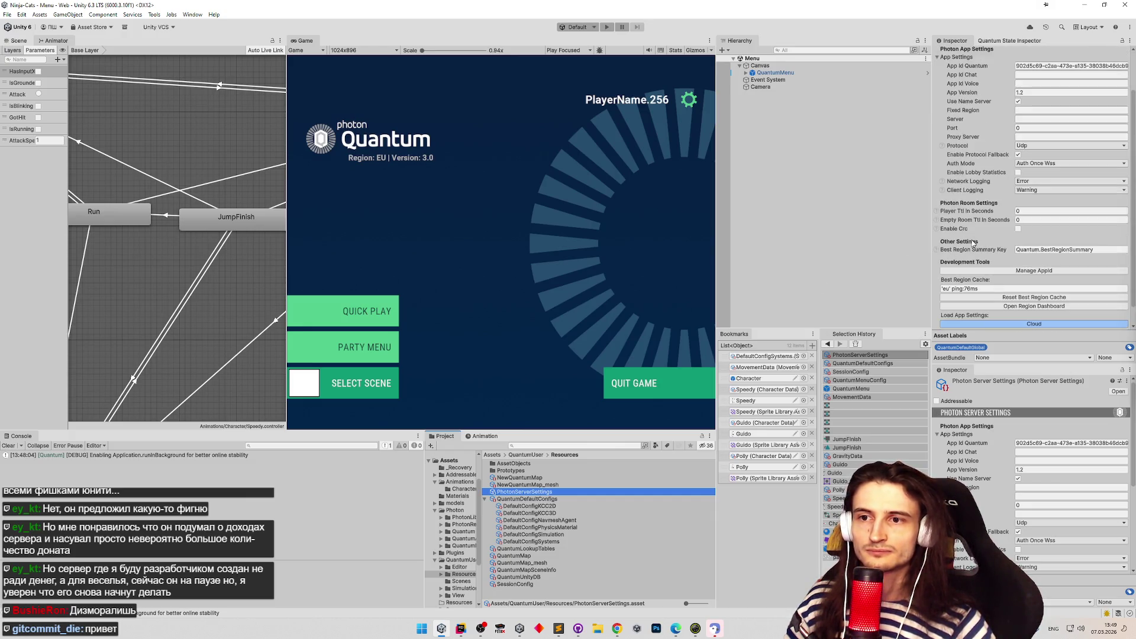
{"action": "scroll", "coordinate": [973, 243], "scroll_direction": "up", "scroll_amount": 3}
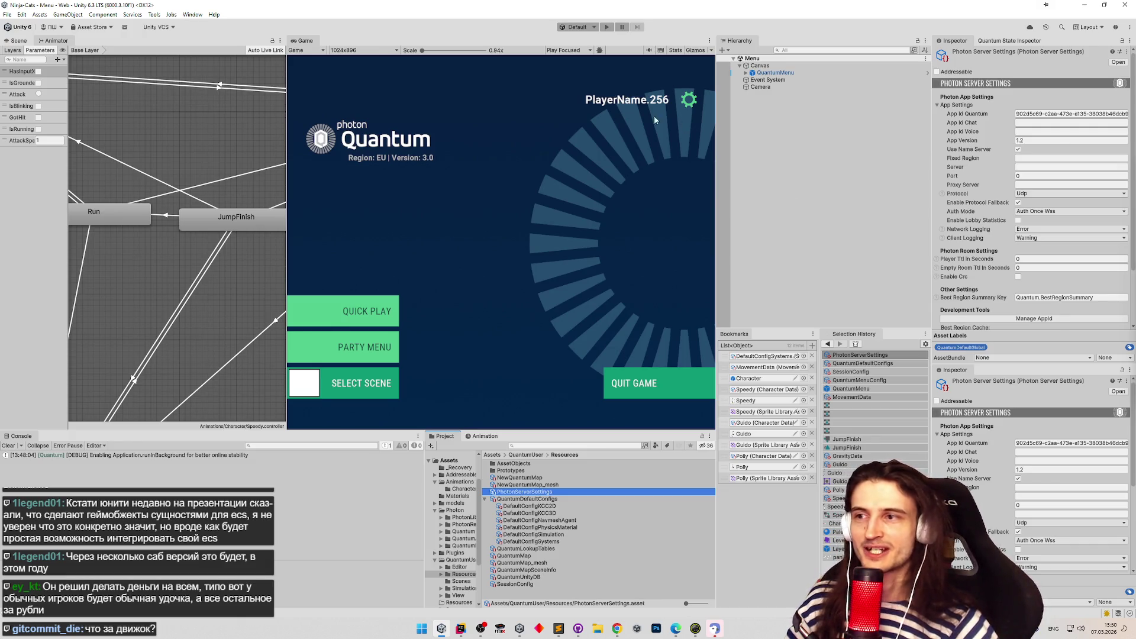
{"action": "scroll", "coordinate": [987, 243], "scroll_direction": "down", "scroll_amount": 1}
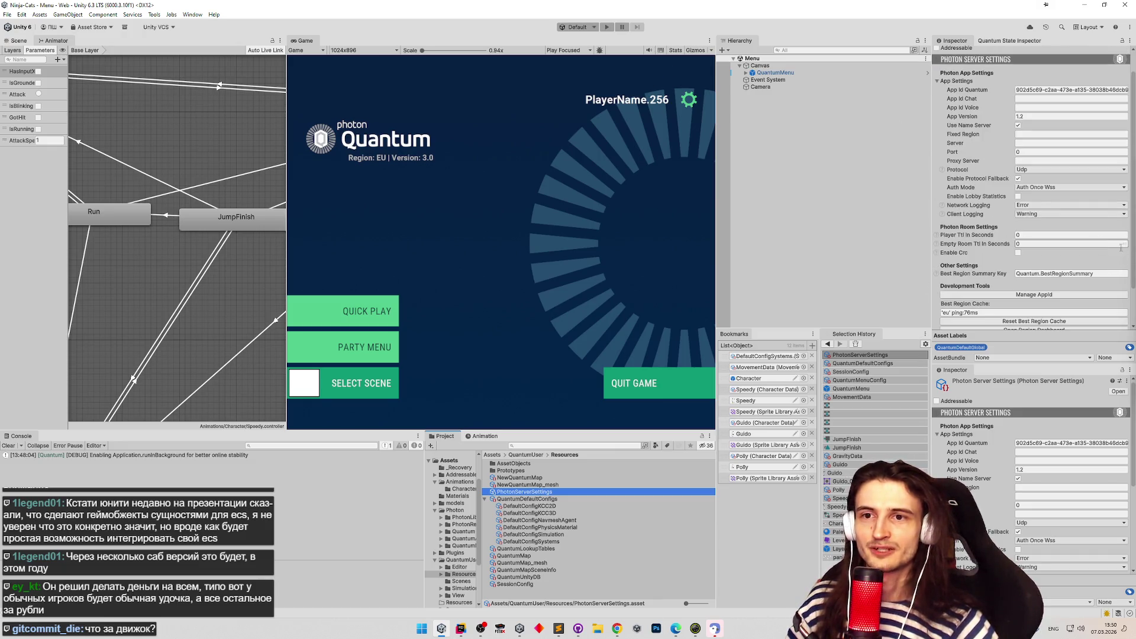
{"action": "left_click_drag", "start_coordinate": [1132, 253], "coordinate": [1099, 286]}
{"action": "left_click", "coordinate": [1093, 286]}
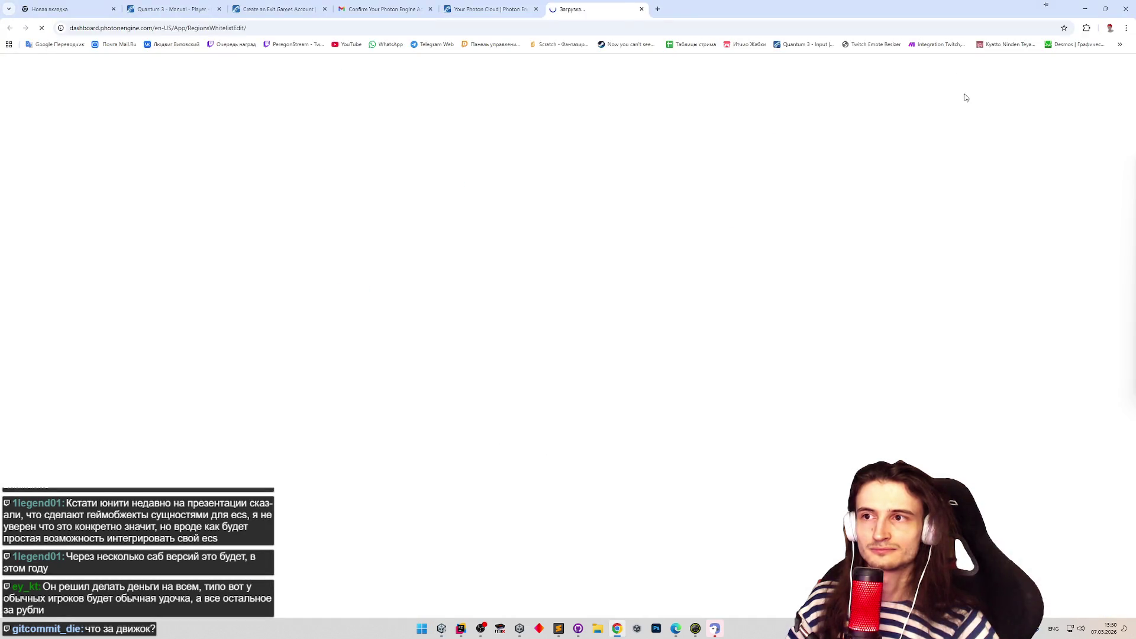
{"action": "left_click", "coordinate": [1085, 8]}
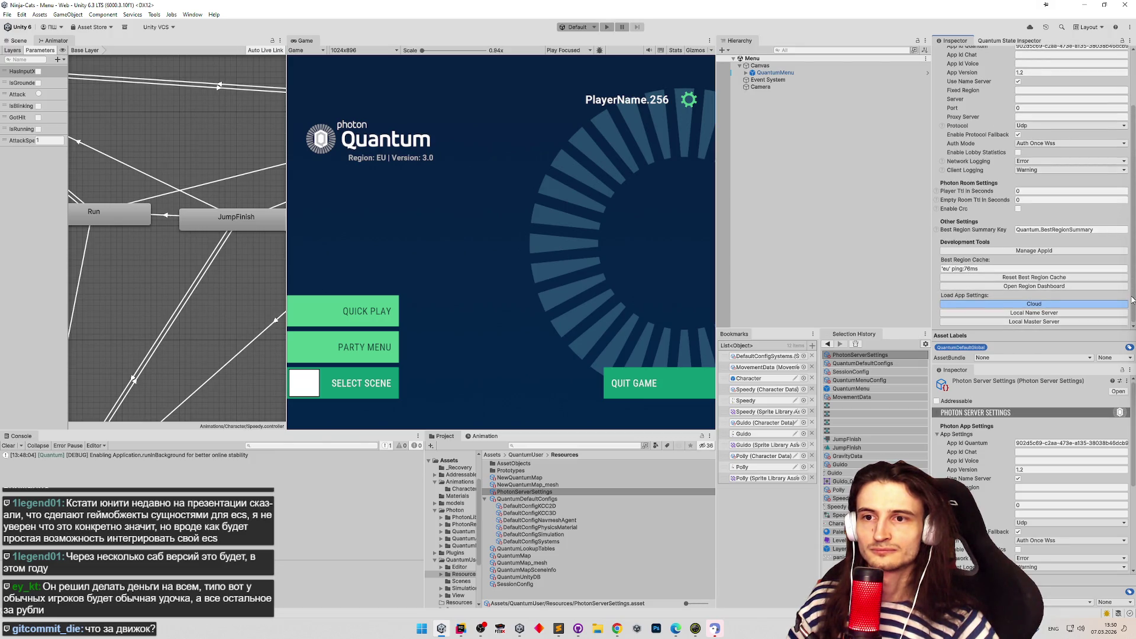
Load Local Name Server, then Local Master Server, then Cloud app settings.
{"action": "left_click", "coordinate": [1058, 313]}
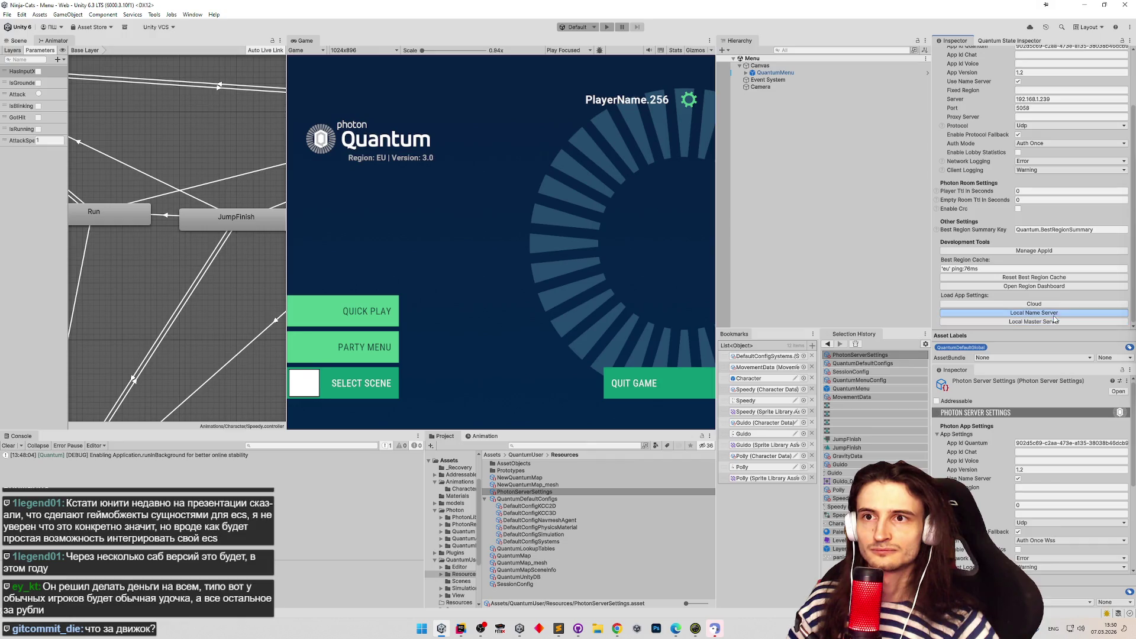
{"action": "left_click", "coordinate": [1053, 320]}
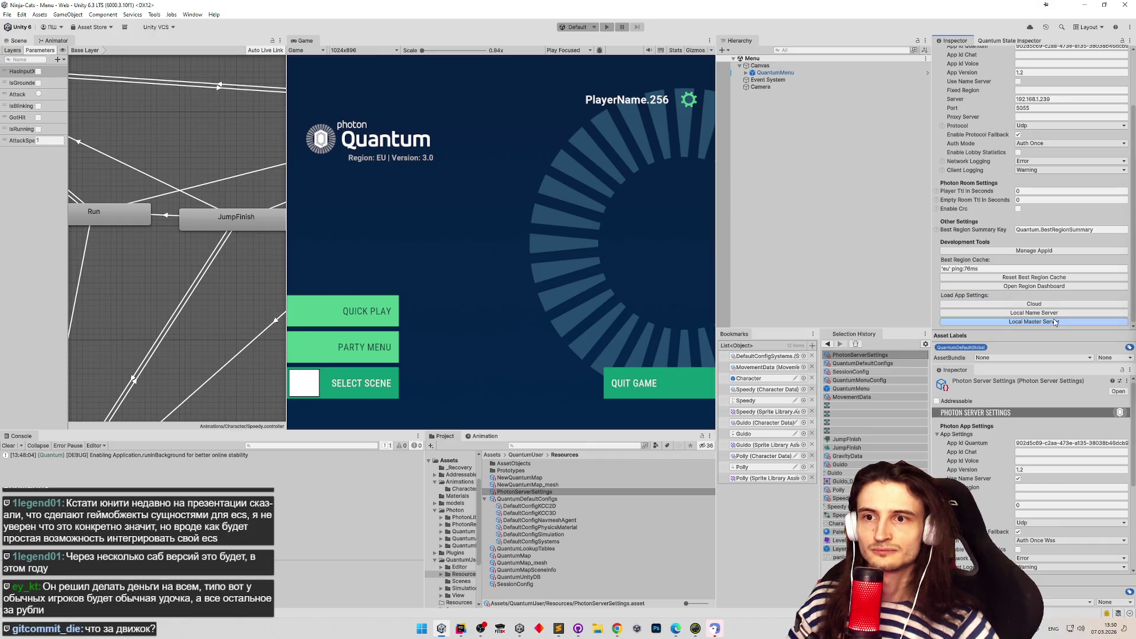
{"action": "left_click", "coordinate": [1054, 304]}
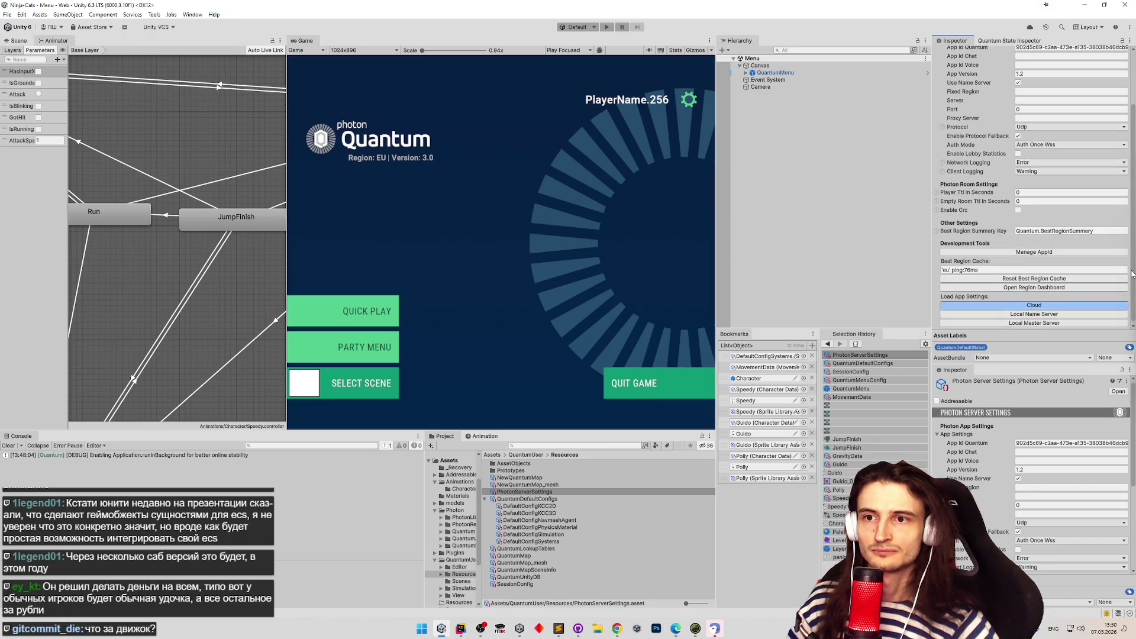
Select the Fixed Region field, then display the QuantumDefaultConfigs asset.
{"action": "scroll", "coordinate": [1131, 270], "scroll_direction": "up", "scroll_amount": 1}
{"action": "scroll", "coordinate": [1132, 268], "scroll_direction": "up", "scroll_amount": 3}
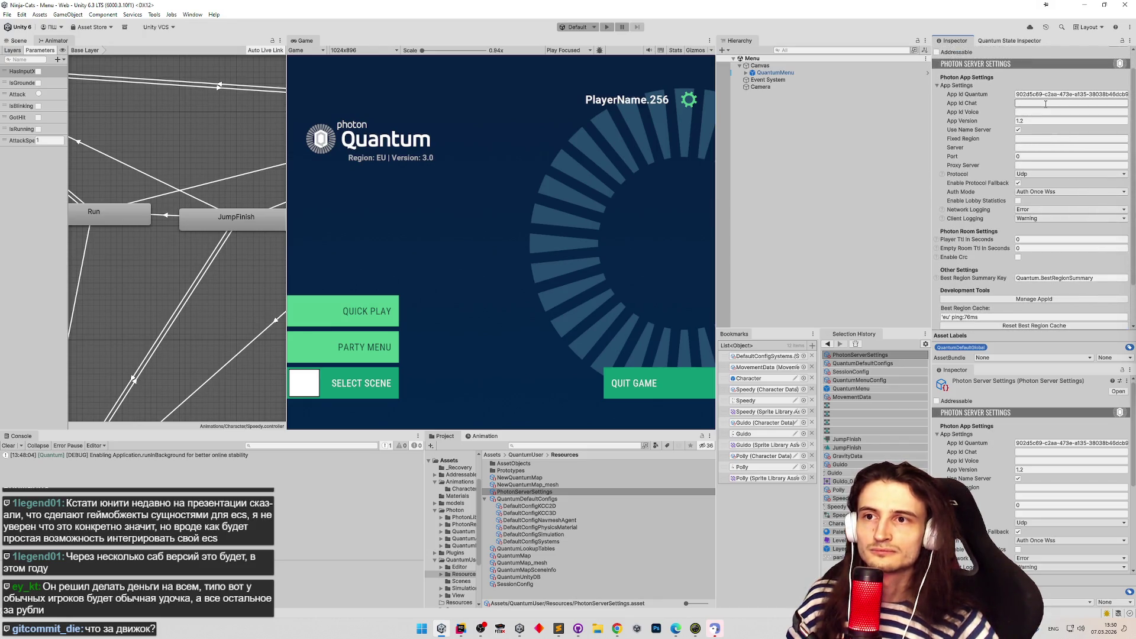
{"action": "left_click", "coordinate": [1049, 139]}
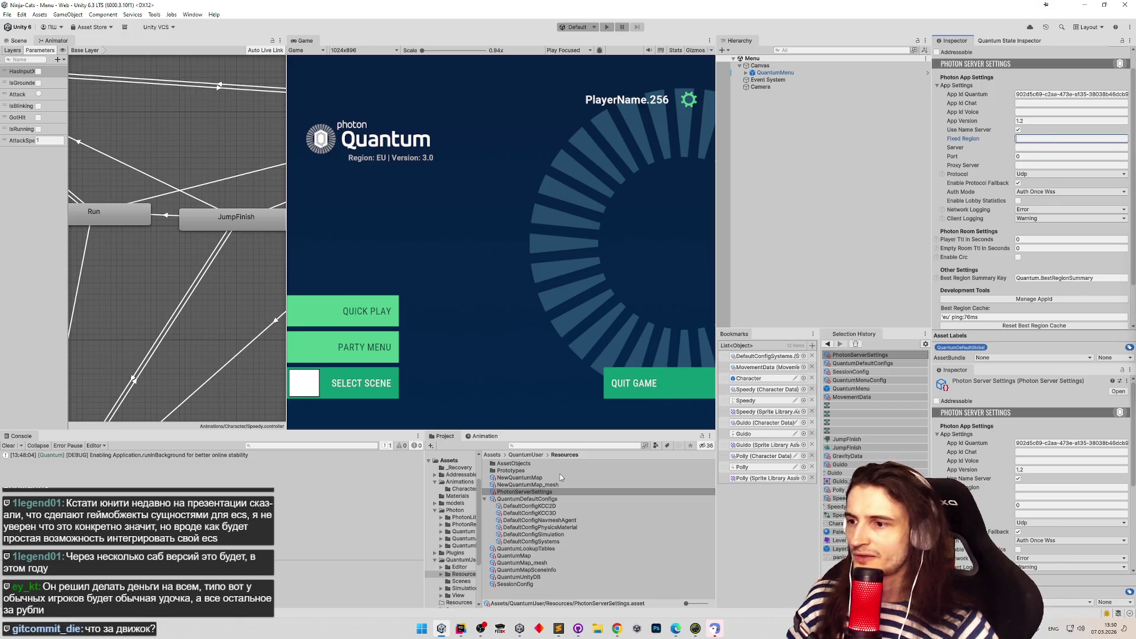
{"action": "left_click", "coordinate": [556, 500]}
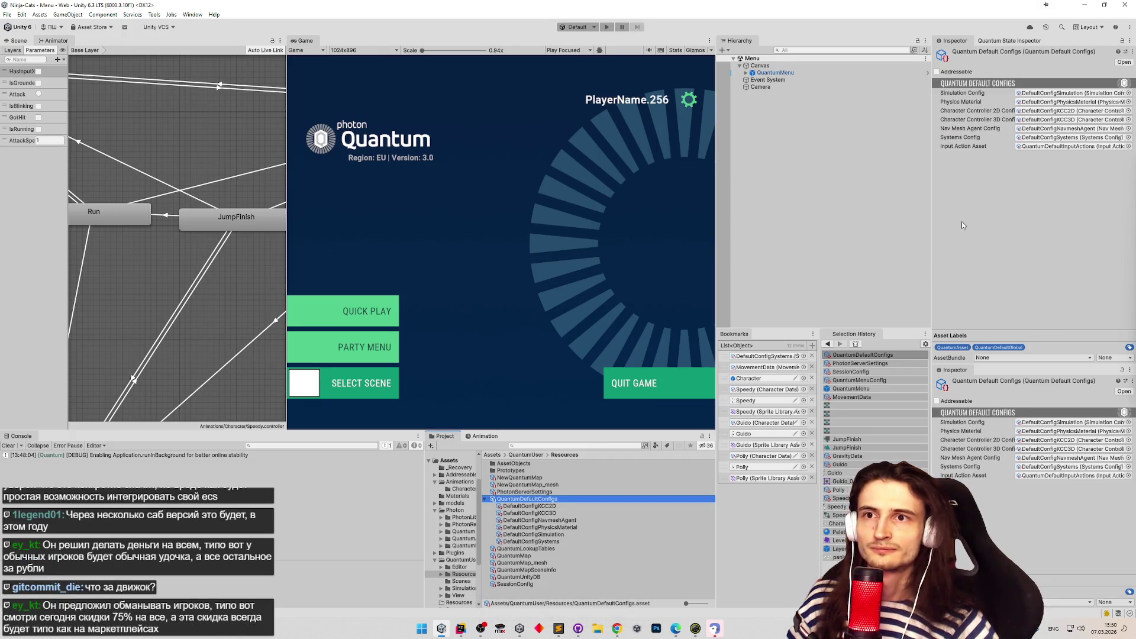
Open QuantumMenu's QuantumMenuConfig asset and reset it to defaults.
{"action": "left_click", "coordinate": [804, 72]}
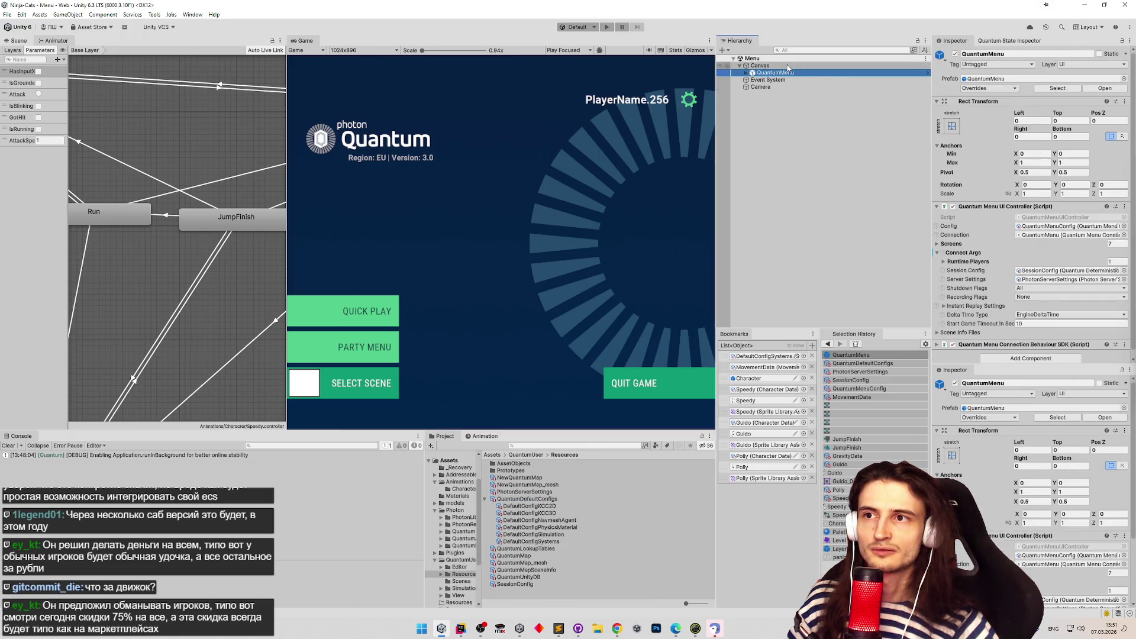
{"action": "double_click", "coordinate": [1038, 227]}
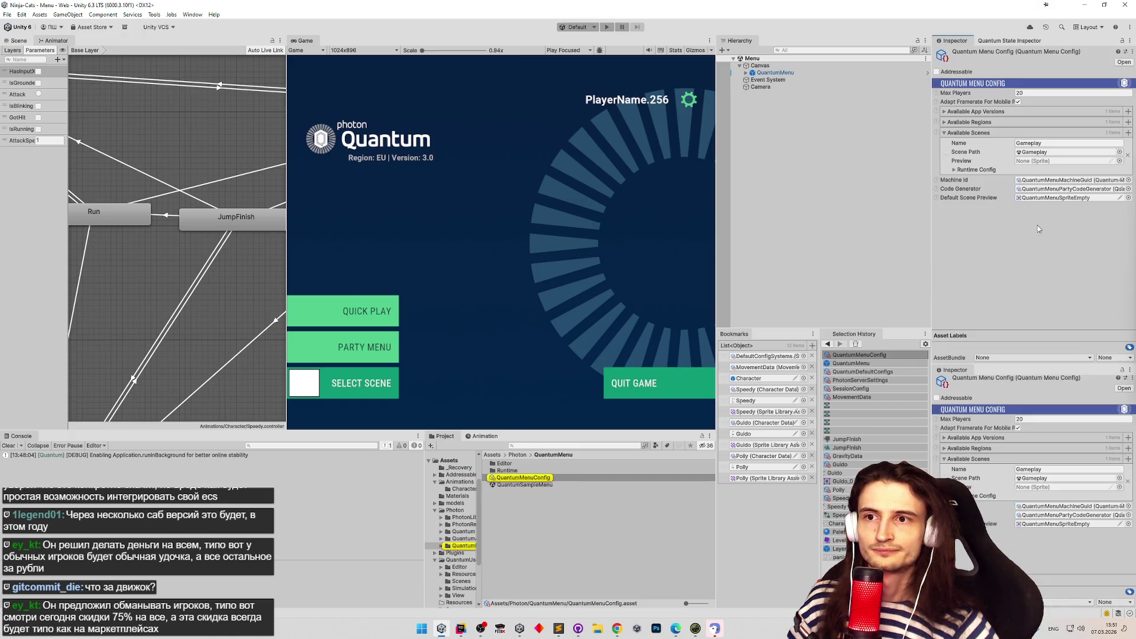
{"action": "left_click", "coordinate": [946, 123]}
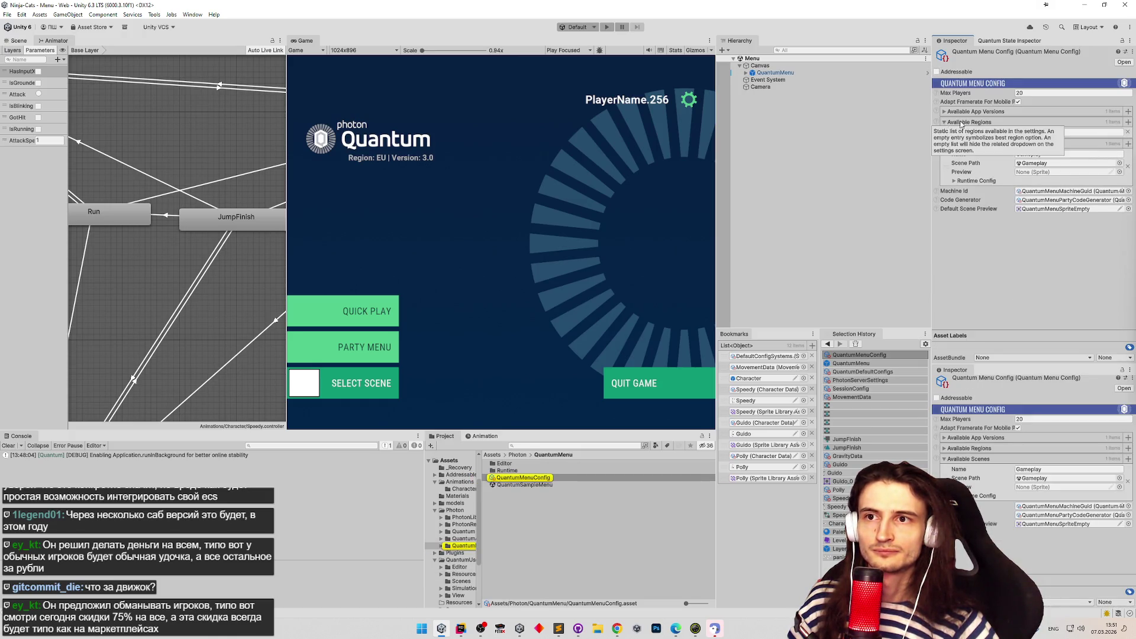
{"action": "right_click", "coordinate": [966, 122]}
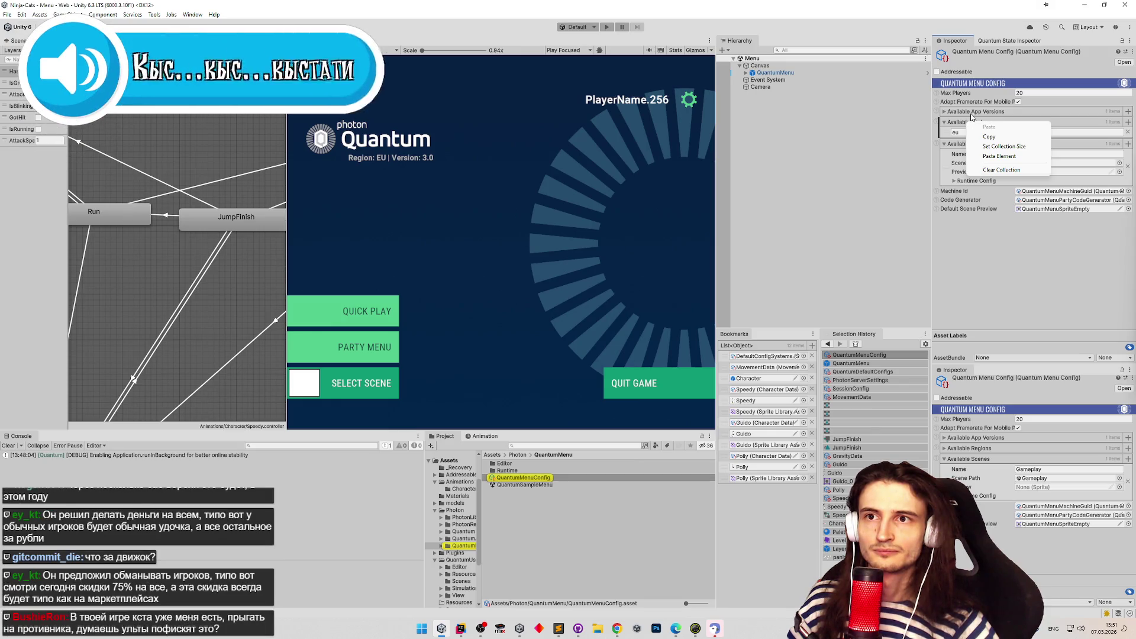
{"action": "right_click", "coordinate": [999, 58]}
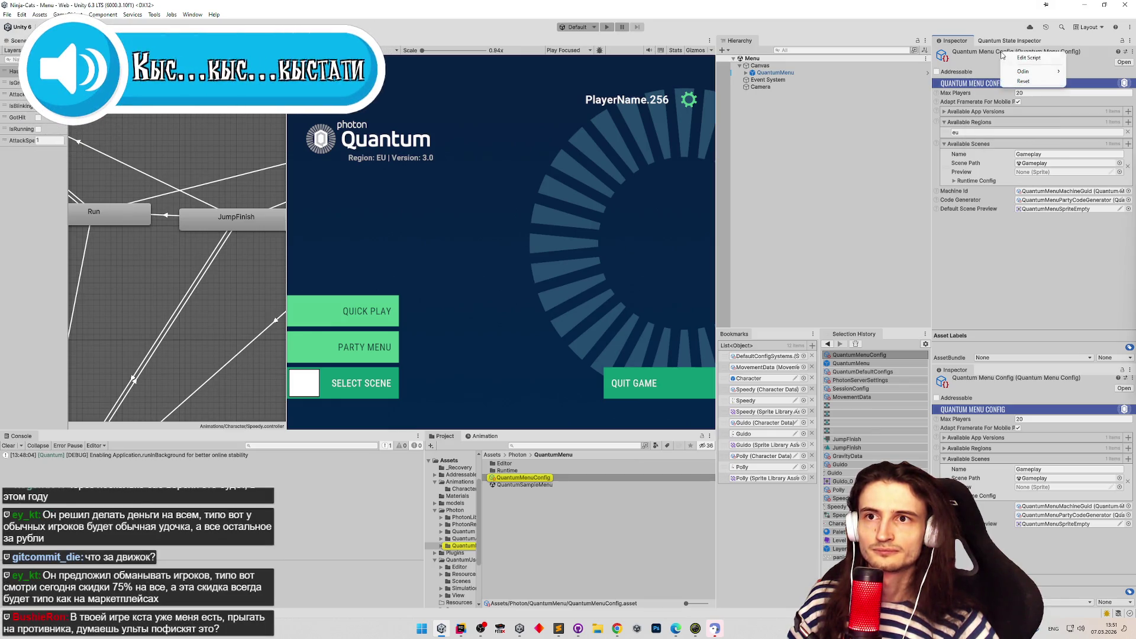
{"action": "left_click", "coordinate": [1022, 82]}
Undo the reset and paste regions asia, eu, sa and us into Available Regions.
{"action": "right_click", "coordinate": [980, 122]}
{"action": "left_click", "coordinate": [985, 221]}
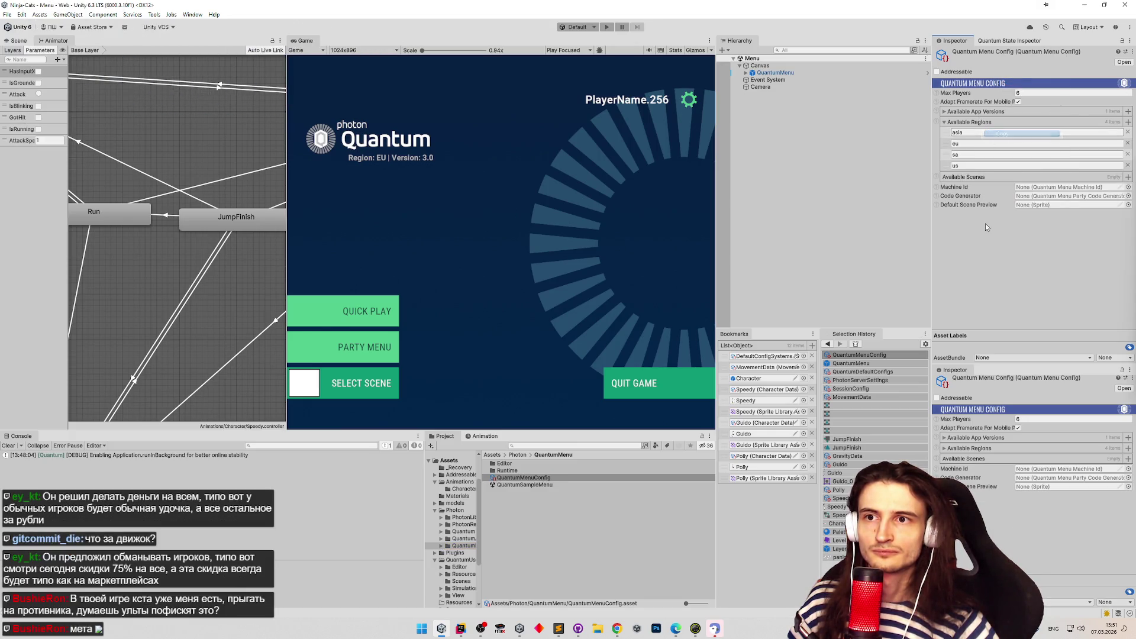
{"action": "key", "text": "ctrl+z"}
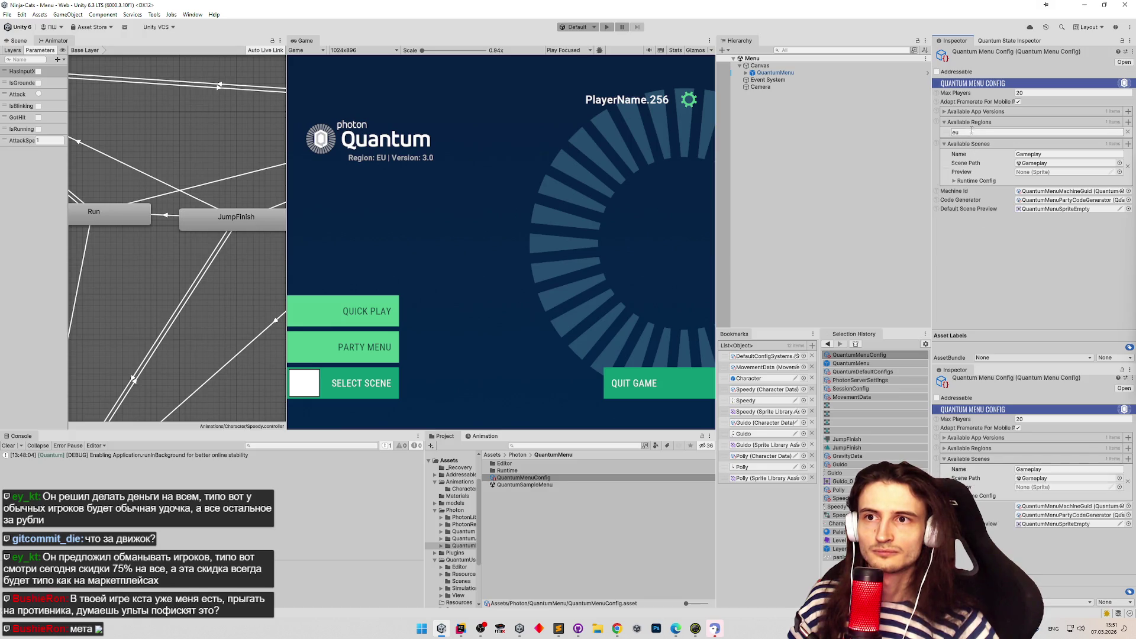
{"action": "right_click", "coordinate": [977, 131]}
{"action": "left_click", "coordinate": [978, 132]}
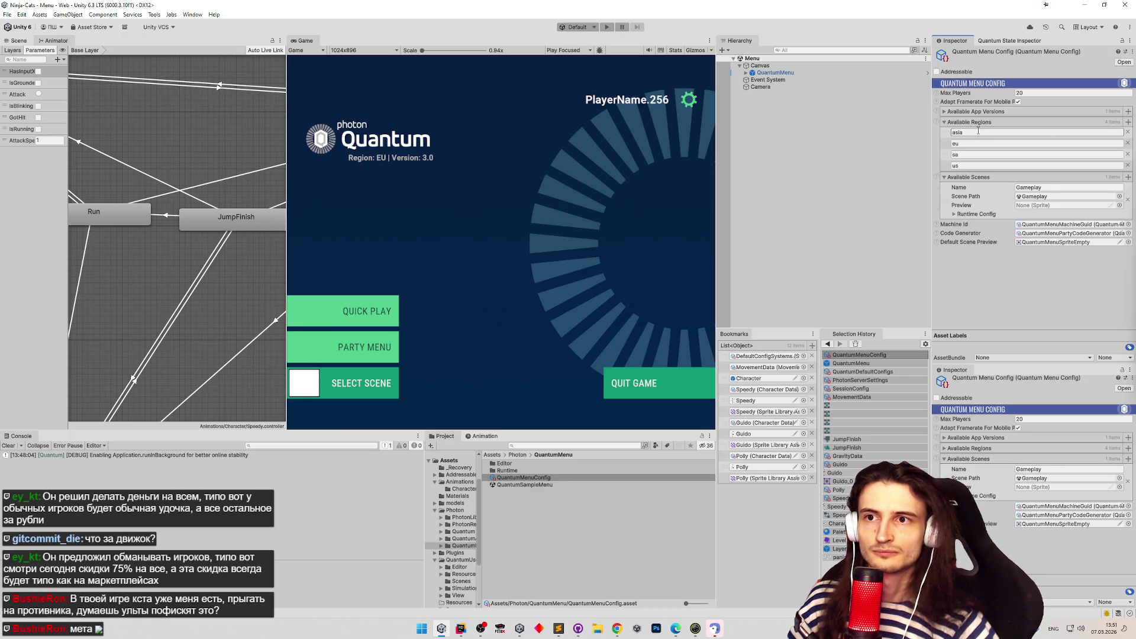
{"action": "left_click", "coordinate": [953, 111]}
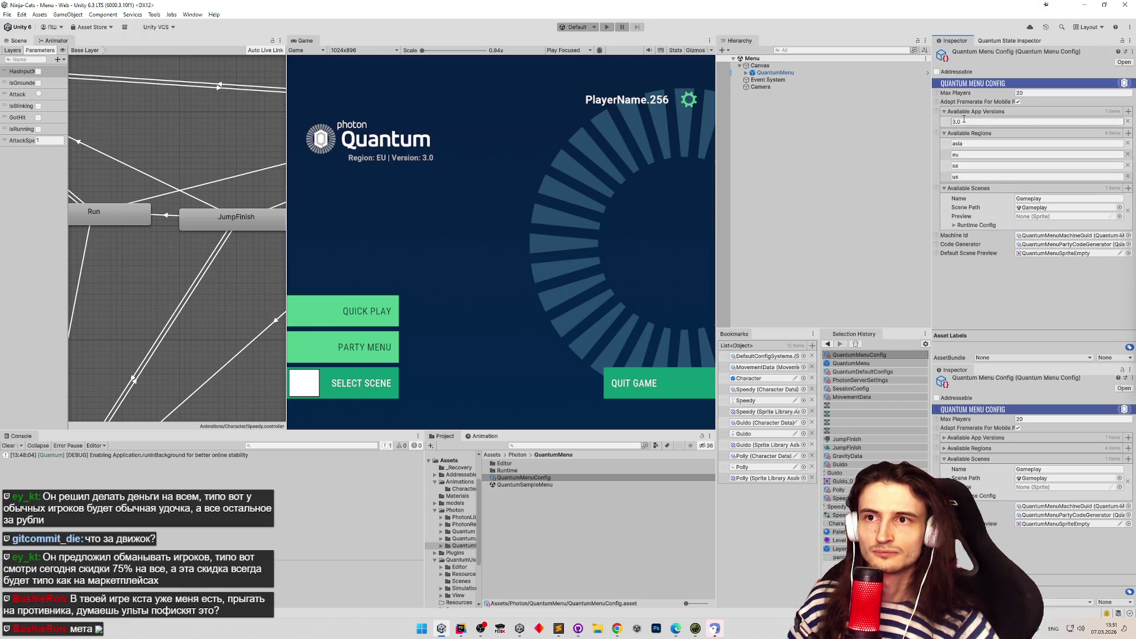
{"action": "left_click", "coordinate": [963, 113]}
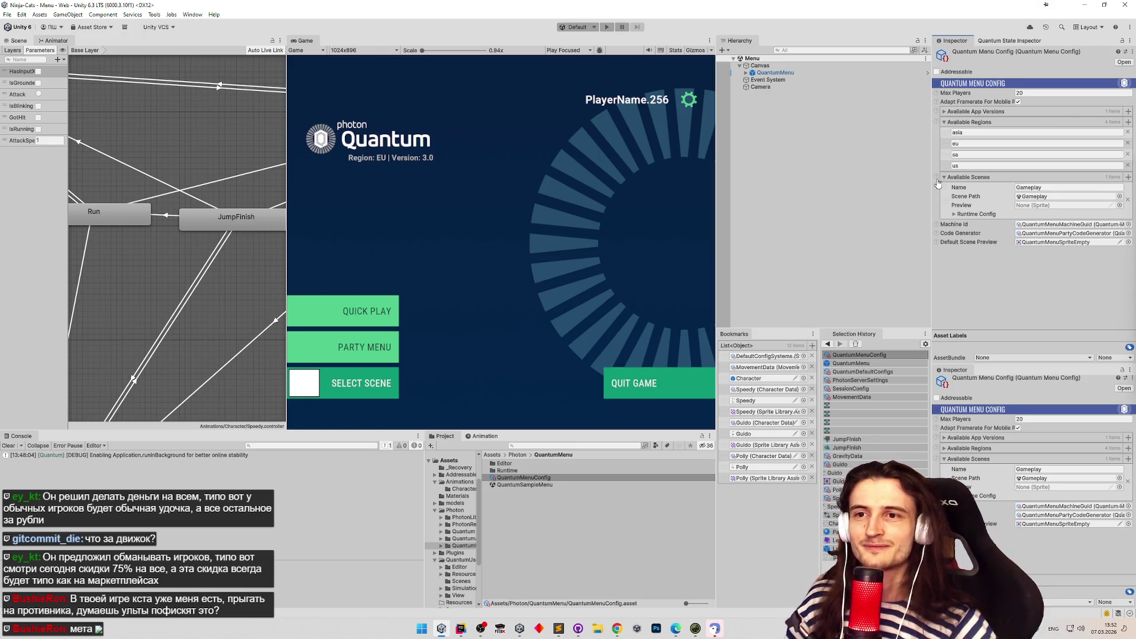
{"action": "left_click", "coordinate": [617, 628]}
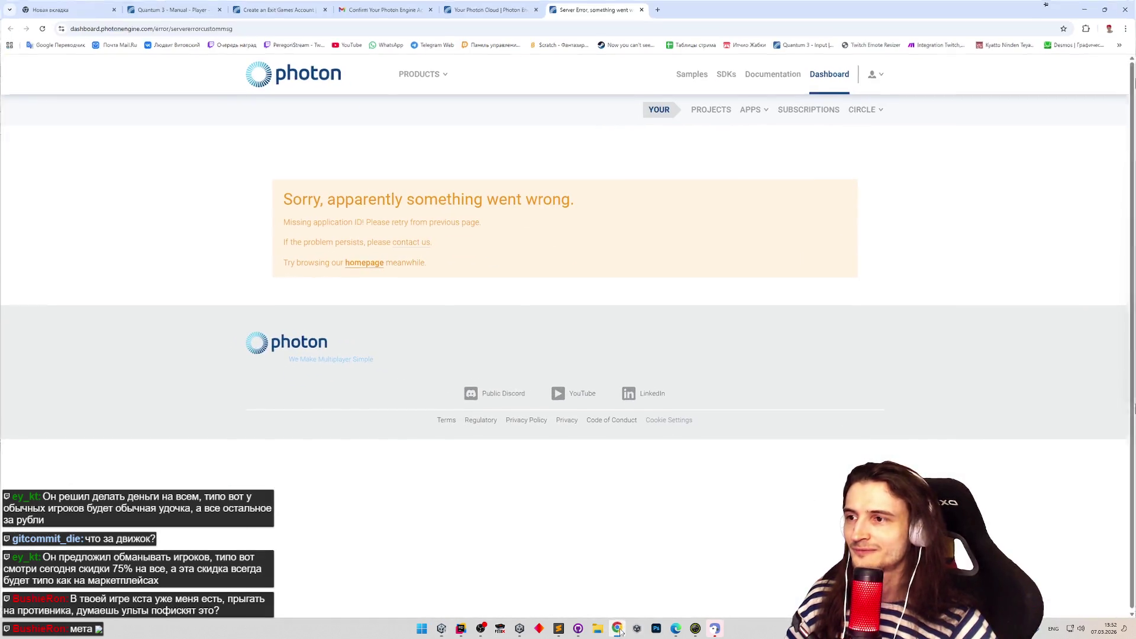
Resize the browser window to sit over the Unity editor.
{"action": "mouse_move", "coordinate": [592, 9]}
{"action": "left_mouse_down"}
{"action": "mouse_move", "coordinate": [668, 13]}
{"action": "mouse_move", "coordinate": [516, 62]}
{"action": "left_mouse_up"}
{"action": "left_click", "coordinate": [516, 62]}
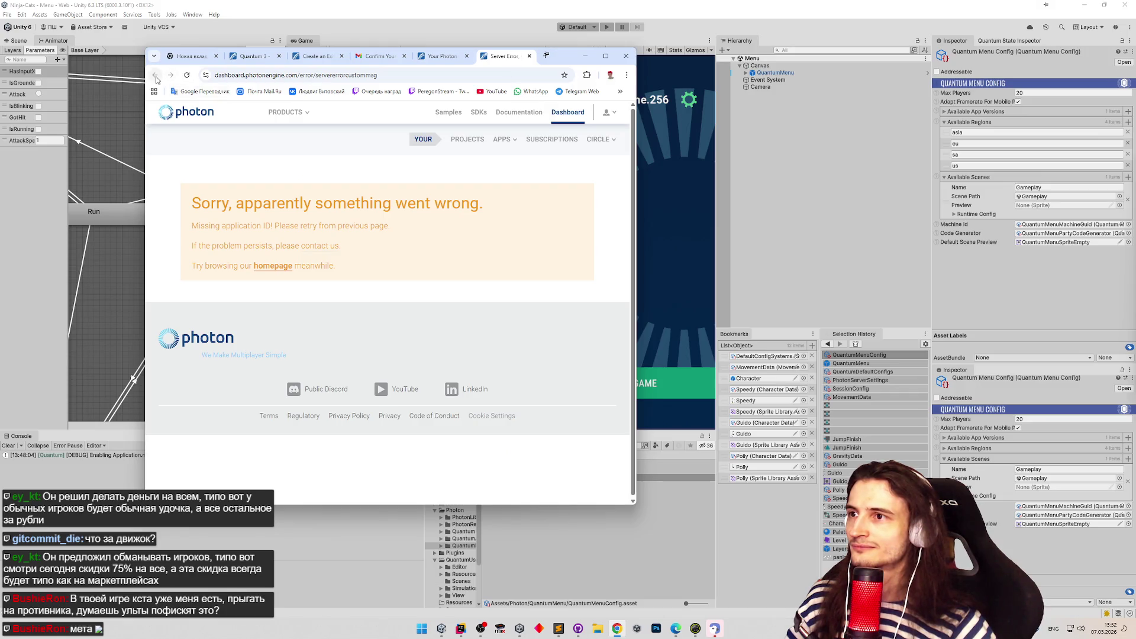
{"action": "left_click_drag", "start_coordinate": [635, 147], "coordinate": [658, 148]}
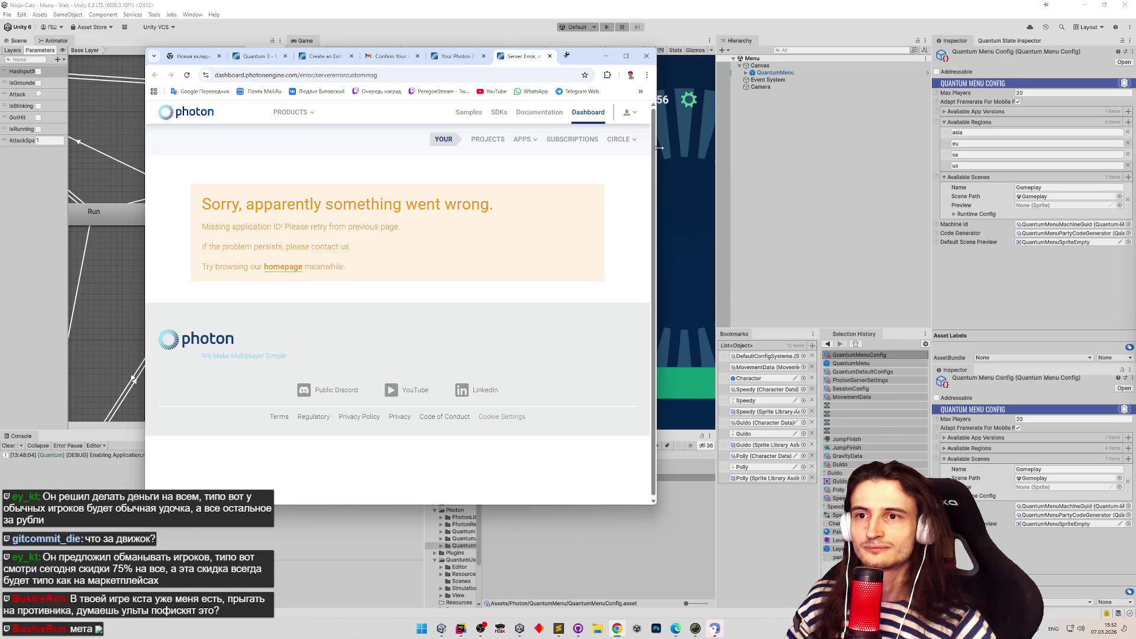
{"action": "left_click_drag", "start_coordinate": [659, 147], "coordinate": [665, 148]}
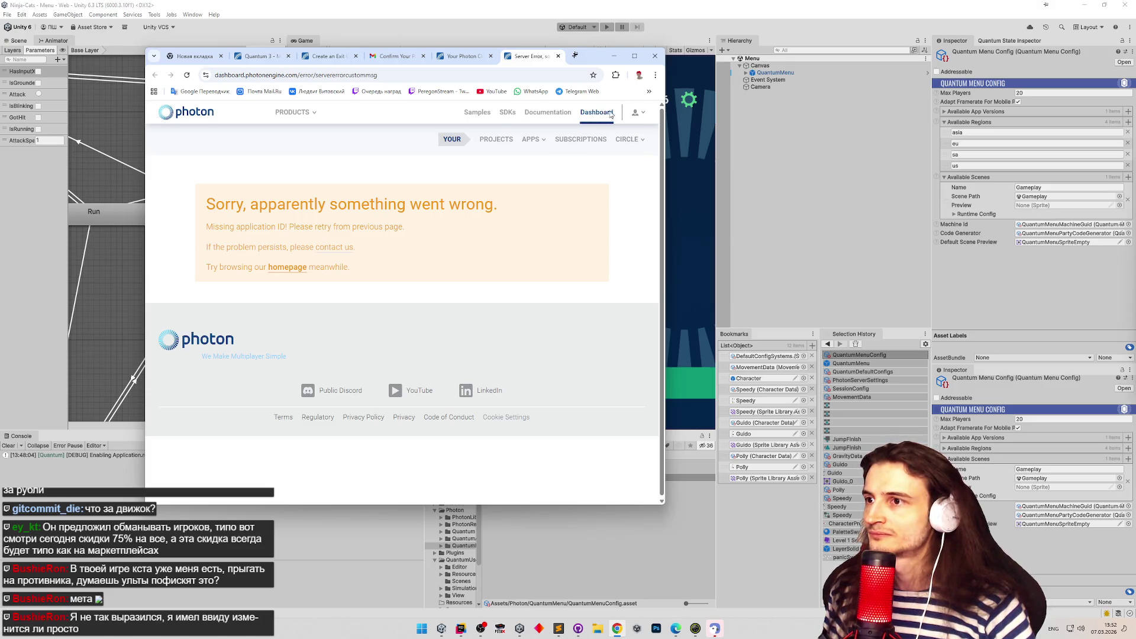
Select the Samurai pizza app ID under Public Cloud apps, then return to QuantumMenuConfig in Unity.
{"action": "left_click", "coordinate": [634, 114]}
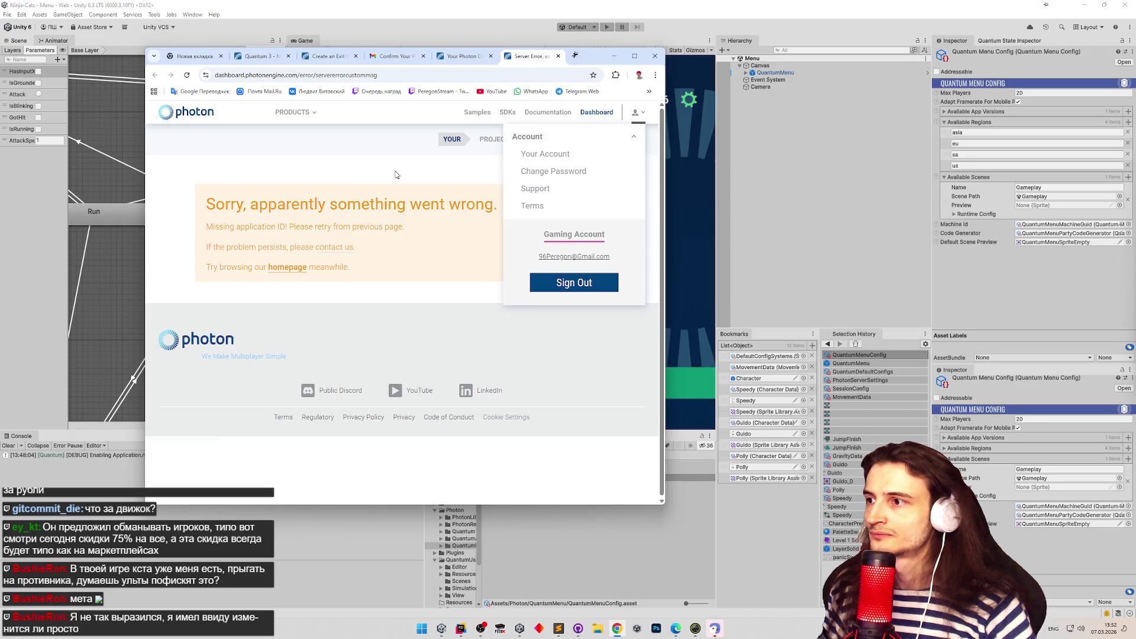
{"action": "left_click", "coordinate": [295, 269]}
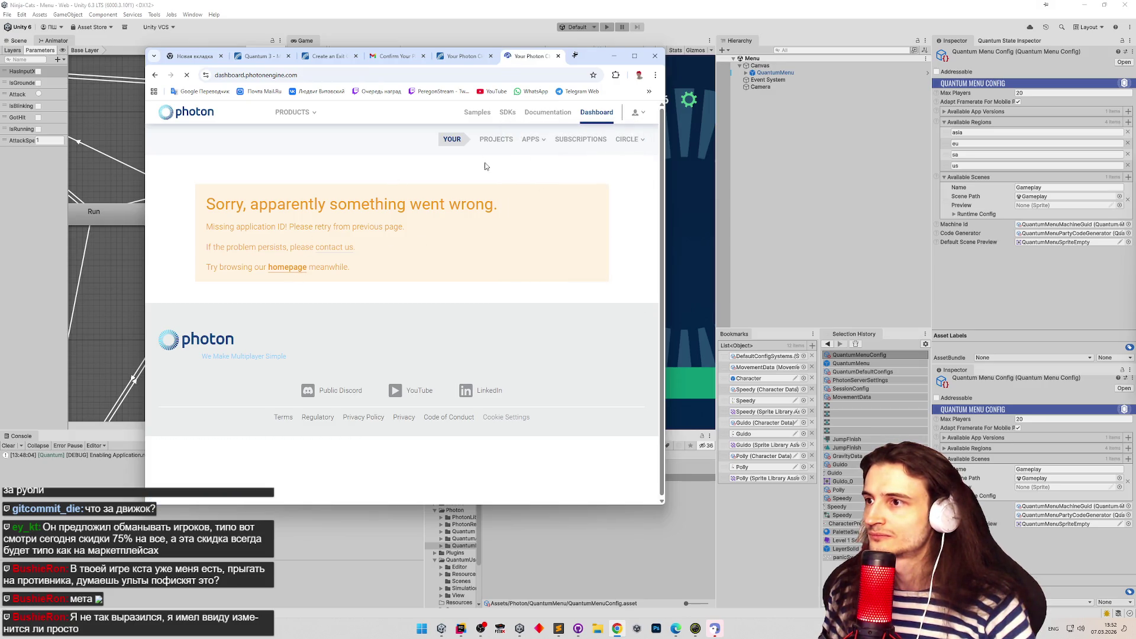
{"action": "mouse_move", "coordinate": [532, 145]}
{"action": "left_click", "coordinate": [553, 184]}
{"action": "left_click", "coordinate": [236, 273]}
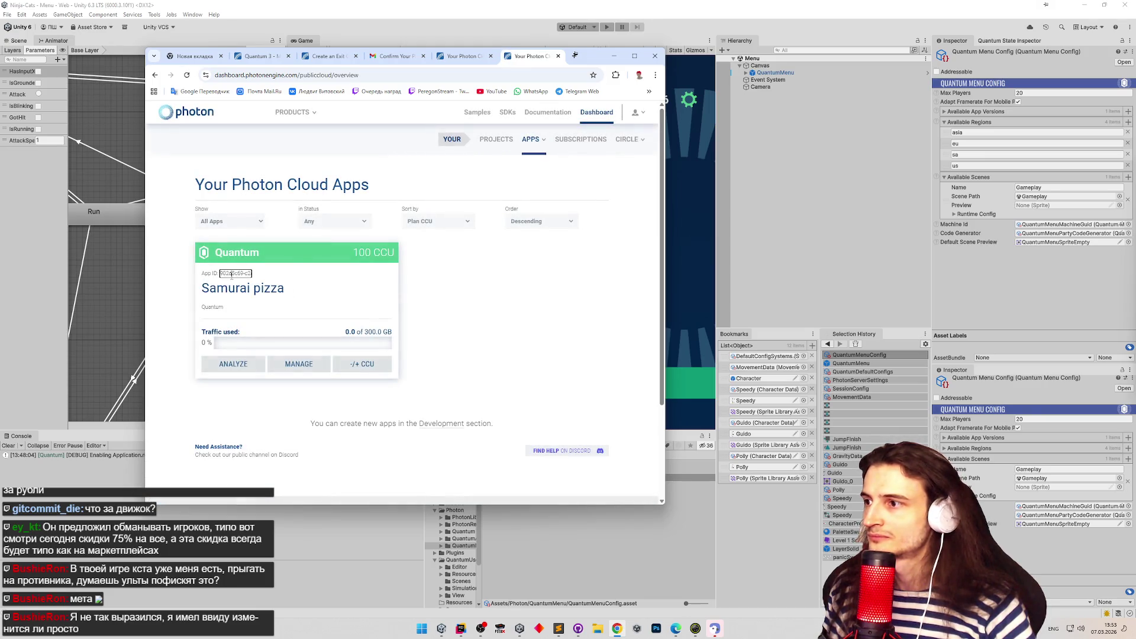
{"action": "left_click", "coordinate": [829, 274]}
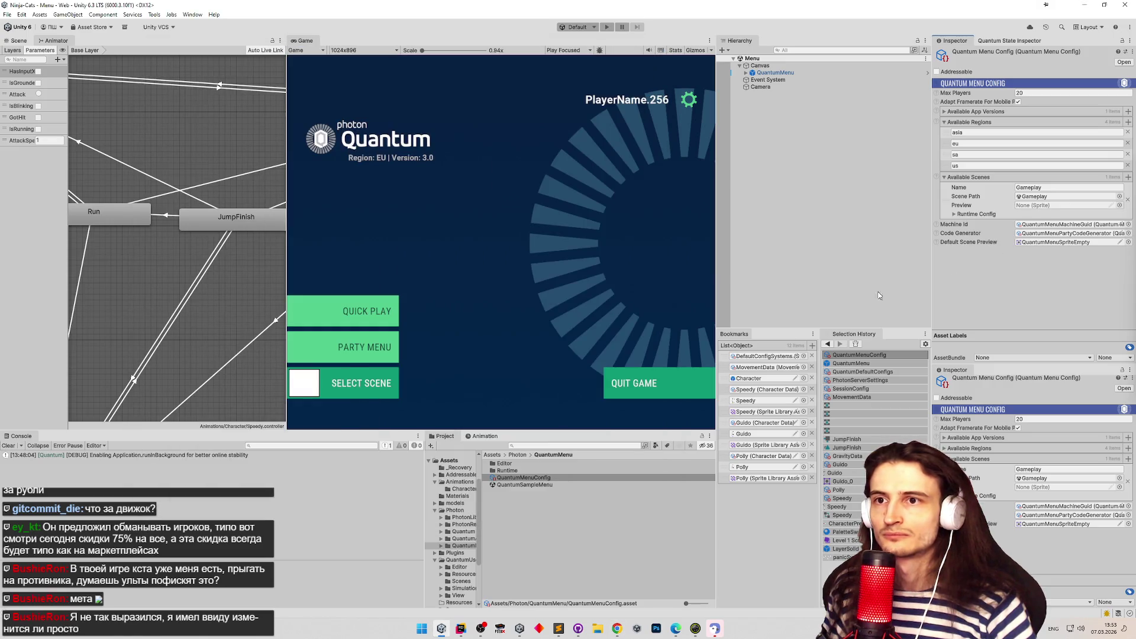
{"action": "left_click", "coordinate": [524, 477]}
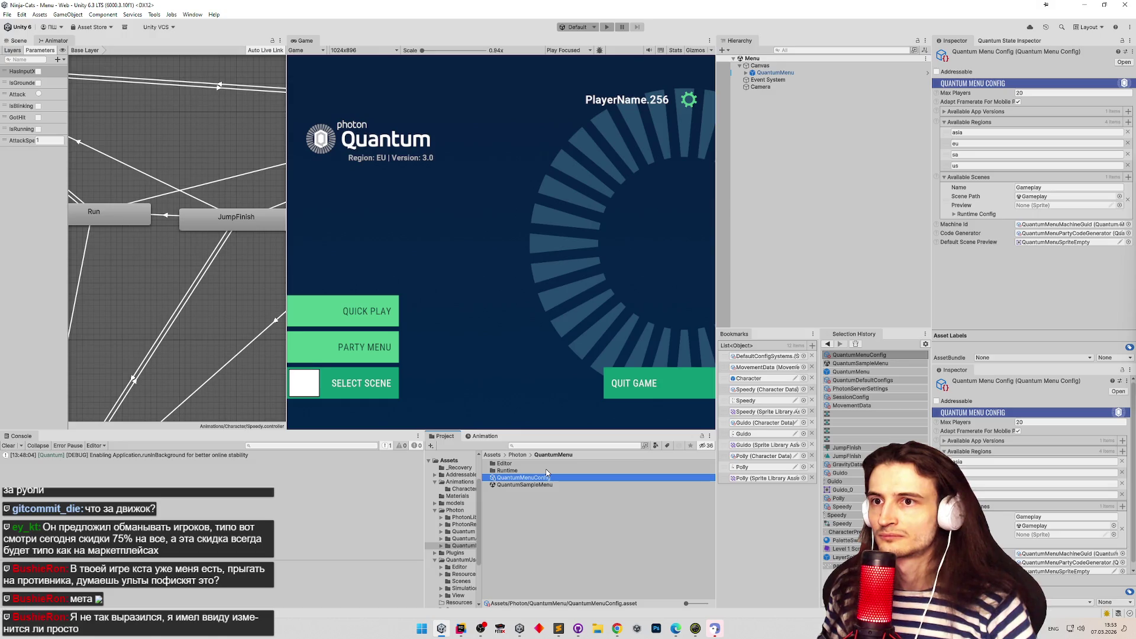
Check Photon Server Settings' App Id Quantum in the Photon/Quantum folder, then start Play mode.
{"action": "left_click", "coordinate": [517, 455]}
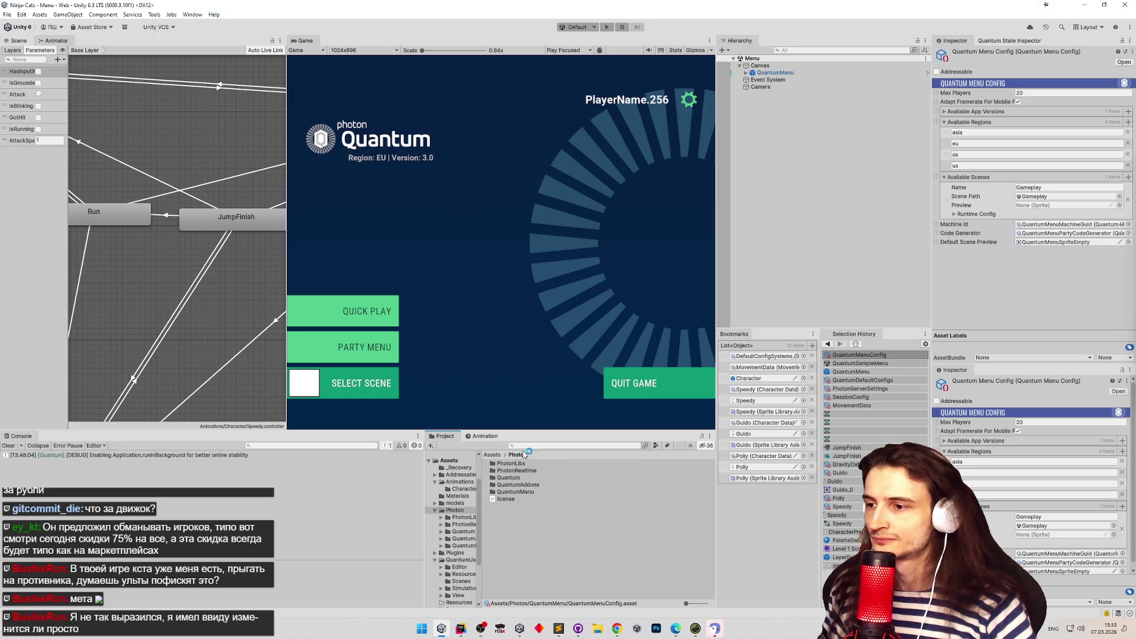
{"action": "double_click", "coordinate": [523, 478]}
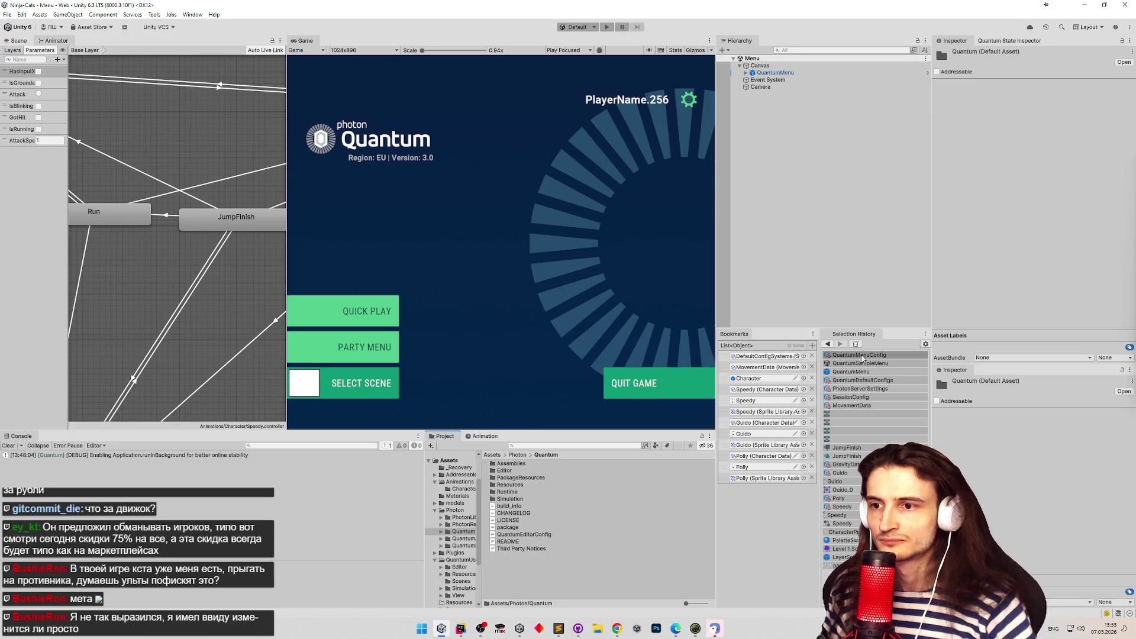
{"action": "left_click", "coordinate": [859, 389]}
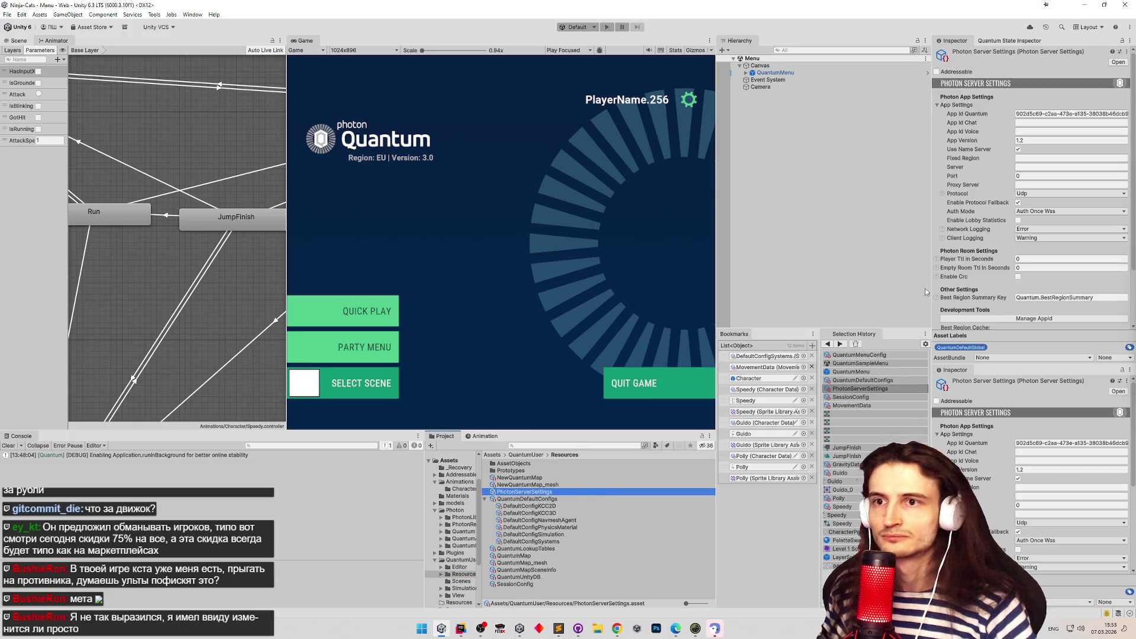
{"action": "scroll", "coordinate": [1054, 180], "scroll_direction": "down", "scroll_amount": 2}
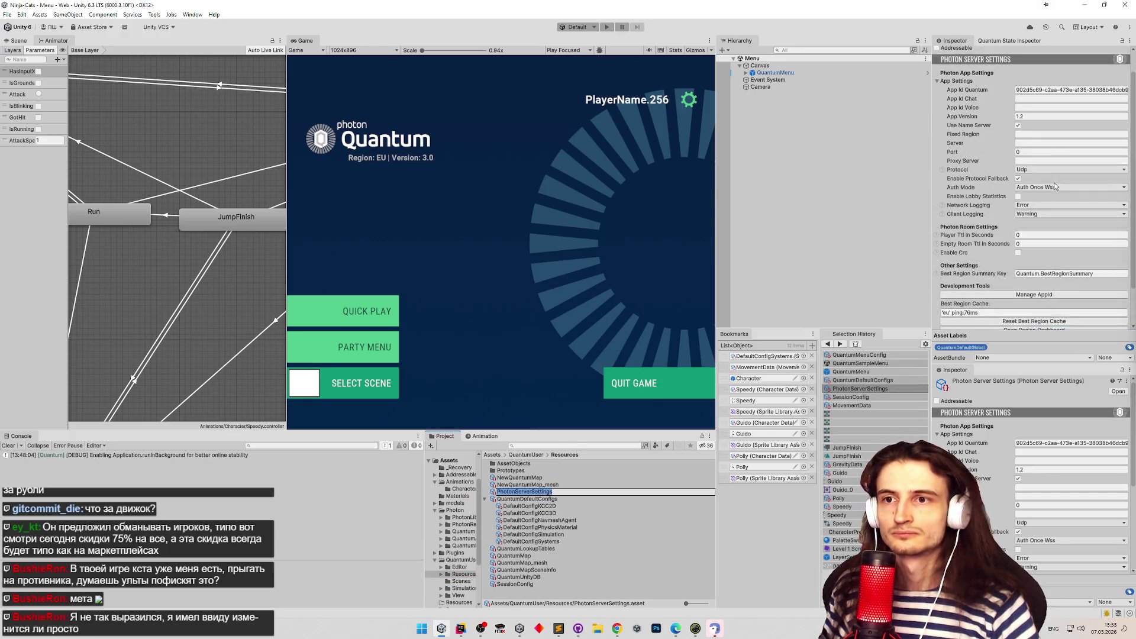
{"action": "scroll", "coordinate": [1053, 182], "scroll_direction": "up", "scroll_amount": 3}
{"action": "left_click", "coordinate": [1051, 113]}
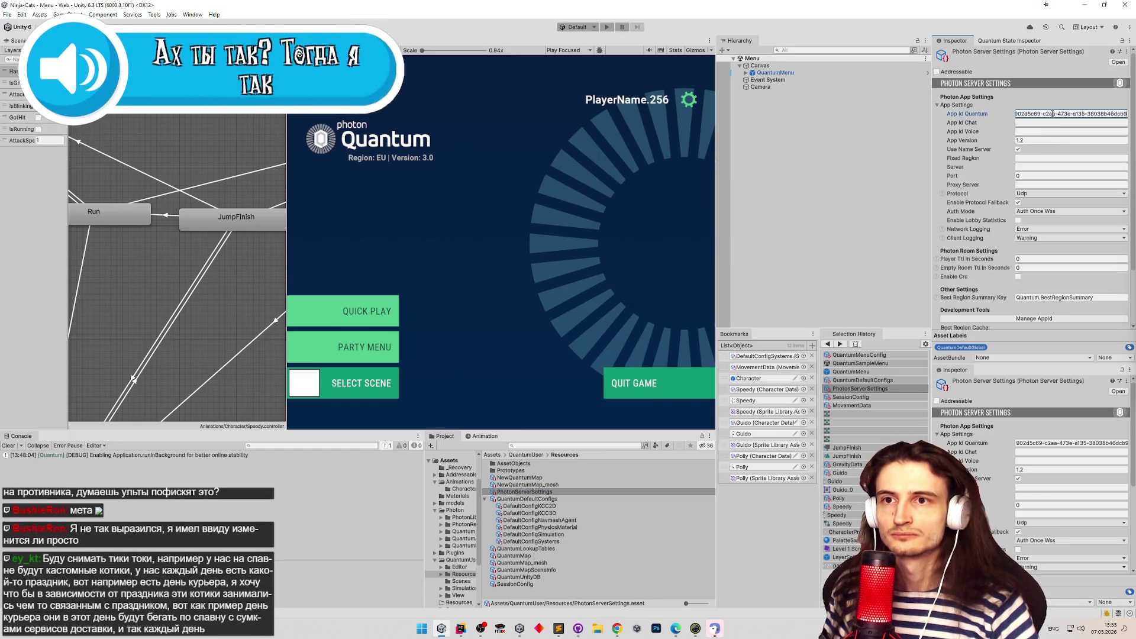
{"action": "scroll", "coordinate": [1053, 177], "scroll_direction": "down", "scroll_amount": 2}
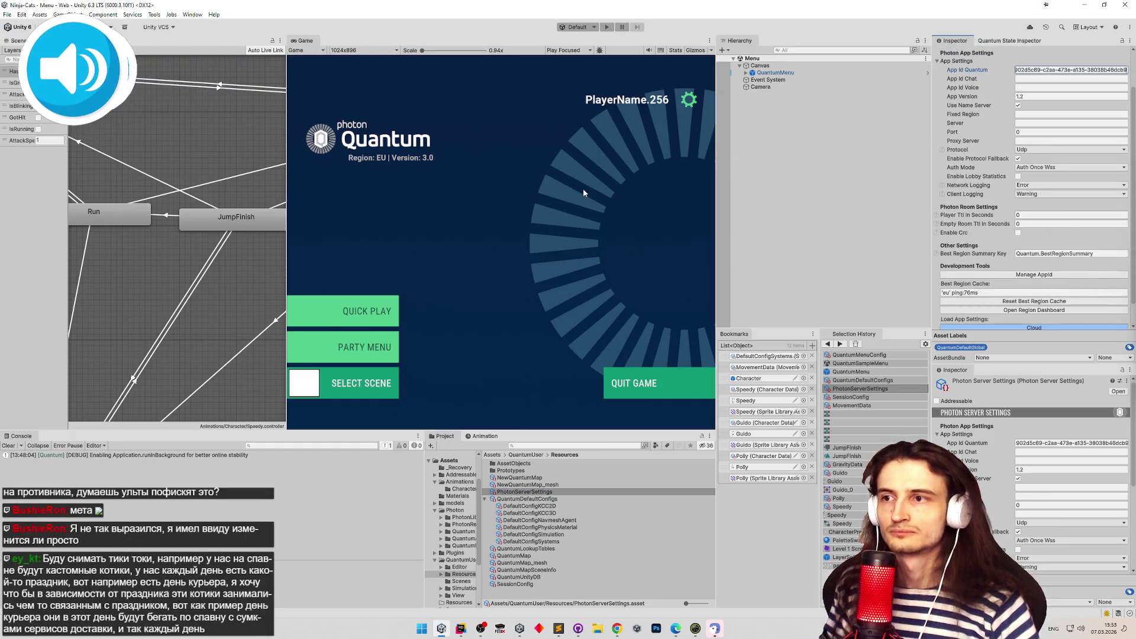
{"action": "key", "text": "ctrl+p"}
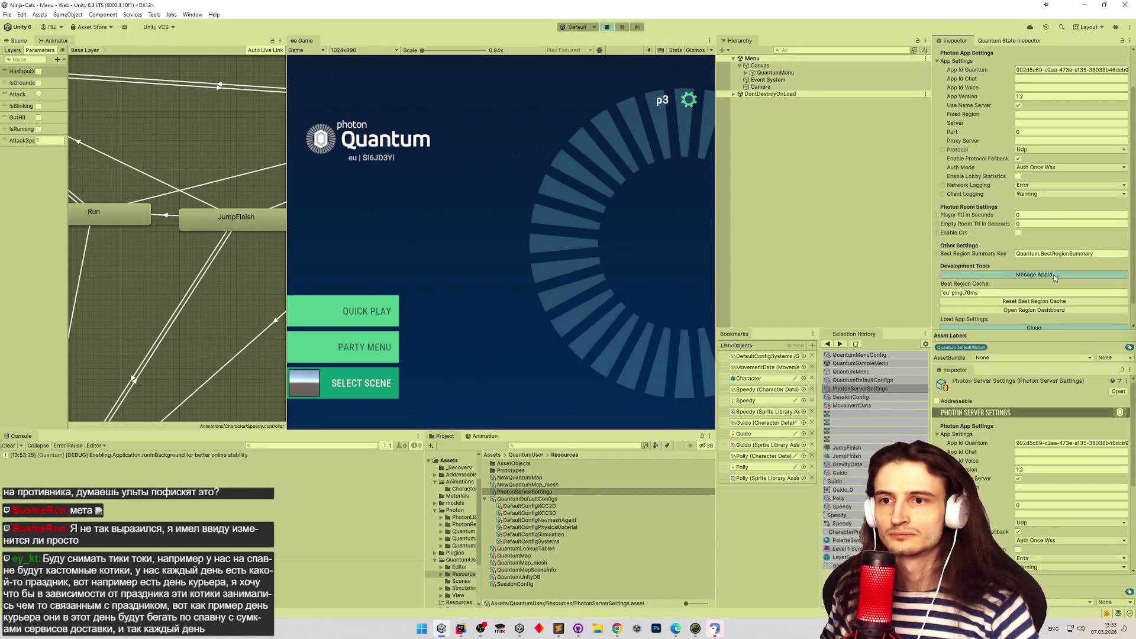
Open the app's Manage page, hide Chrome, and start a Quick Play match.
{"action": "left_click", "coordinate": [1055, 275]}
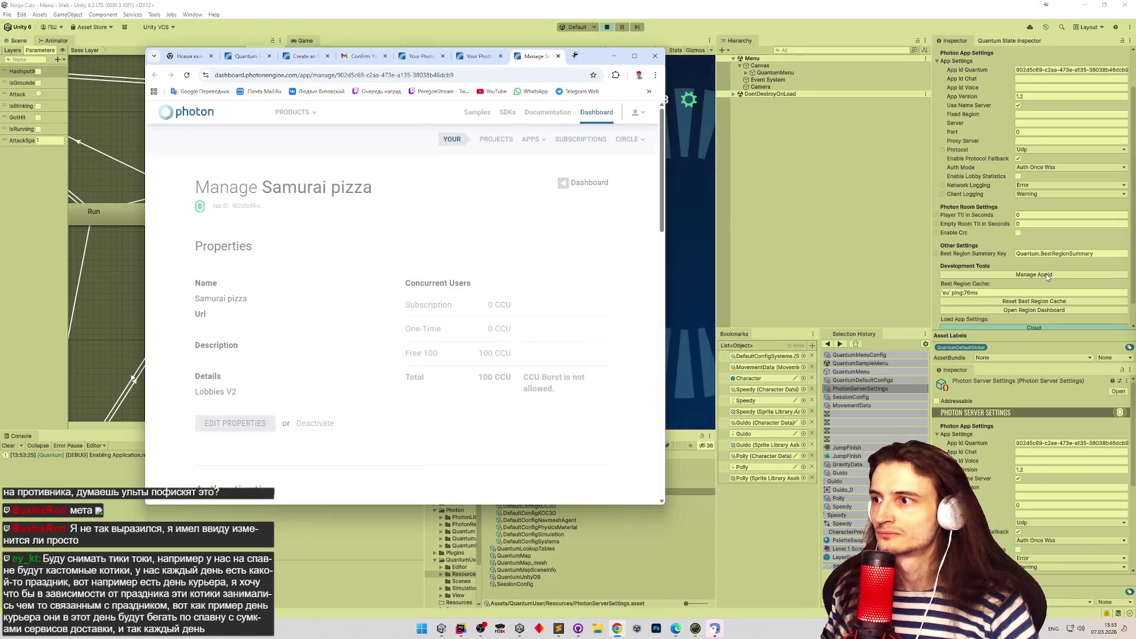
{"action": "left_click", "coordinate": [613, 55]}
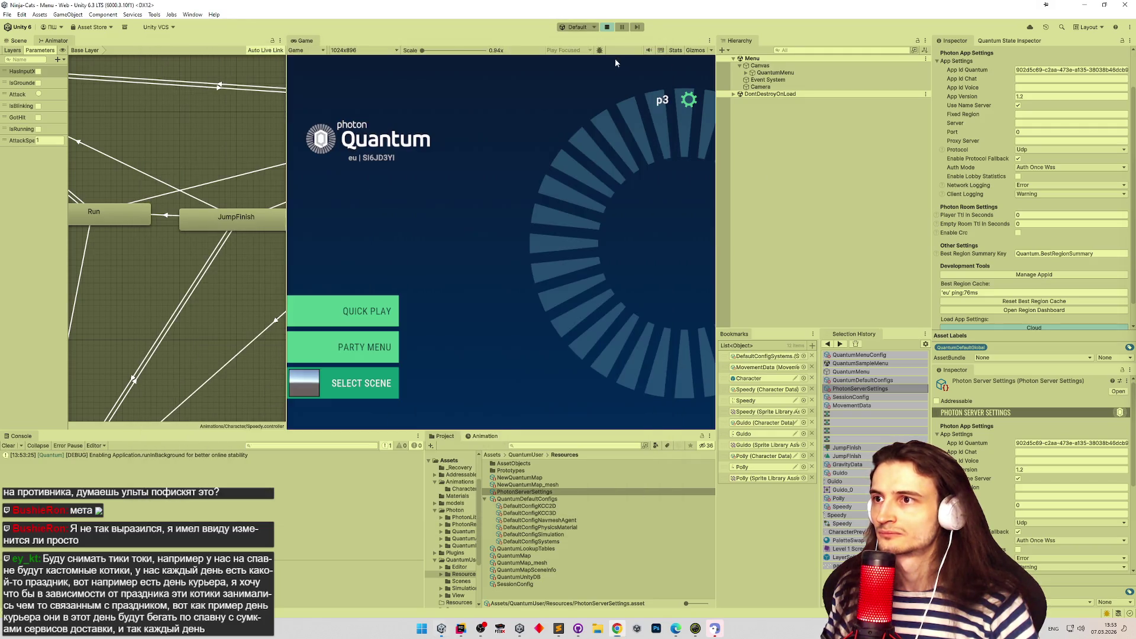
{"action": "left_click", "coordinate": [380, 309]}
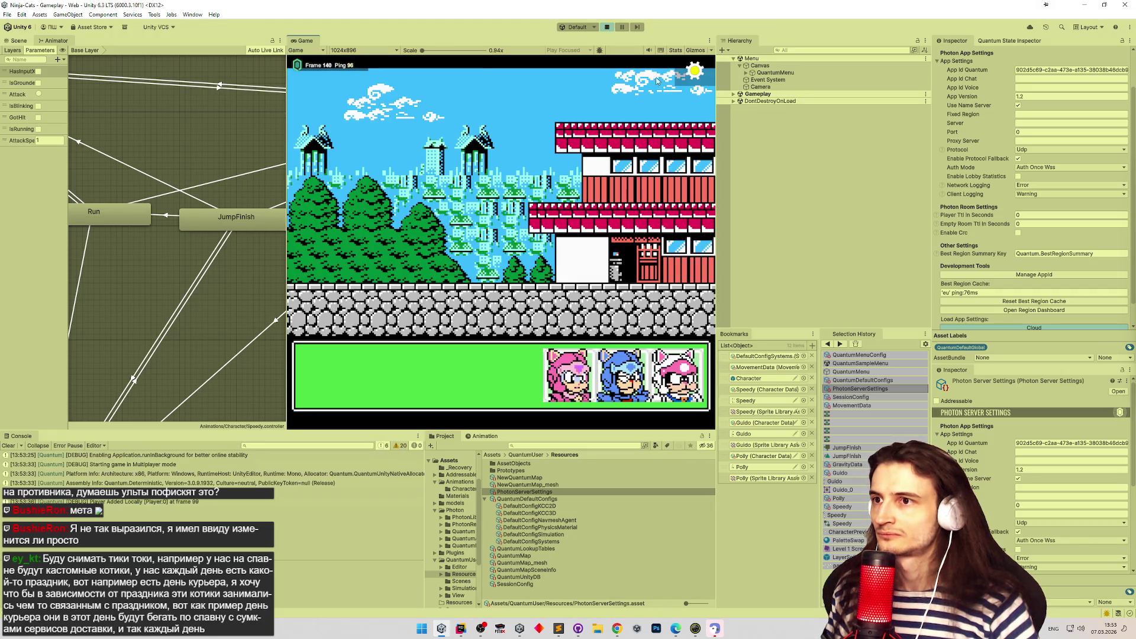
{"action": "left_click", "coordinate": [696, 75]}
{"action": "left_click", "coordinate": [699, 73]}
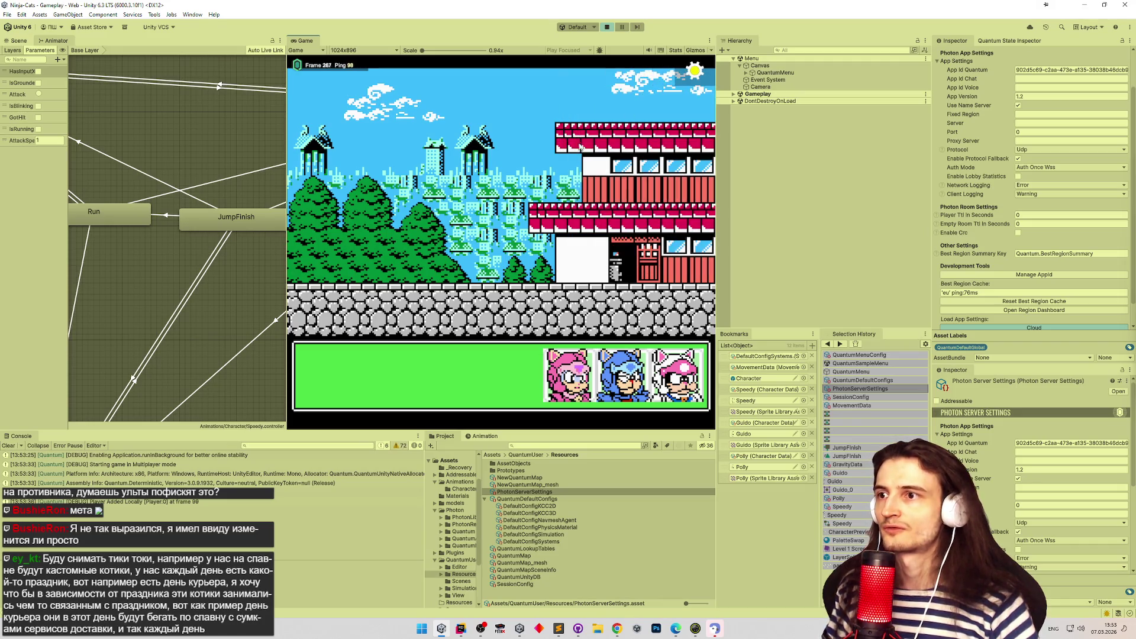
Pick the pink cat, run and jump, then stop Play mode.
{"action": "left_click", "coordinate": [566, 374]}
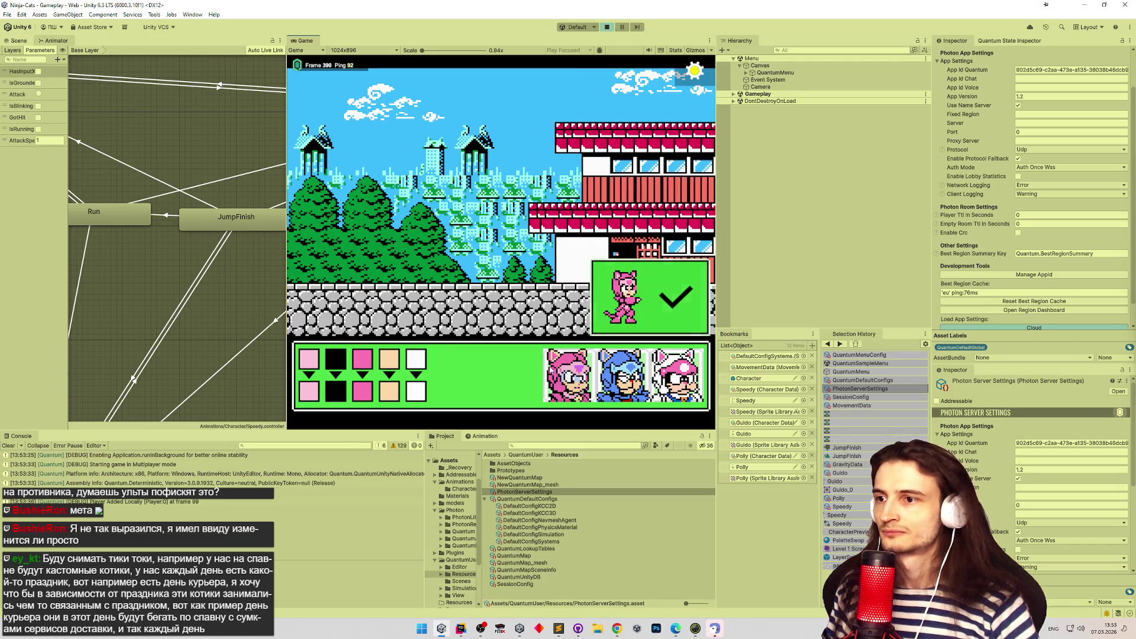
{"action": "left_click", "coordinate": [617, 302]}
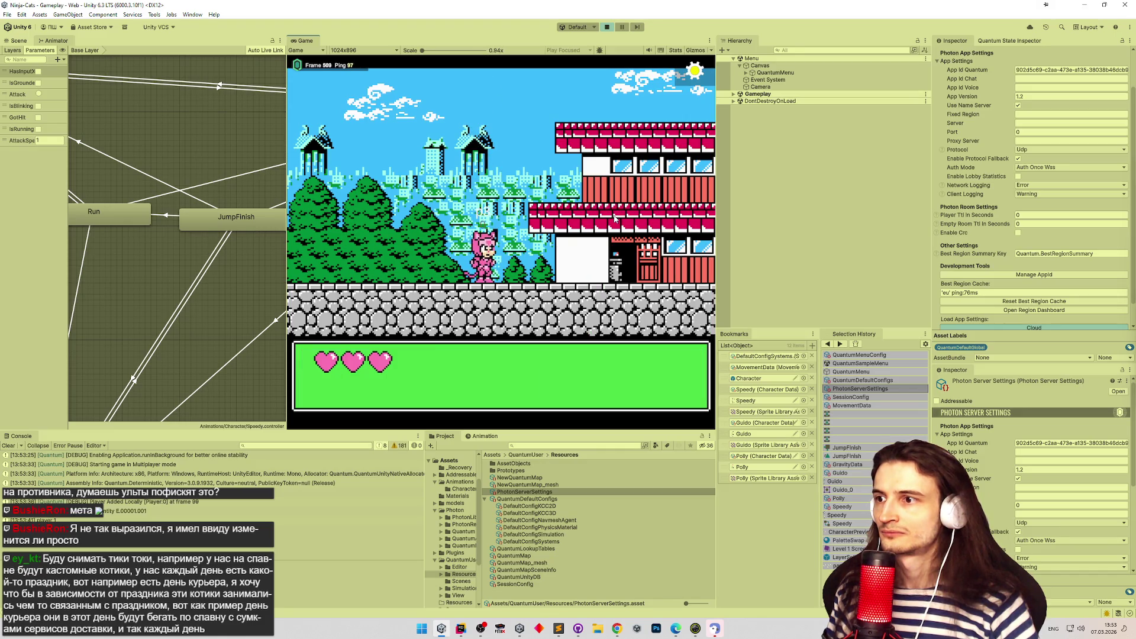
{"action": "key", "text": "Right"}
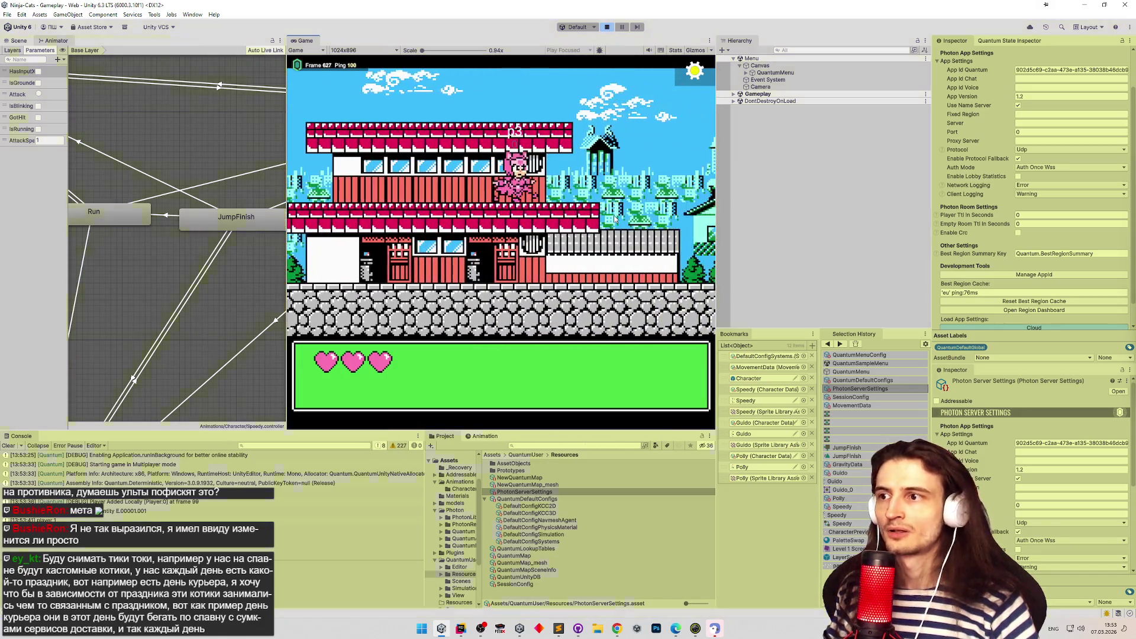
{"action": "key", "text": "ctrl+p"}
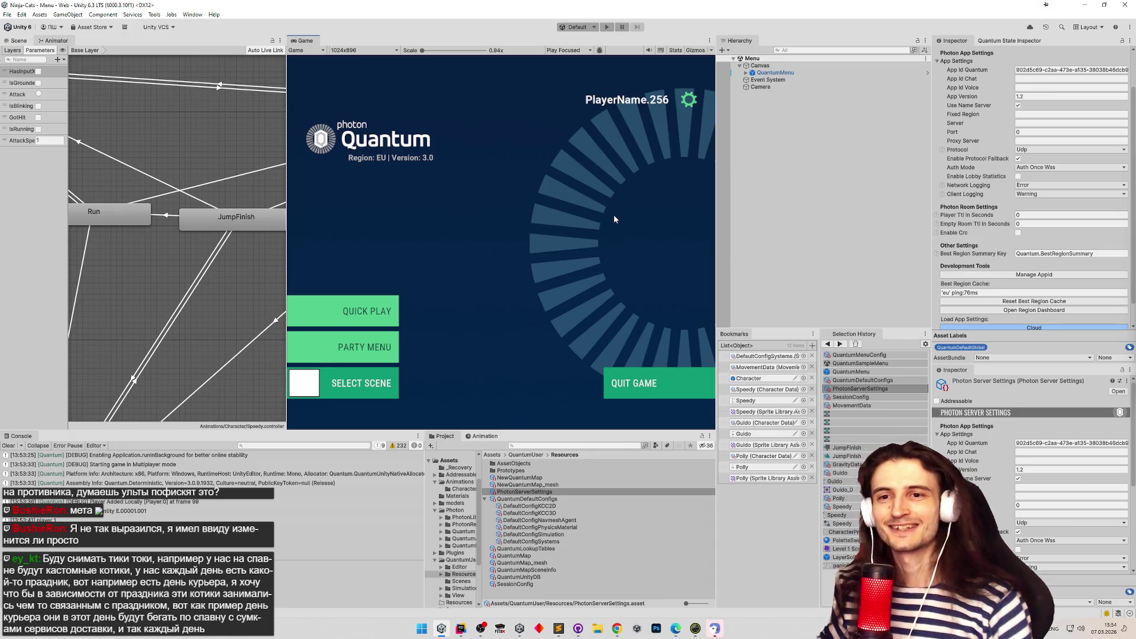
In tasks.todo, mark the 100-player task done with Ctrl+D, then minimize Sublime Text.
{"action": "left_click", "coordinate": [558, 627]}
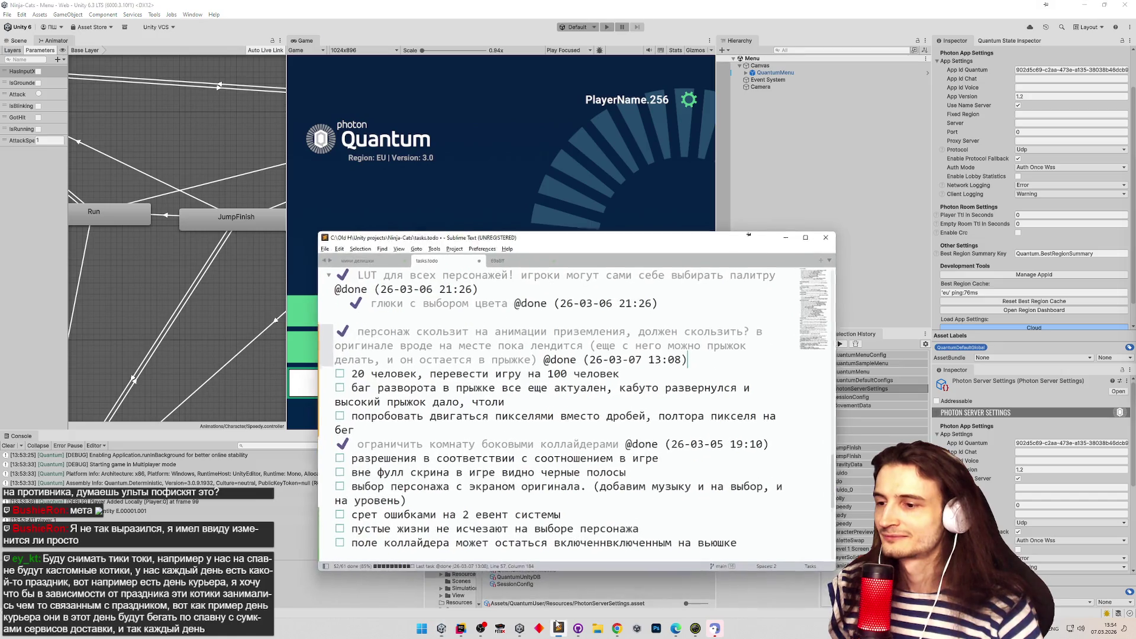
{"action": "left_click", "coordinate": [629, 370]}
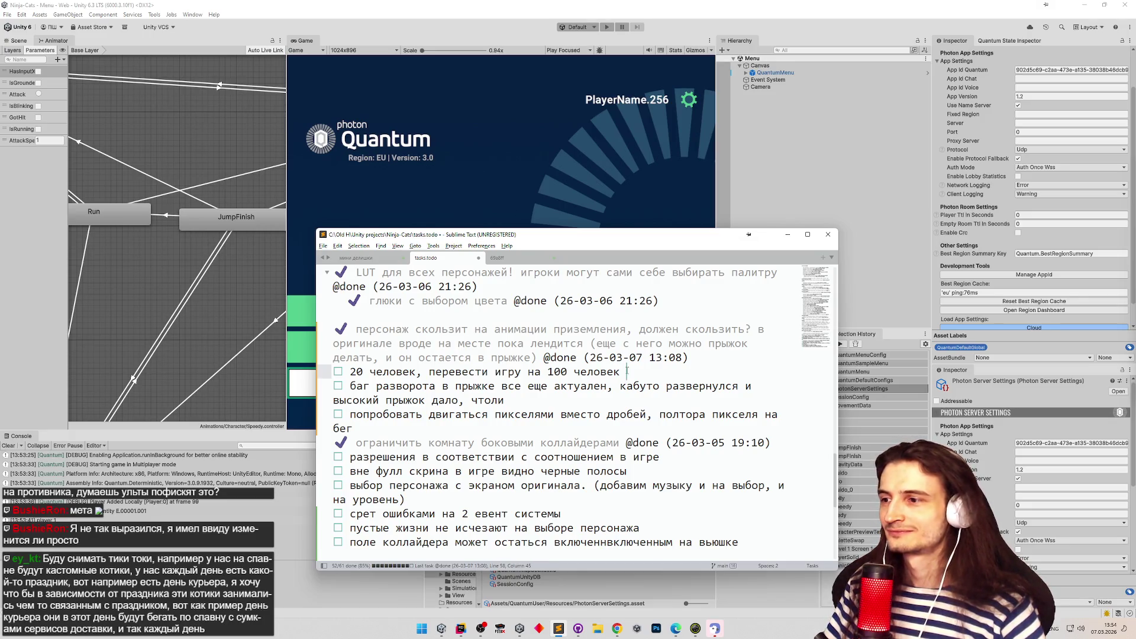
{"action": "key", "text": "ctrl+d"}
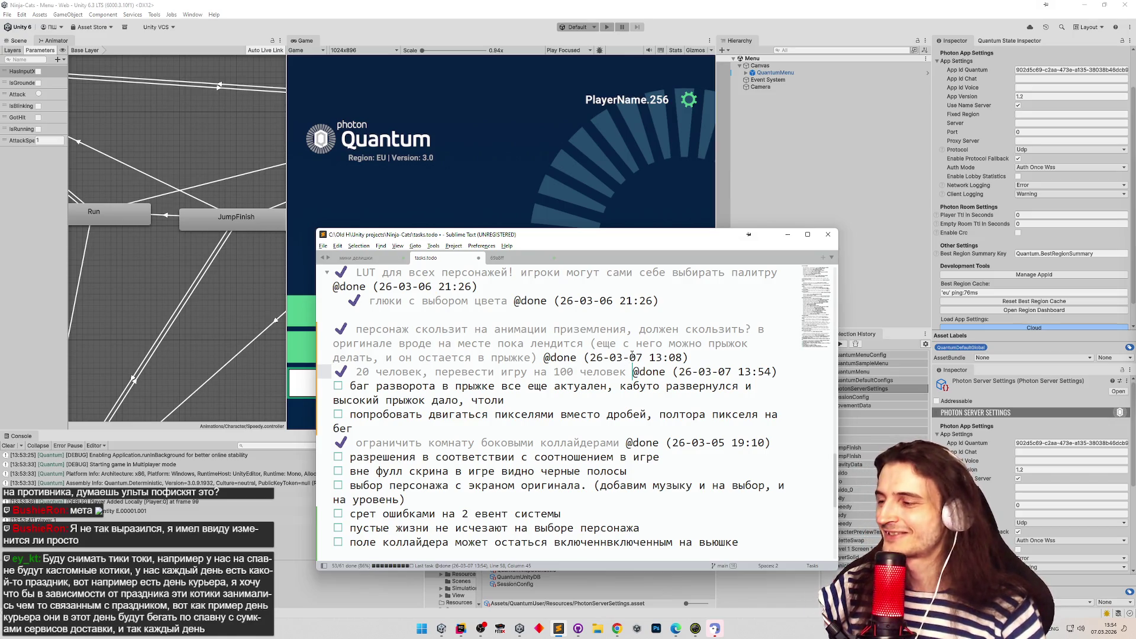
{"action": "left_click", "coordinate": [561, 404]}
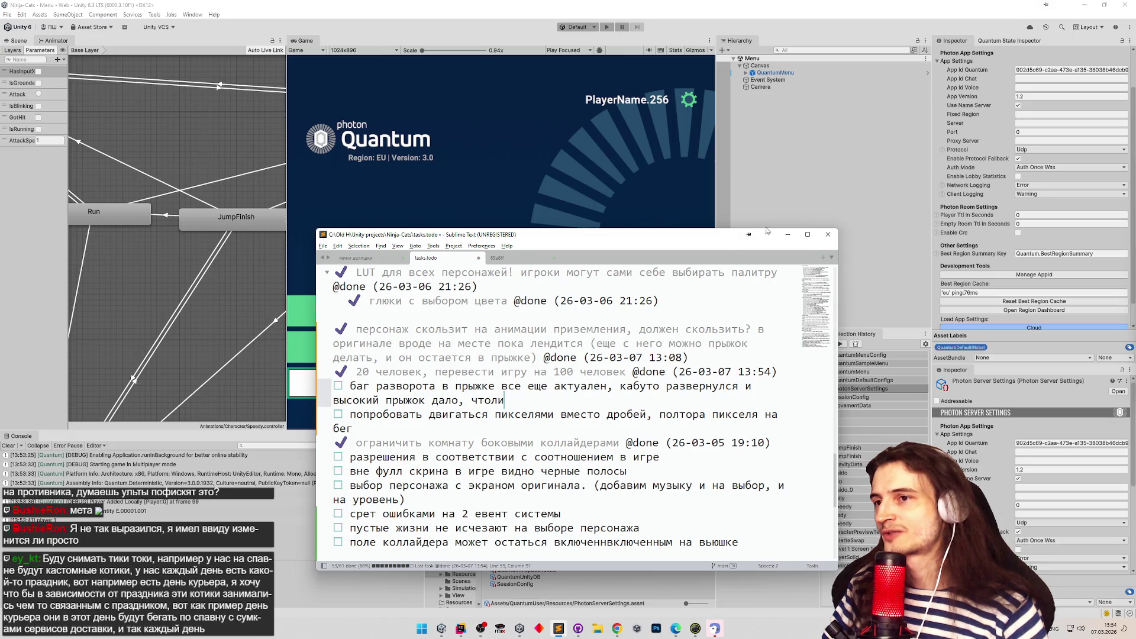
{"action": "left_click", "coordinate": [786, 235]}
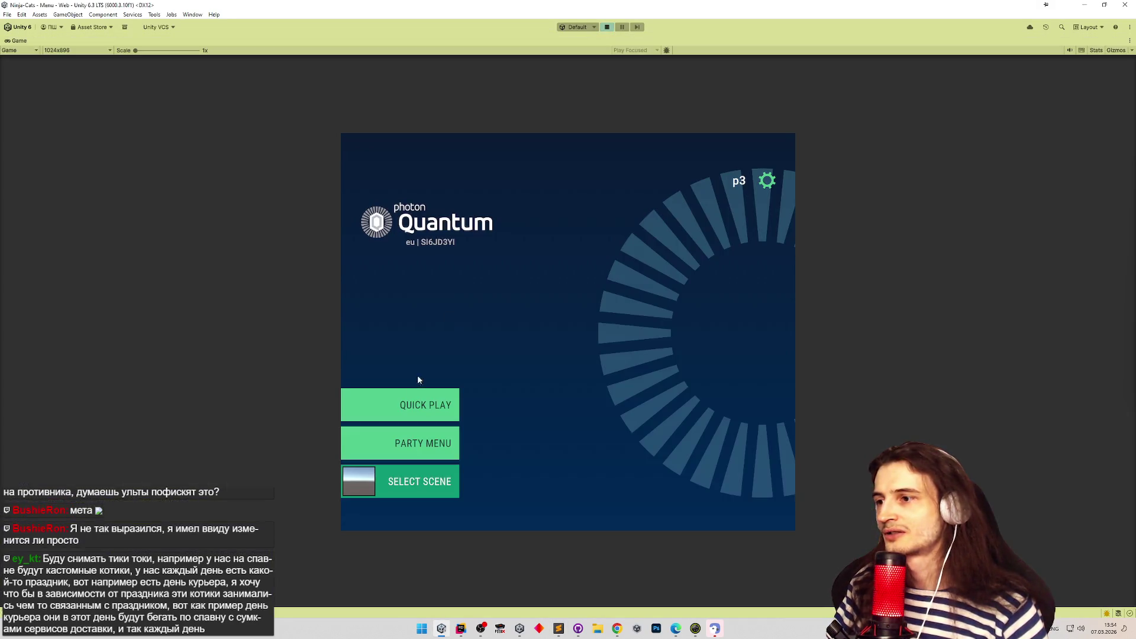
Start another Quick Play match with the pink cat.
{"action": "left_click", "coordinate": [420, 399]}
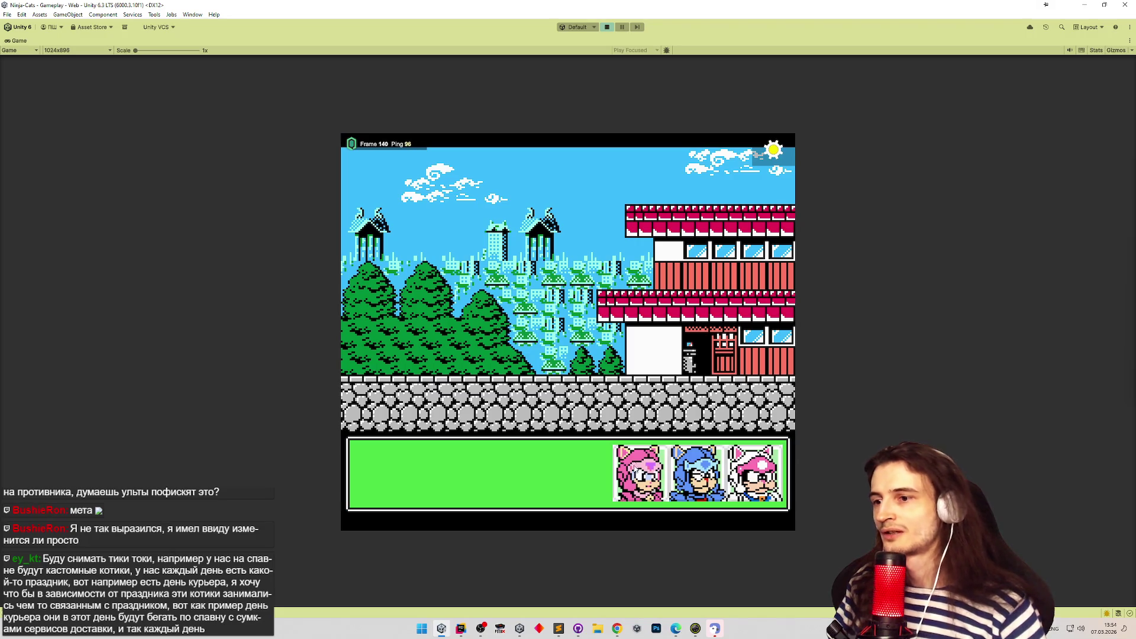
{"action": "left_click", "coordinate": [634, 465]}
{"action": "left_click", "coordinate": [685, 406]}
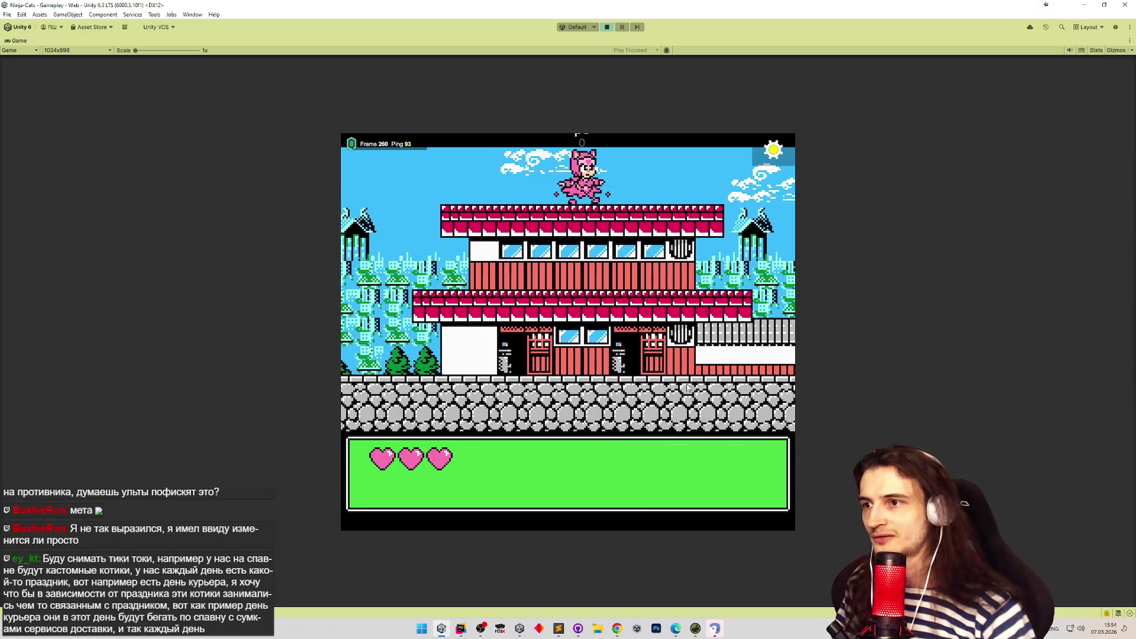
Run the cat left and right, jumping onto the wall and treetops, then stop Play and switch to Rider.
{"action": "key", "text": "Right"}
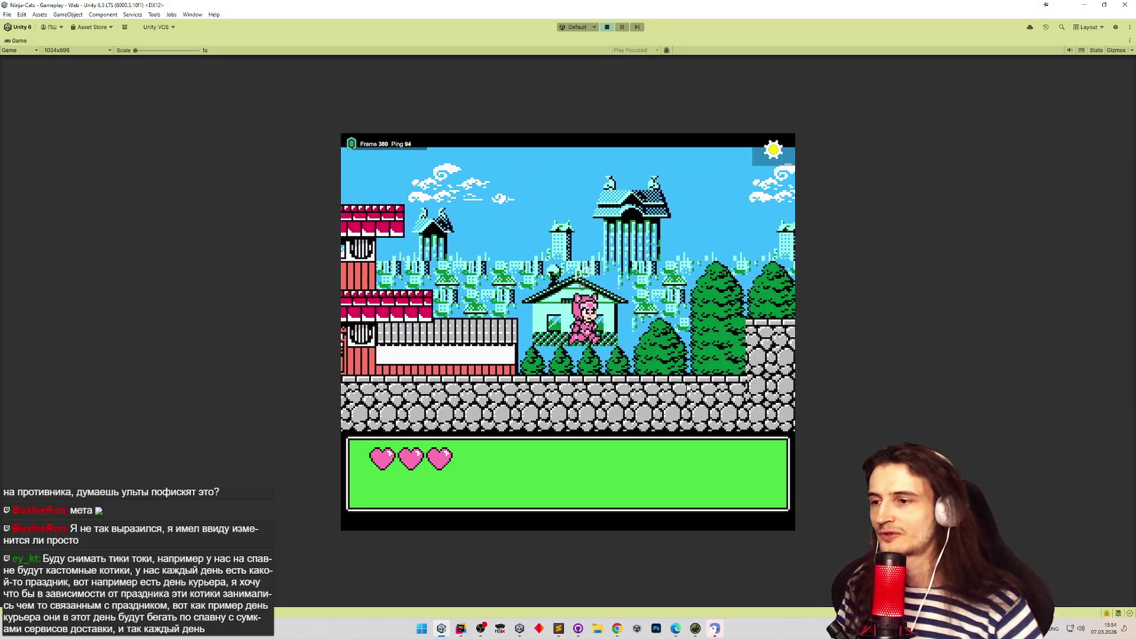
{"action": "key", "text": "Left"}
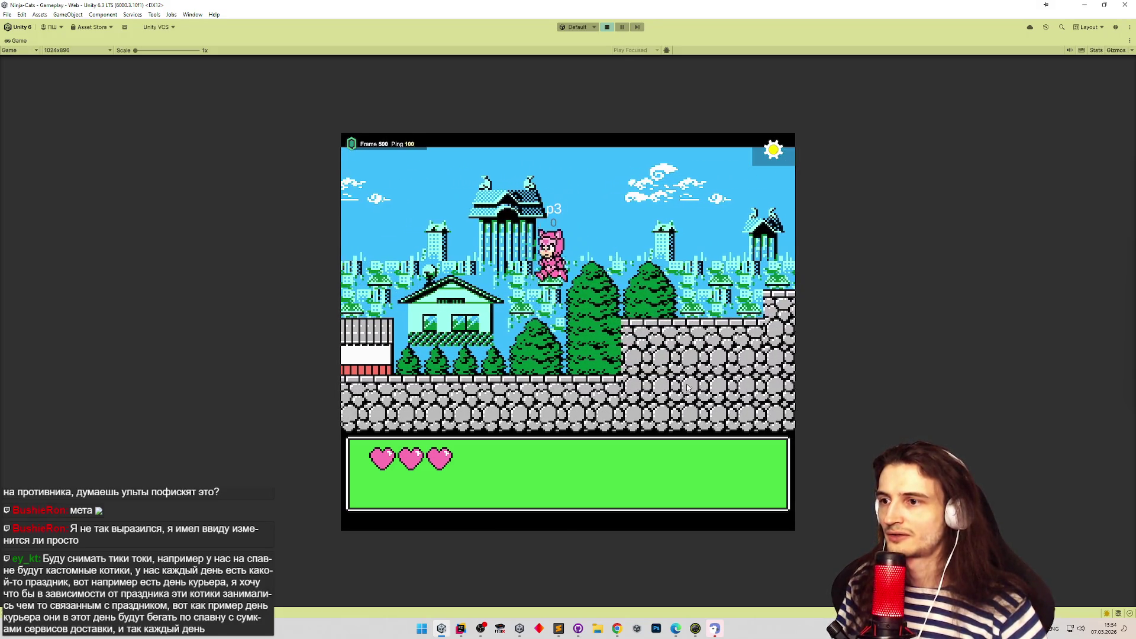
{"action": "key", "text": "Right"}
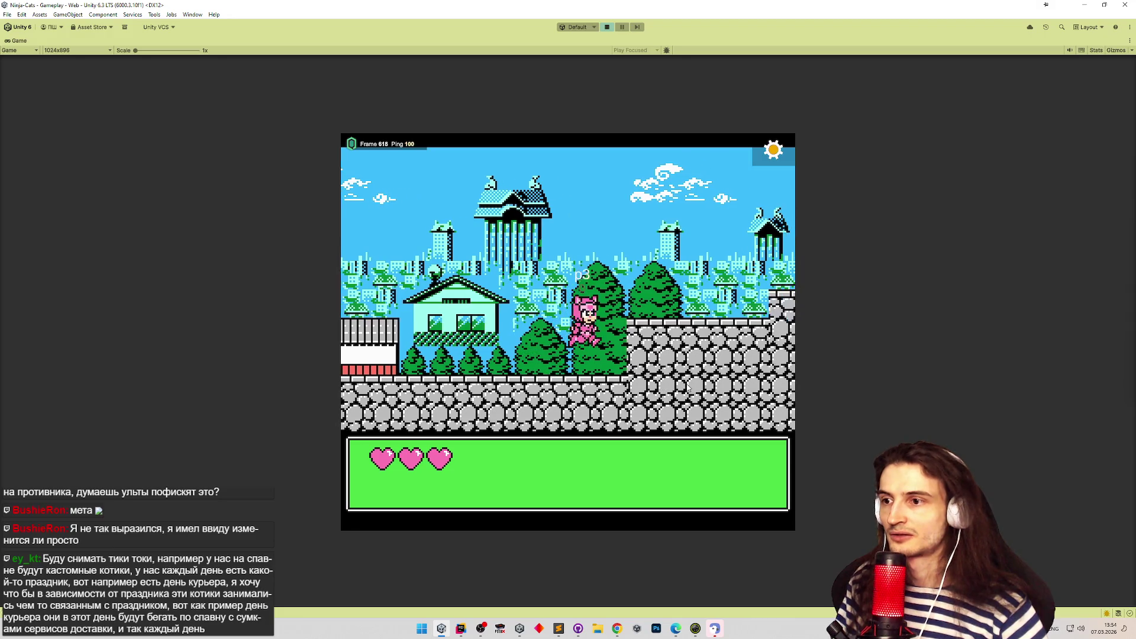
{"action": "key", "text": "Left"}
{"action": "key", "text": "Left"}
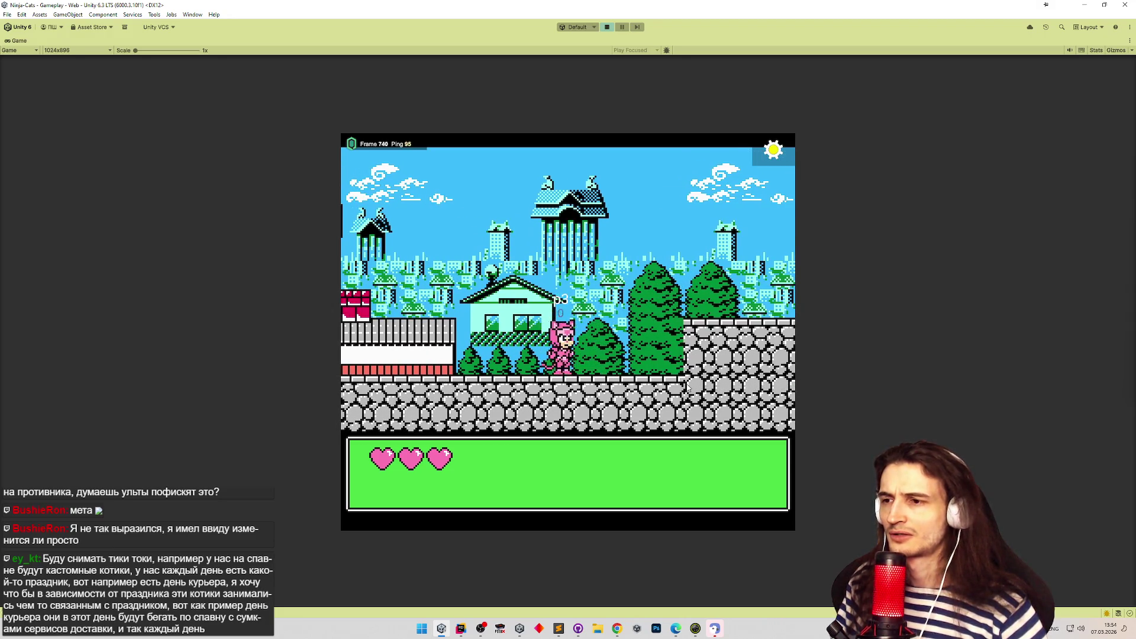
{"action": "key", "text": "Right"}
{"action": "key", "text": "space"}
{"action": "key", "text": "Right"}
{"action": "key", "text": "space"}
{"action": "key", "text": "Left"}
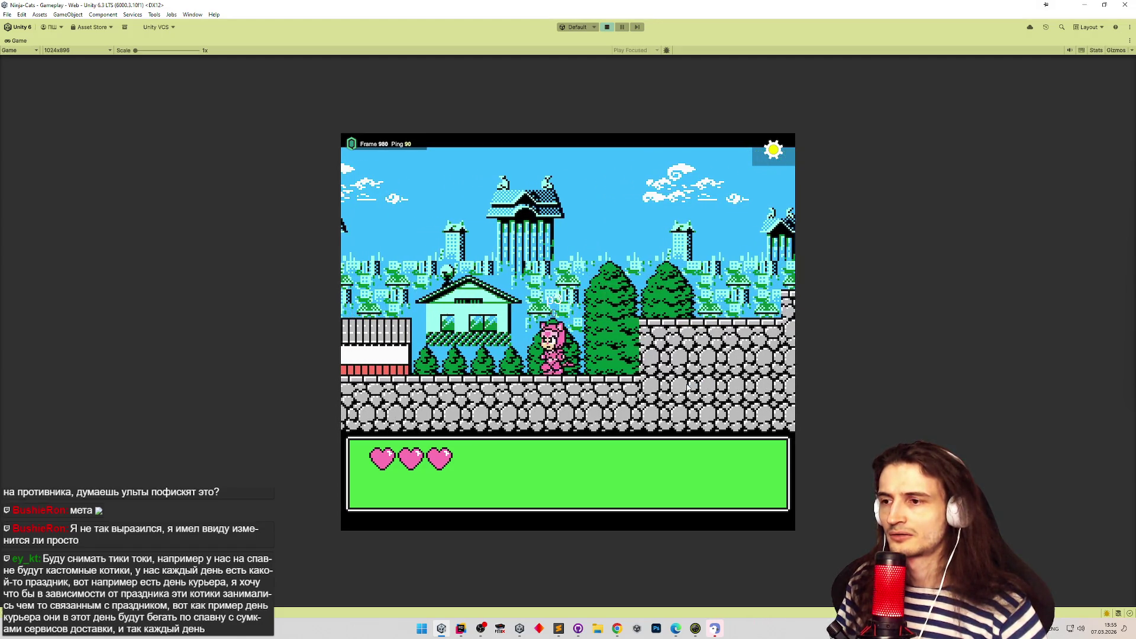
{"action": "key", "text": "Right"}
{"action": "key", "text": "space"}
{"action": "key", "text": "Left"}
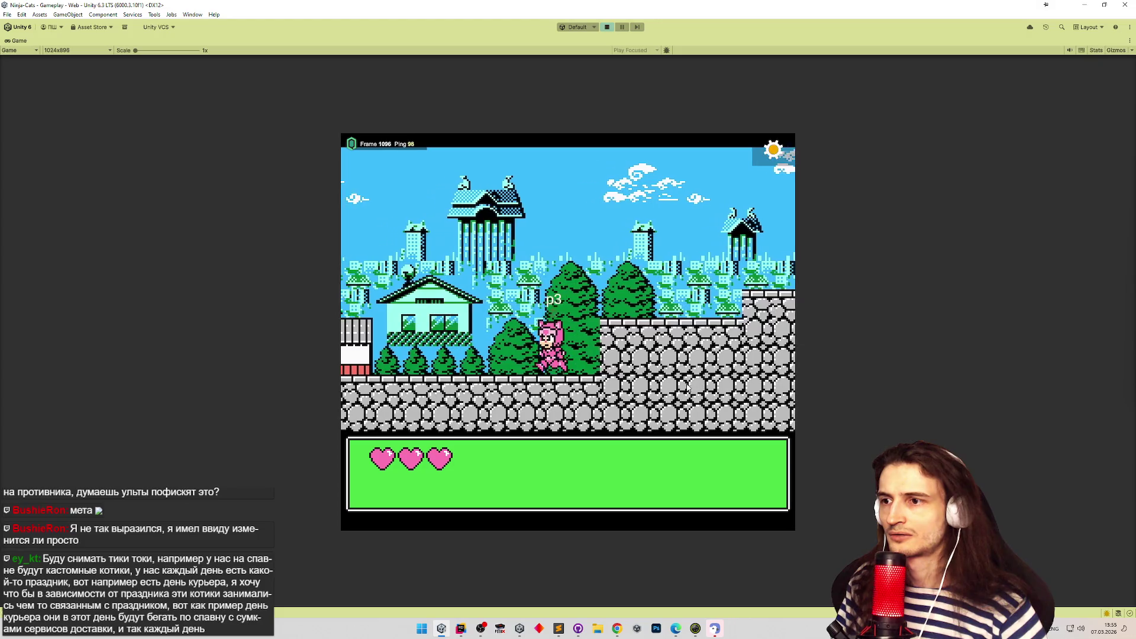
{"action": "key", "text": "space"}
{"action": "key", "text": "Right"}
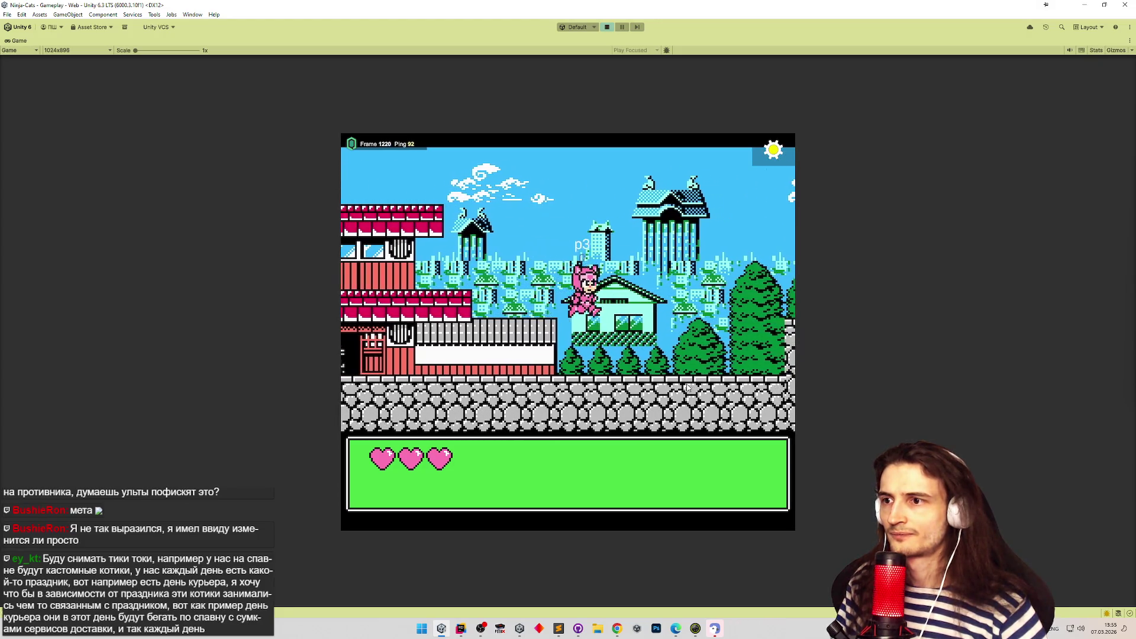
{"action": "key", "text": "space"}
{"action": "key", "text": "Right"}
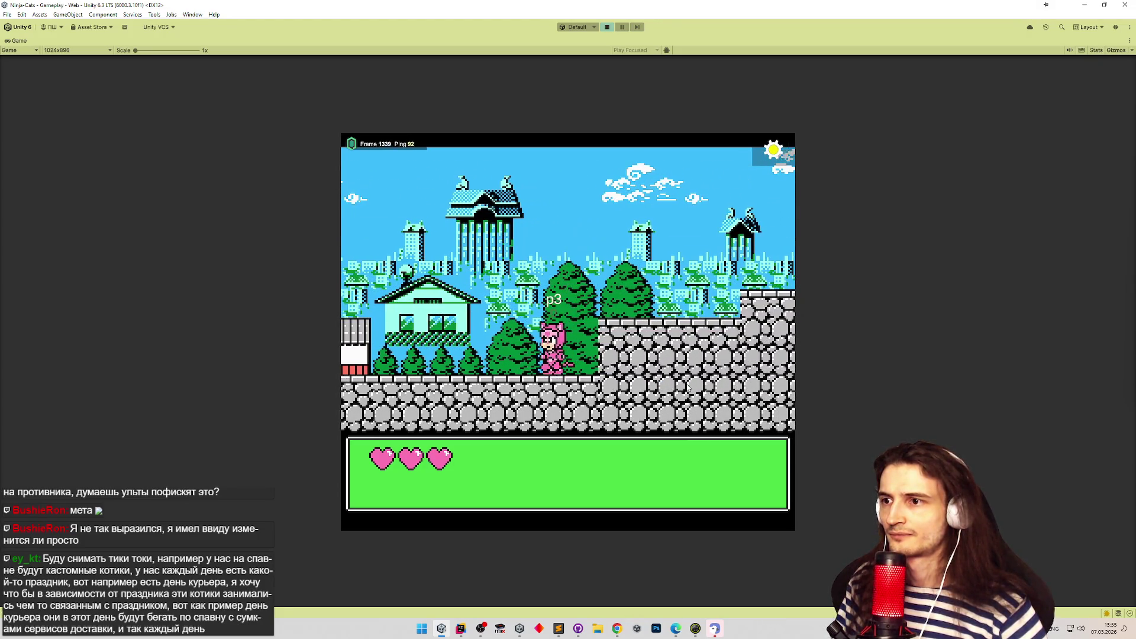
{"action": "key", "text": "space"}
{"action": "key", "text": "Right"}
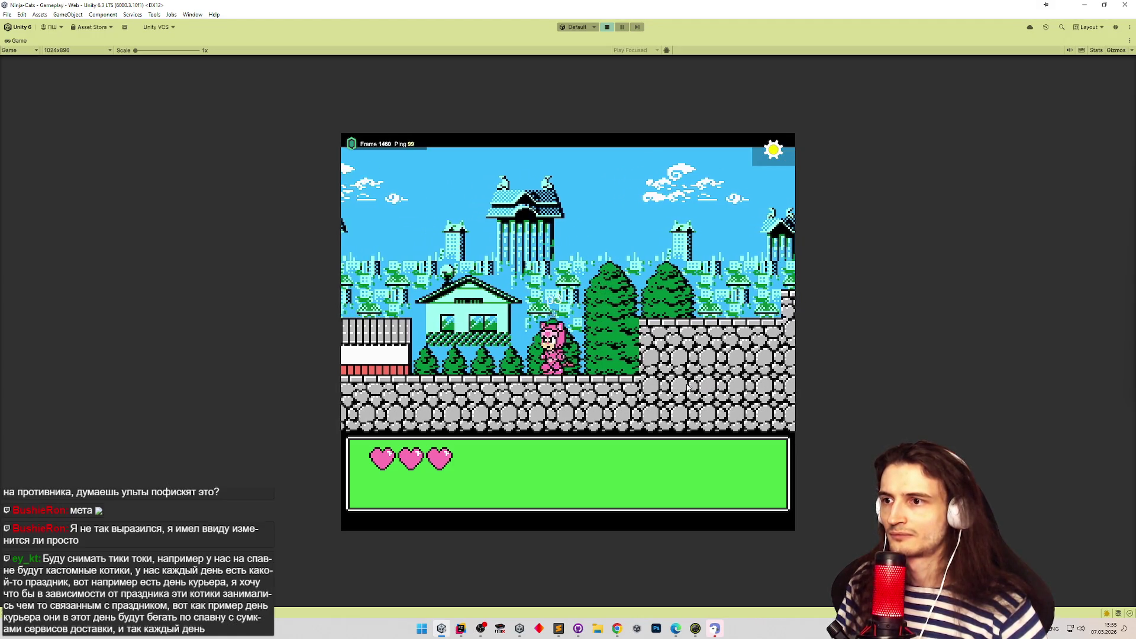
{"action": "key", "text": "space"}
{"action": "key", "text": "Right"}
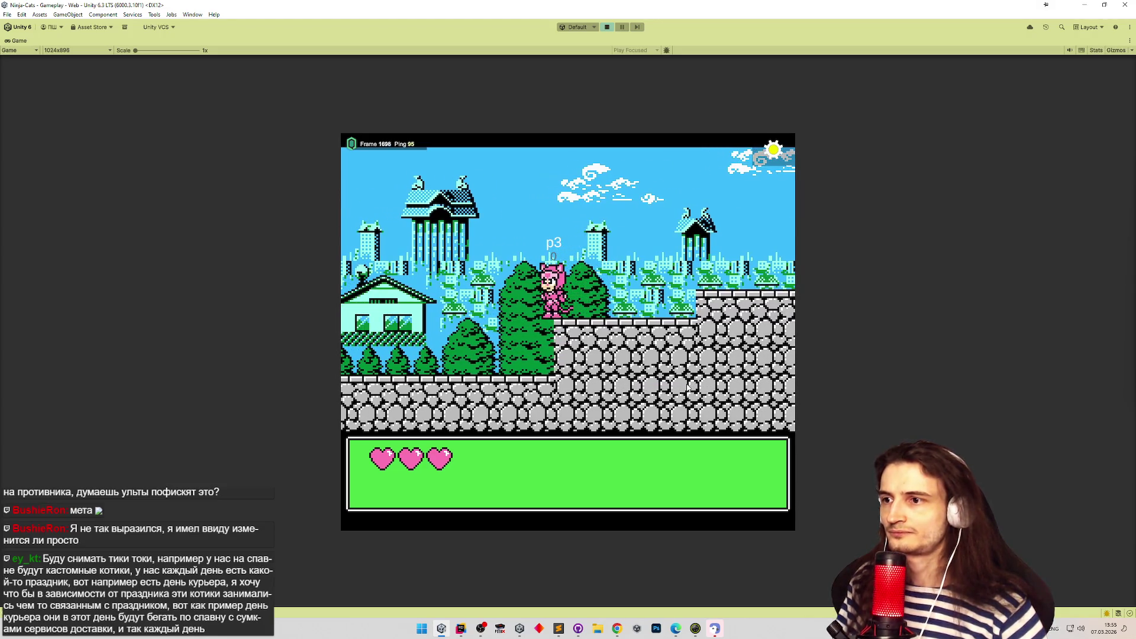
{"action": "key", "text": "ctrl+p"}
{"action": "key", "text": "alt+Tab"}
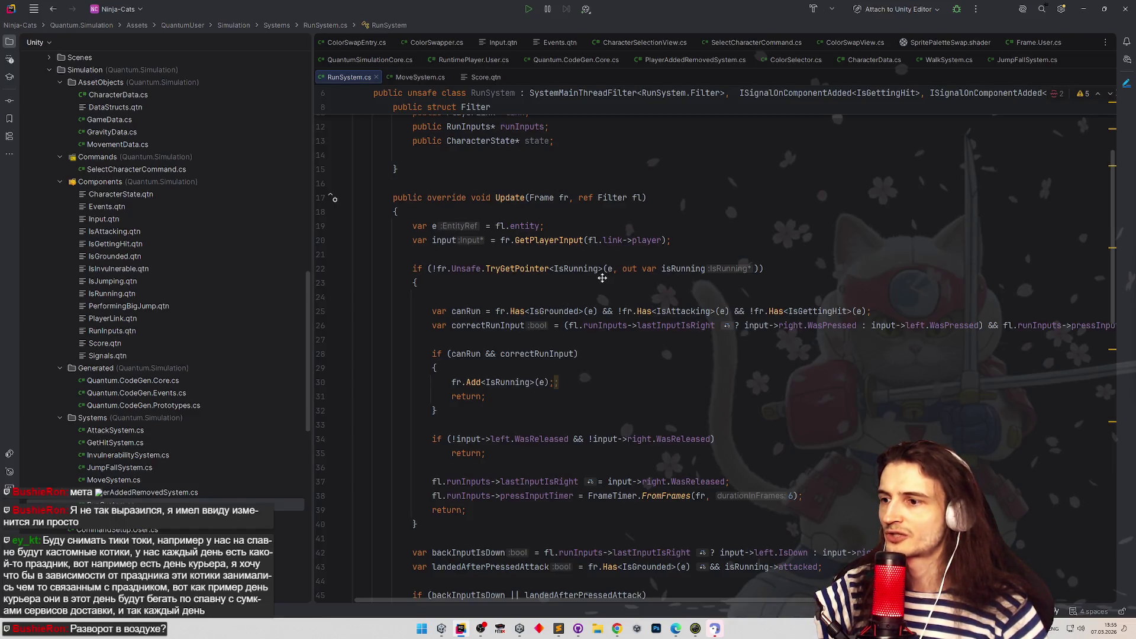
Add an if (fr.Has<PerformingBigJump>(e)) check at the top of OnRemoved.
{"action": "scroll", "coordinate": [599, 307], "scroll_direction": "down", "scroll_amount": 10}
{"action": "scroll", "coordinate": [597, 354], "scroll_direction": "down", "scroll_amount": 6}
{"action": "scroll", "coordinate": [632, 287], "scroll_direction": "up", "scroll_amount": 4}
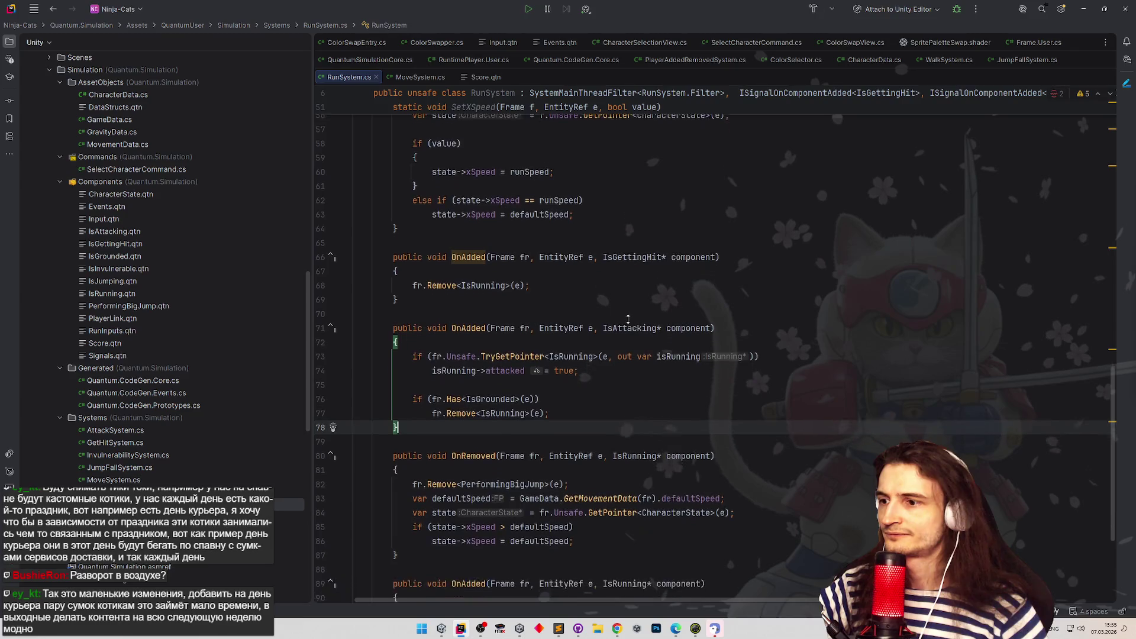
{"action": "scroll", "coordinate": [628, 314], "scroll_direction": "down", "scroll_amount": 2}
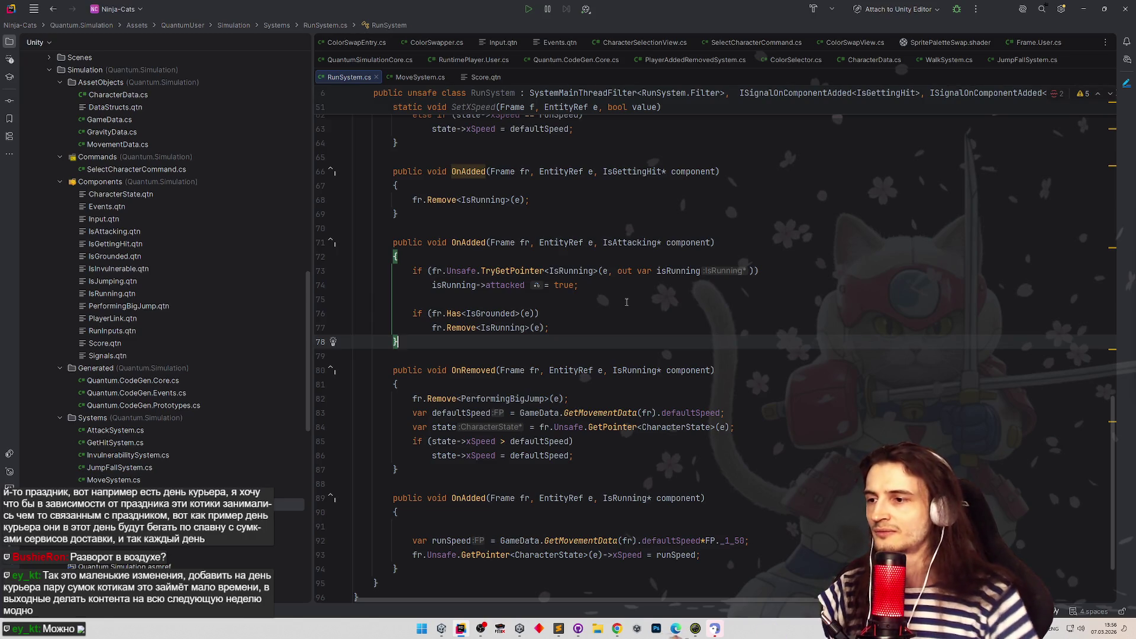
{"action": "left_click", "coordinate": [511, 389]}
{"action": "key", "text": "Return"}
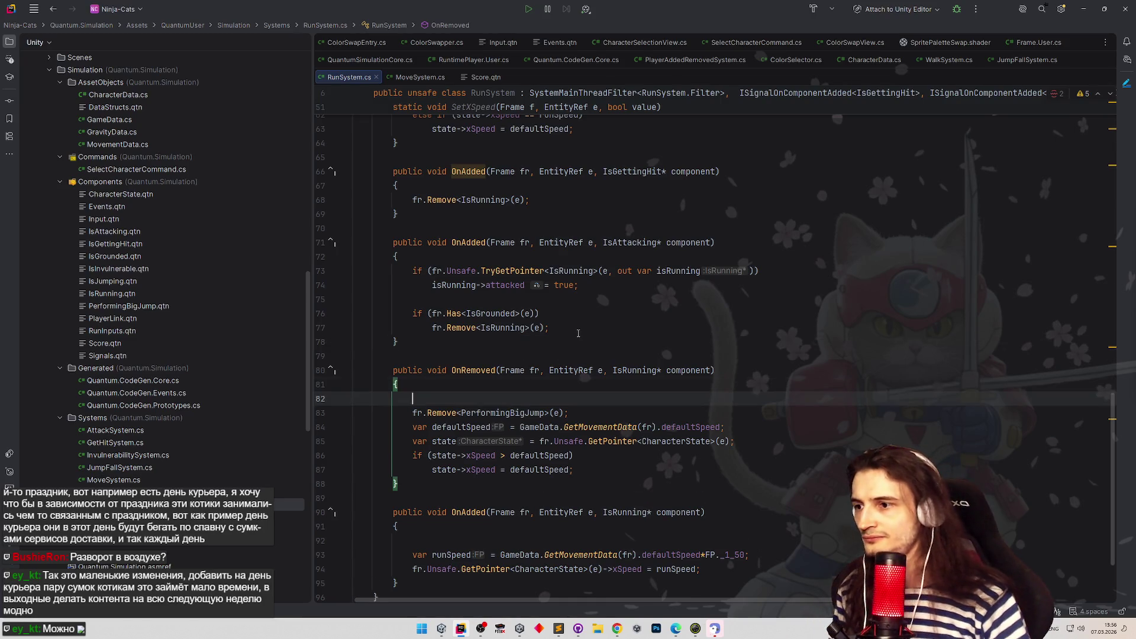
{"action": "type", "text": "if ("}
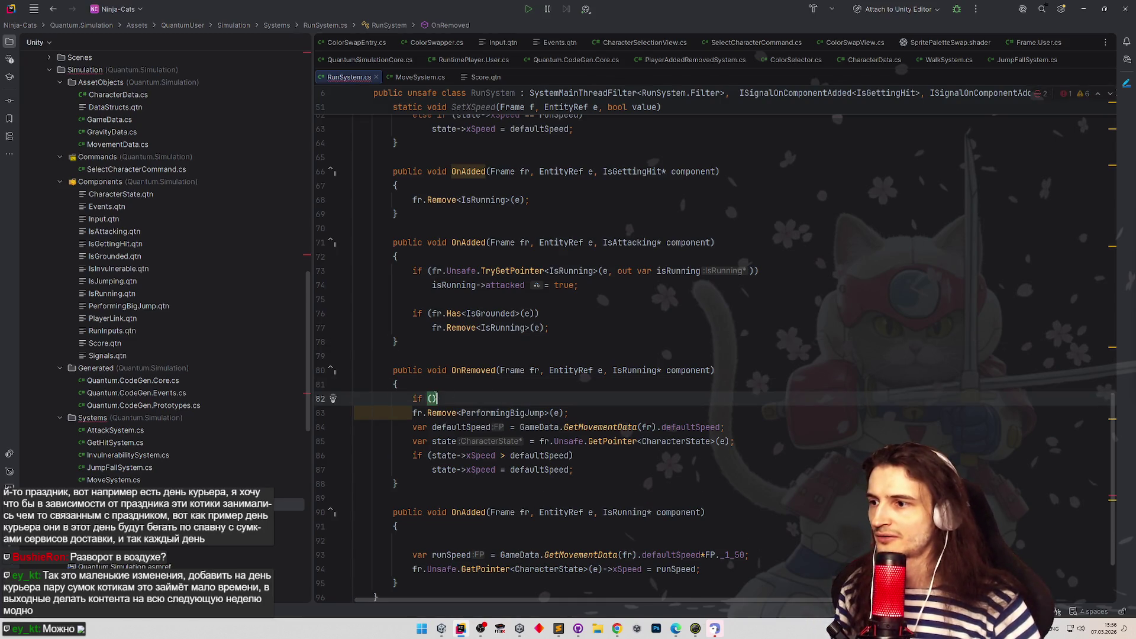
{"action": "left_click", "coordinate": [421, 413]}
{"action": "left_click", "coordinate": [432, 398]}
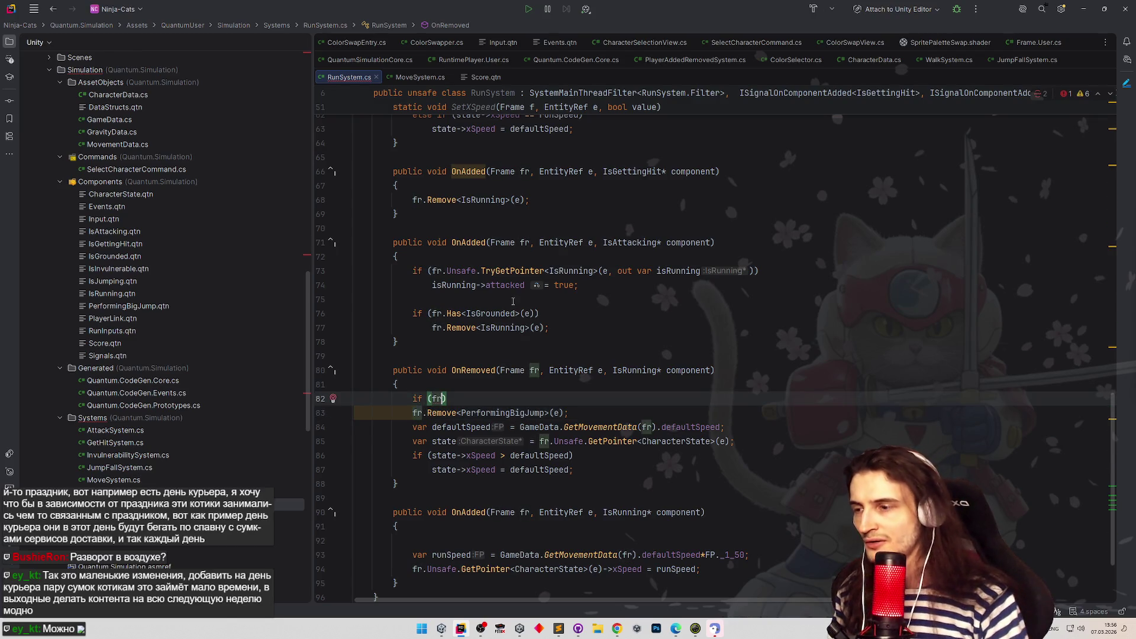
{"action": "type", "text": "fr."}
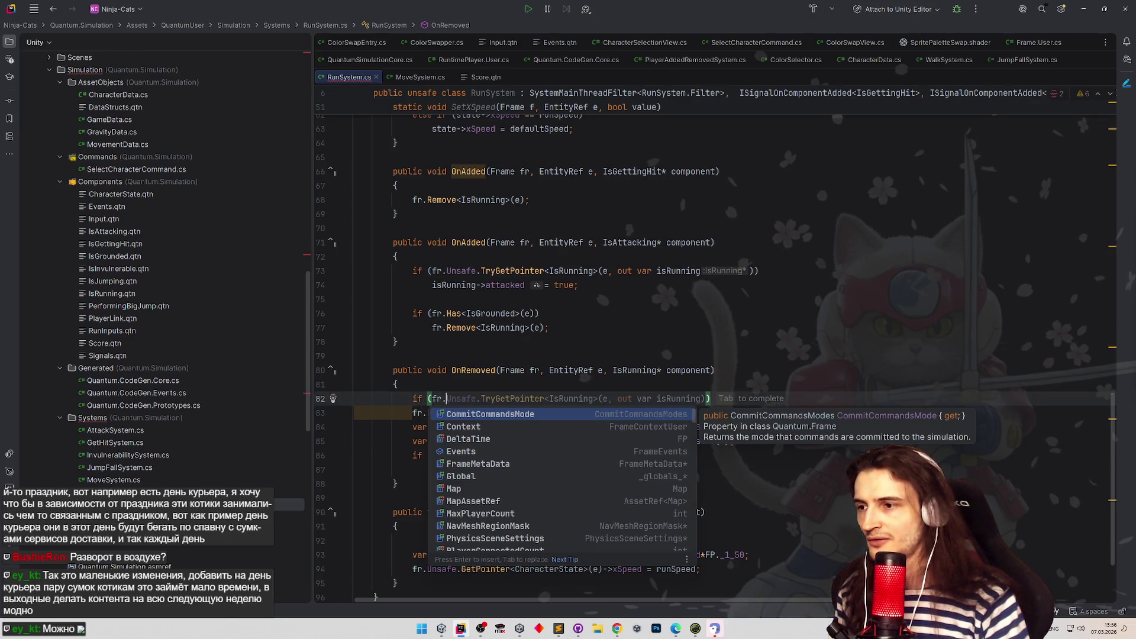
{"action": "key", "text": "BackSpace"}
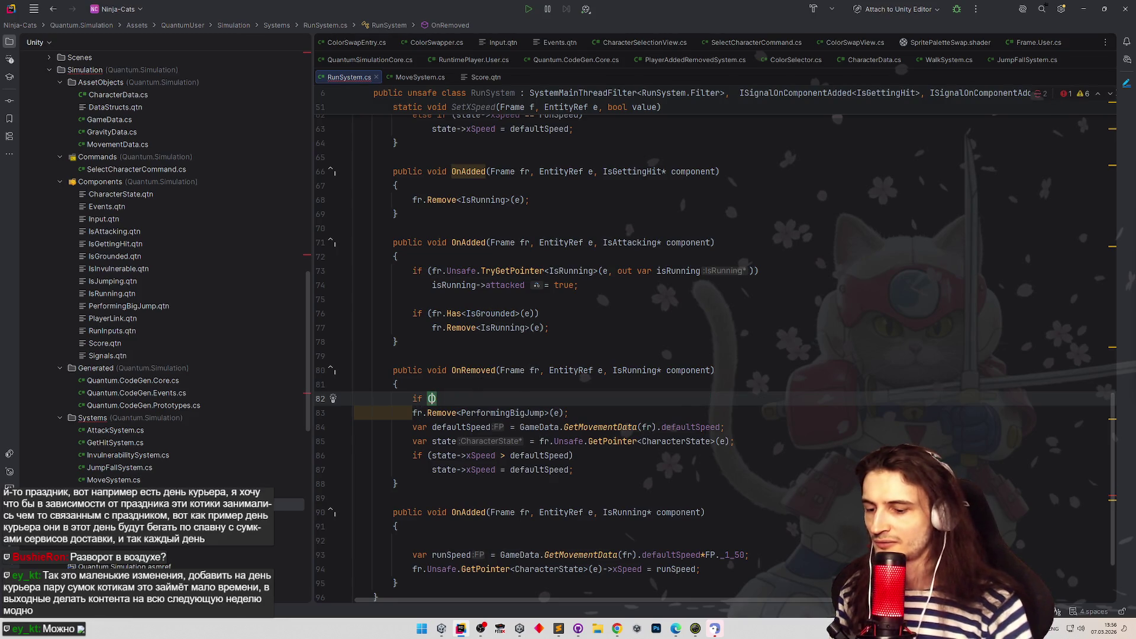
{"action": "type", "text": "fr.Has<>"}
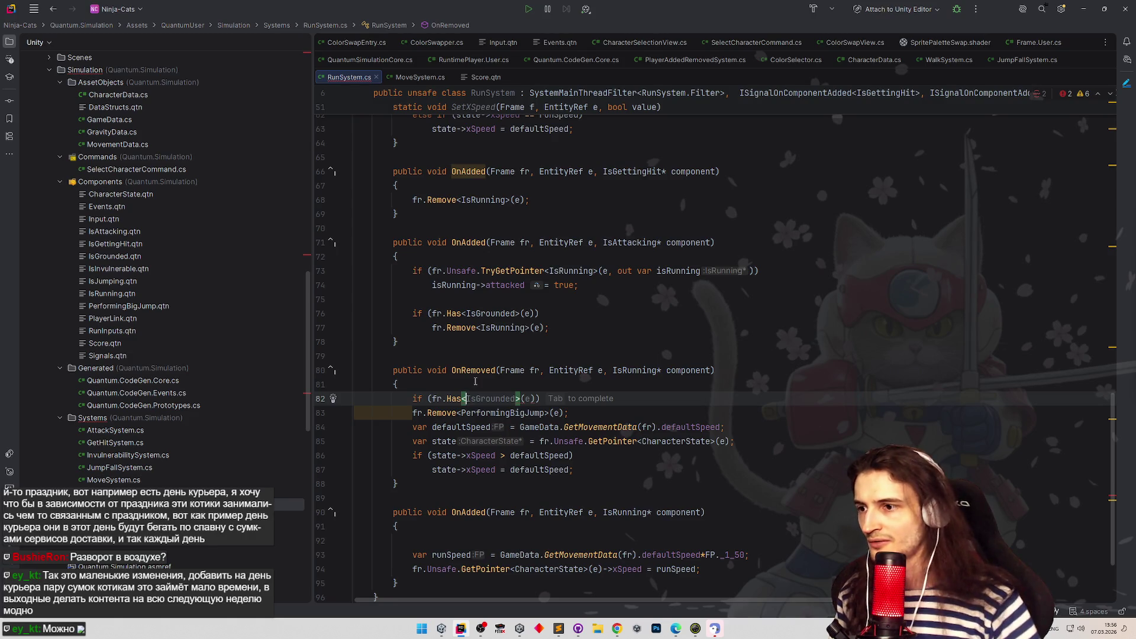
{"action": "type", "text": "Perf"}
{"action": "key", "text": "Return"}
{"action": "type", "text": "(e)"}
{"action": "key", "text": "End"}
{"action": "key", "text": "Return"}
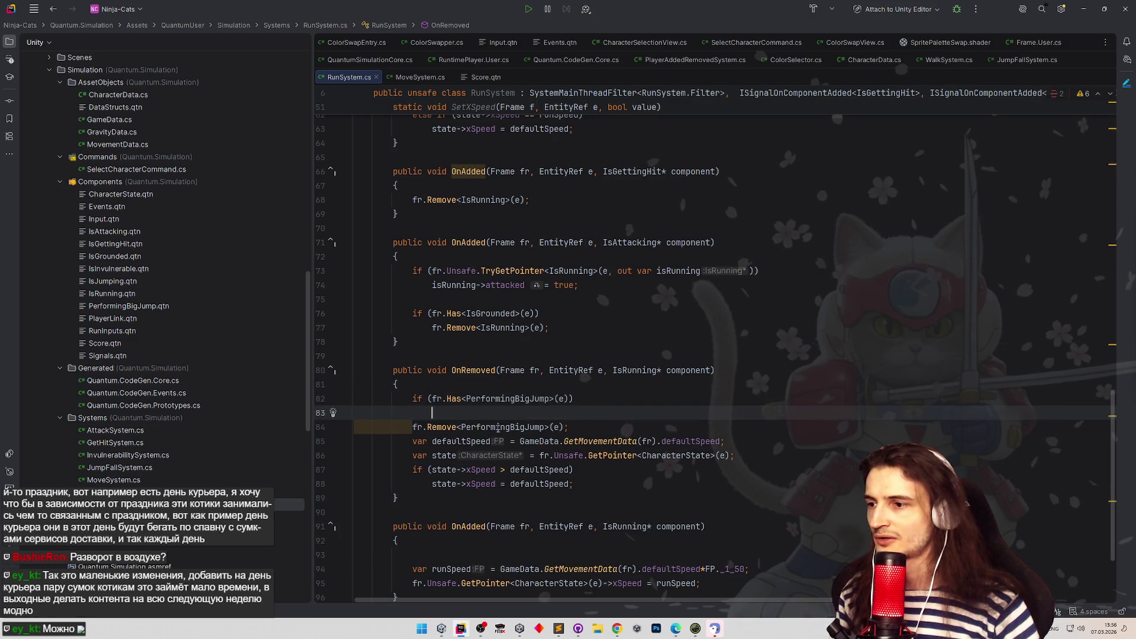
Move the removal line into the if body and change it to fr.Remove<IsJumping>(e).
{"action": "left_click", "coordinate": [412, 426]}
{"action": "key", "text": "ctrl+shift+Up"}
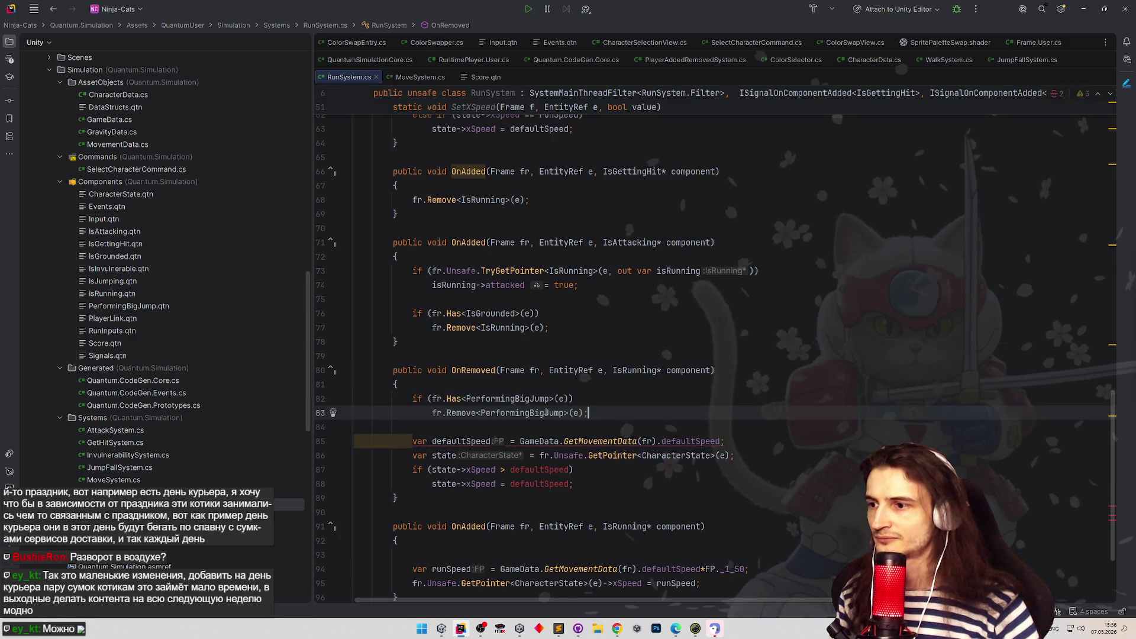
{"action": "double_click", "coordinate": [520, 412]}
{"action": "type", "text": "IsJu"}
{"action": "key", "text": "Return"}
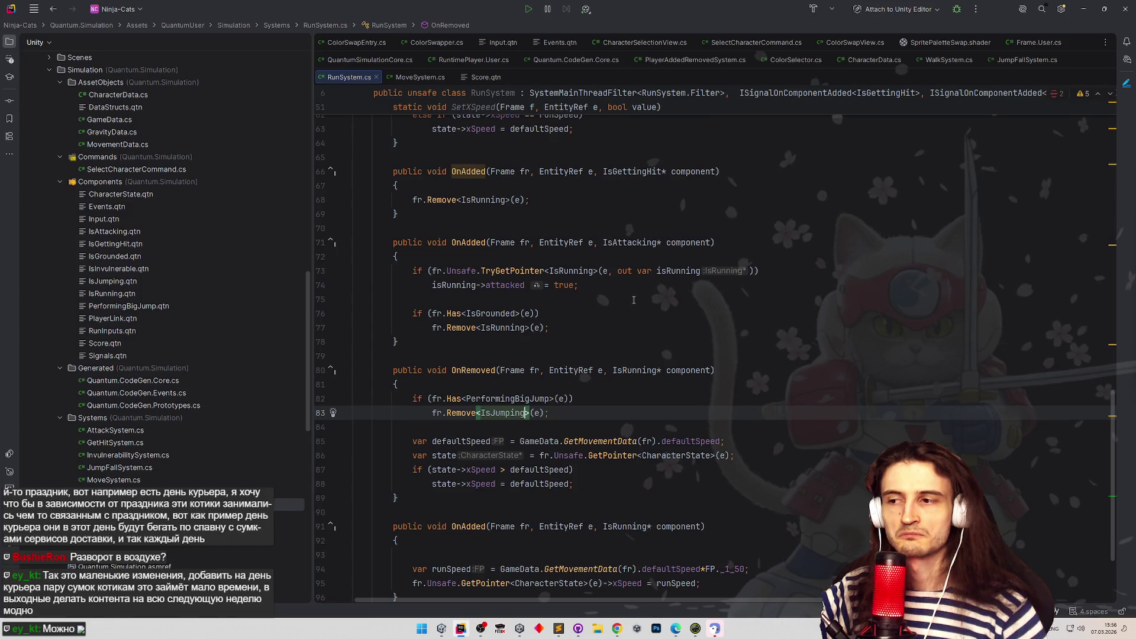
Check the OnAdded attacking handler at line 74, then minimize Rider.
{"action": "left_click", "coordinate": [629, 296]}
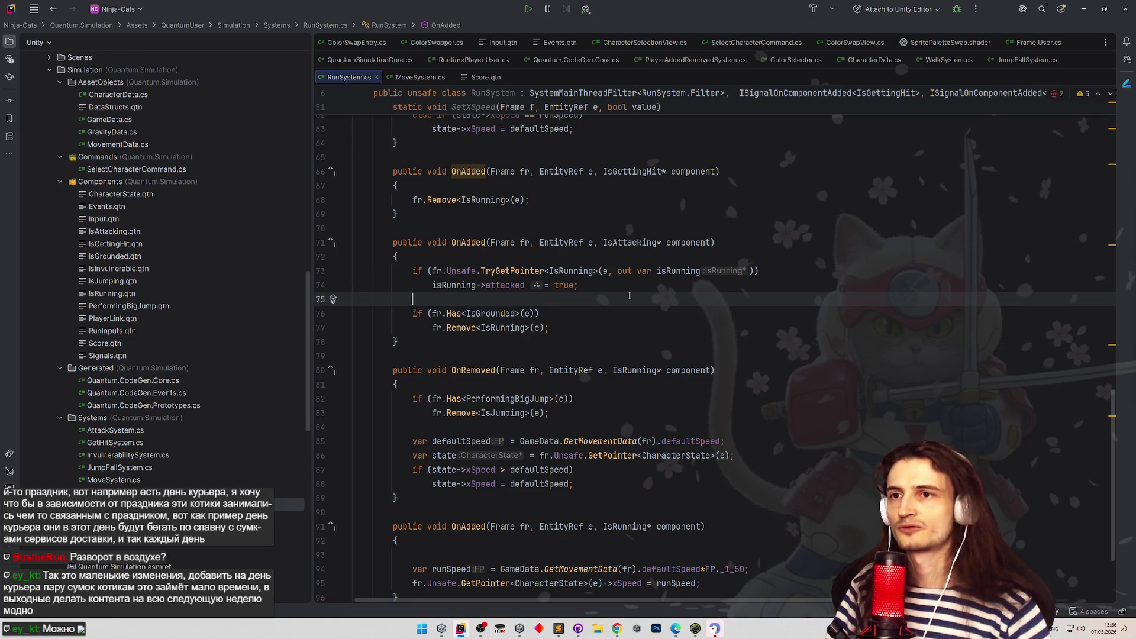
{"action": "left_click", "coordinate": [632, 285]}
{"action": "left_click", "coordinate": [1104, 8]}
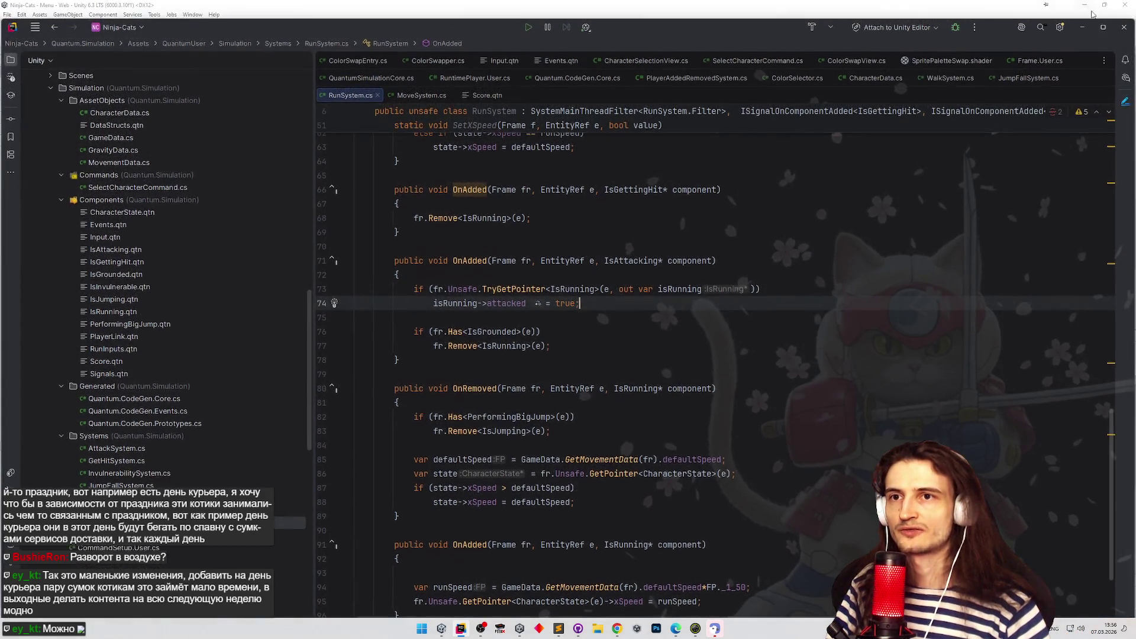
Back in Unity, enter Play mode, start a QUICK PLAY match and maximize the Game view.
{"action": "left_click", "coordinate": [1104, 28]}
{"action": "key", "text": "alt+Tab"}
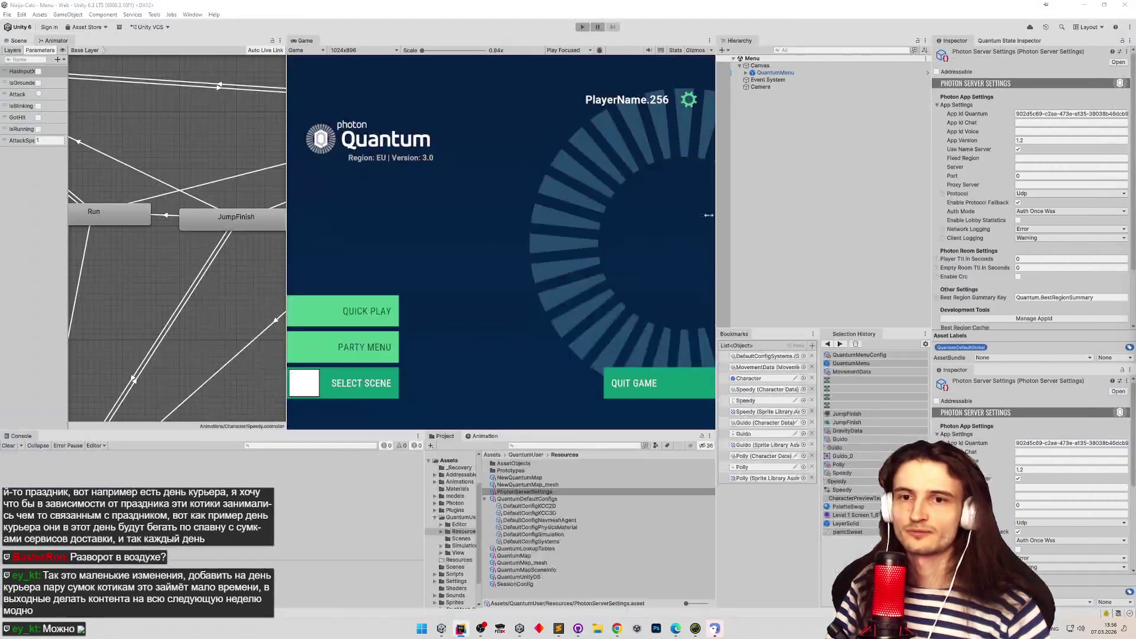
{"action": "key", "text": "ctrl+p"}
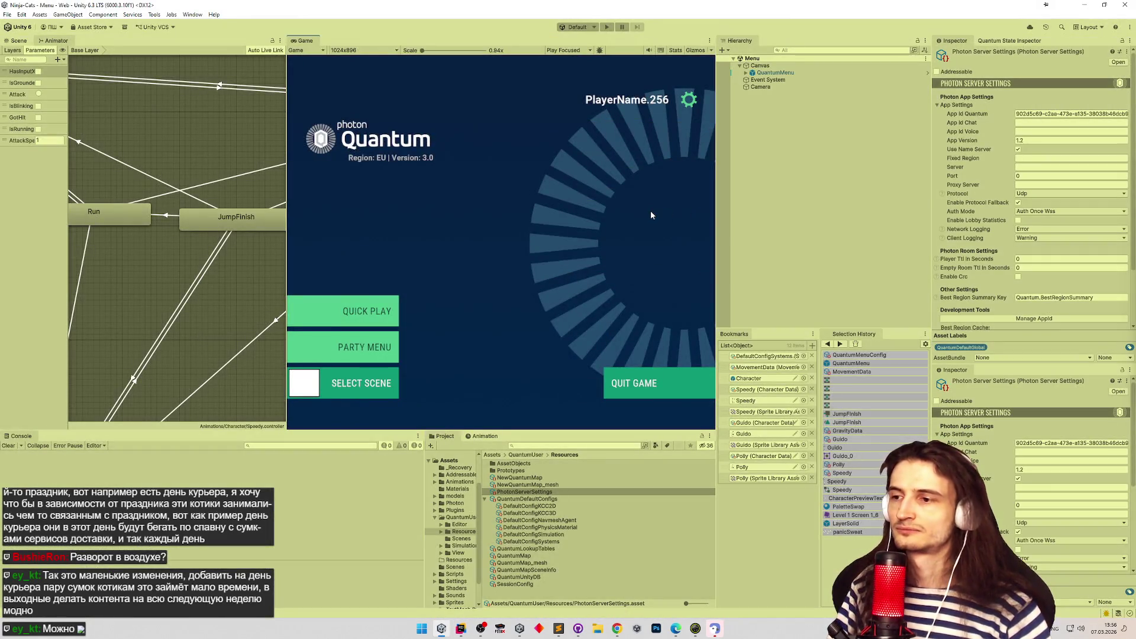
{"action": "left_click", "coordinate": [391, 308]}
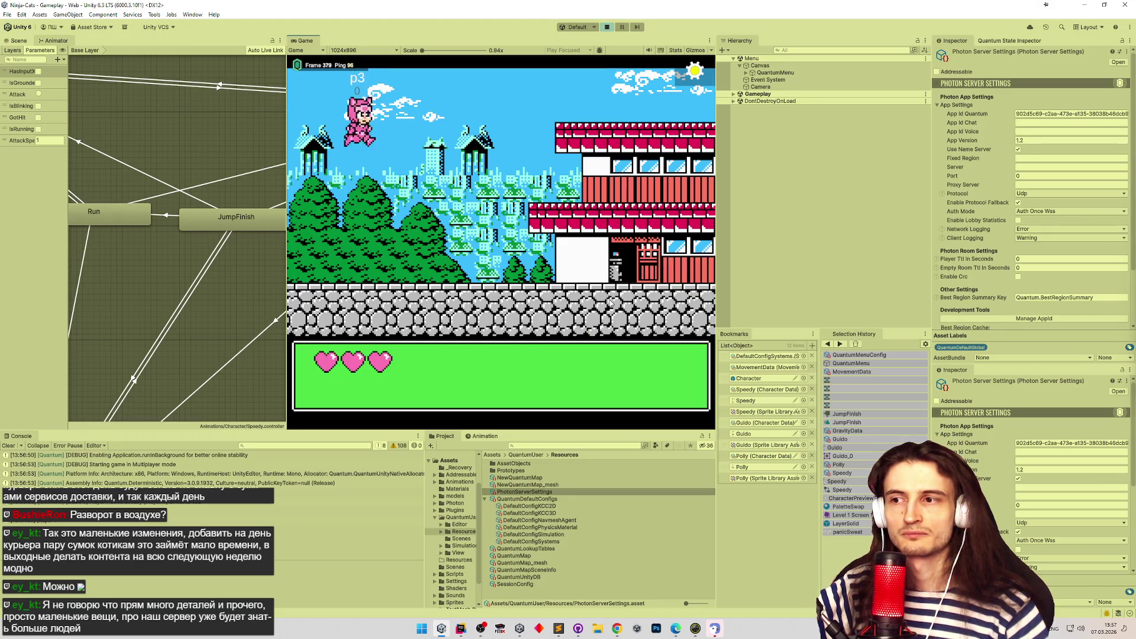
{"action": "key", "text": "shift+space"}
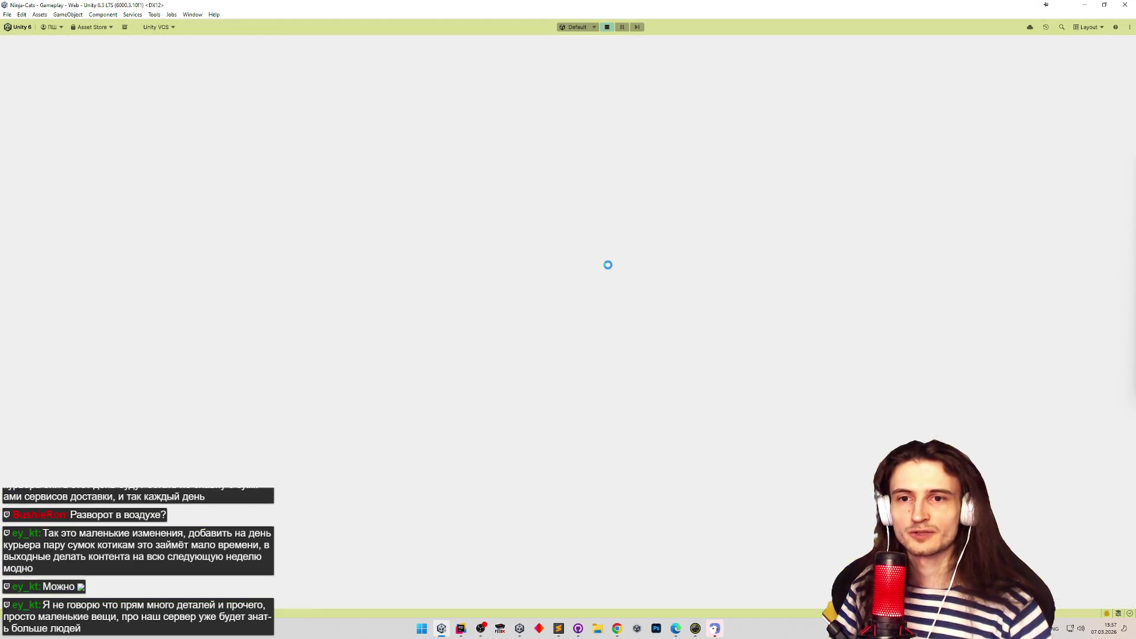
Test repeated left and right jumps of the pink cat around the red roof.
{"action": "key", "text": "Right"}
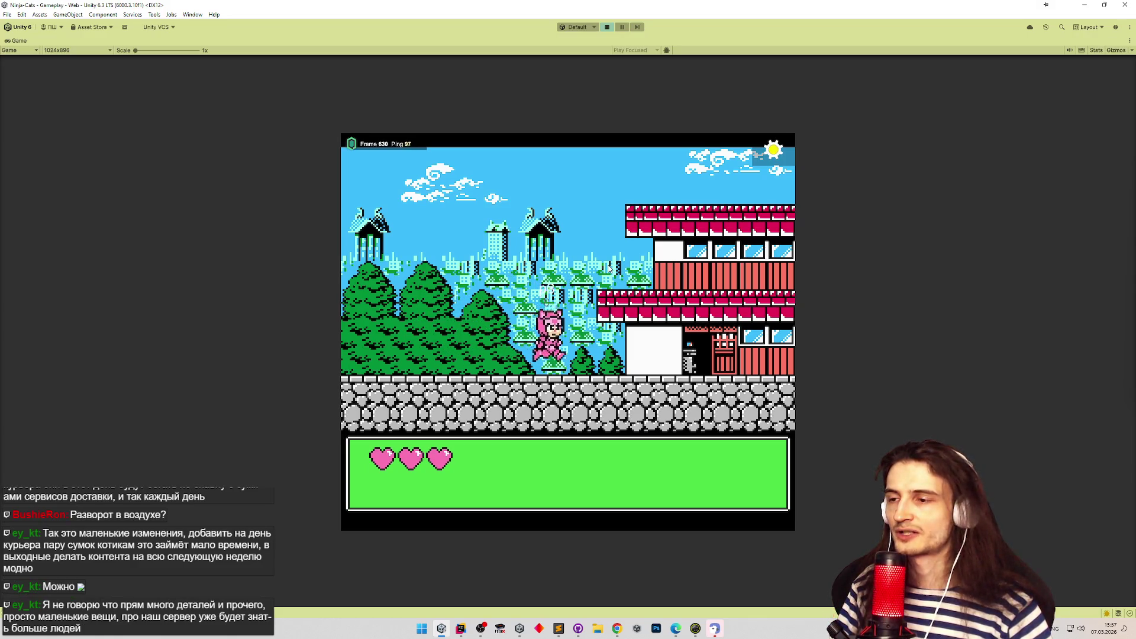
{"action": "key", "text": "space"}
{"action": "key", "text": "Left"}
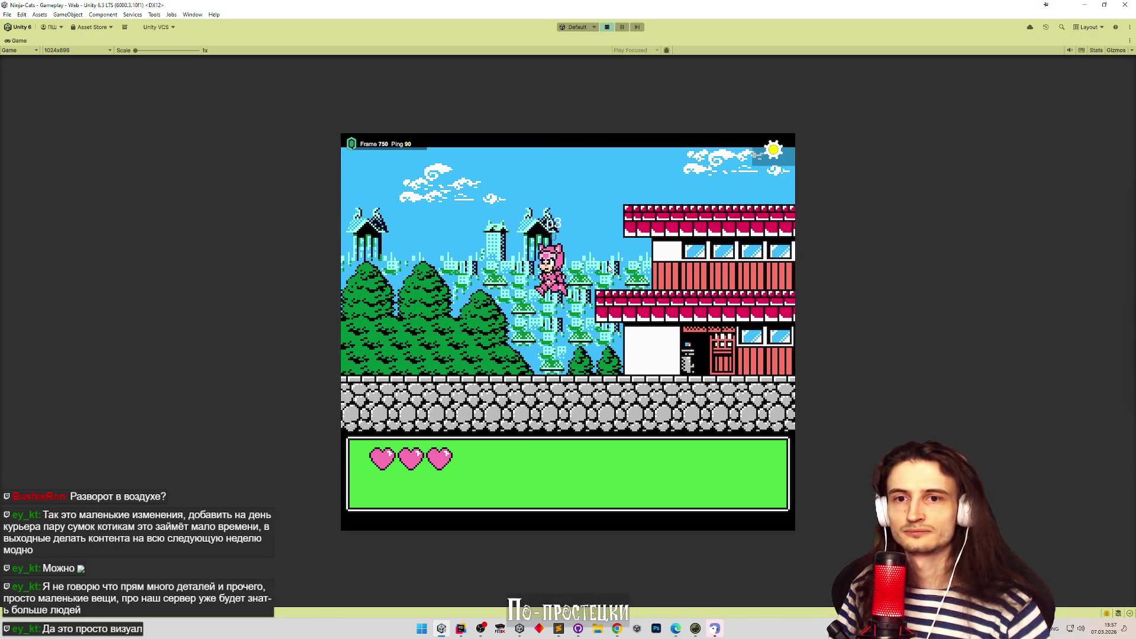
{"action": "key", "text": "space"}
{"action": "key", "text": "Left"}
{"action": "key", "text": "space"}
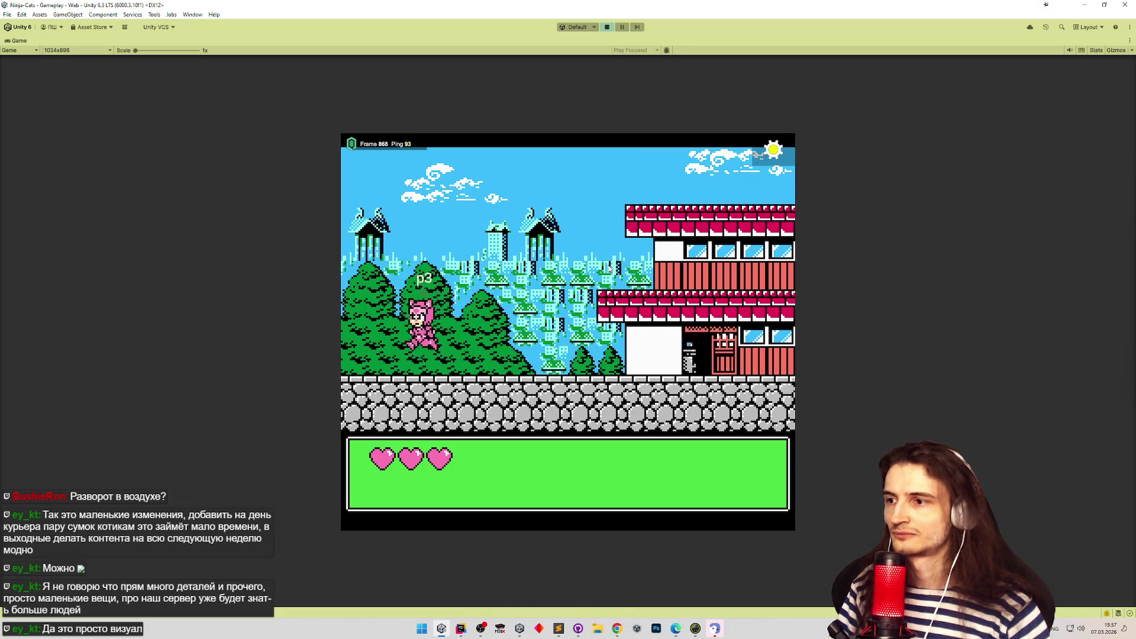
{"action": "key", "text": "Right"}
{"action": "key", "text": "space"}
{"action": "key", "text": "Left"}
{"action": "key", "text": "space"}
{"action": "key", "text": "Right"}
{"action": "key", "text": "space"}
{"action": "key", "text": "Left"}
{"action": "key", "text": "space"}
{"action": "key", "text": "Right"}
{"action": "key", "text": "space"}
{"action": "key", "text": "Left"}
{"action": "key", "text": "space"}
{"action": "key", "text": "Right"}
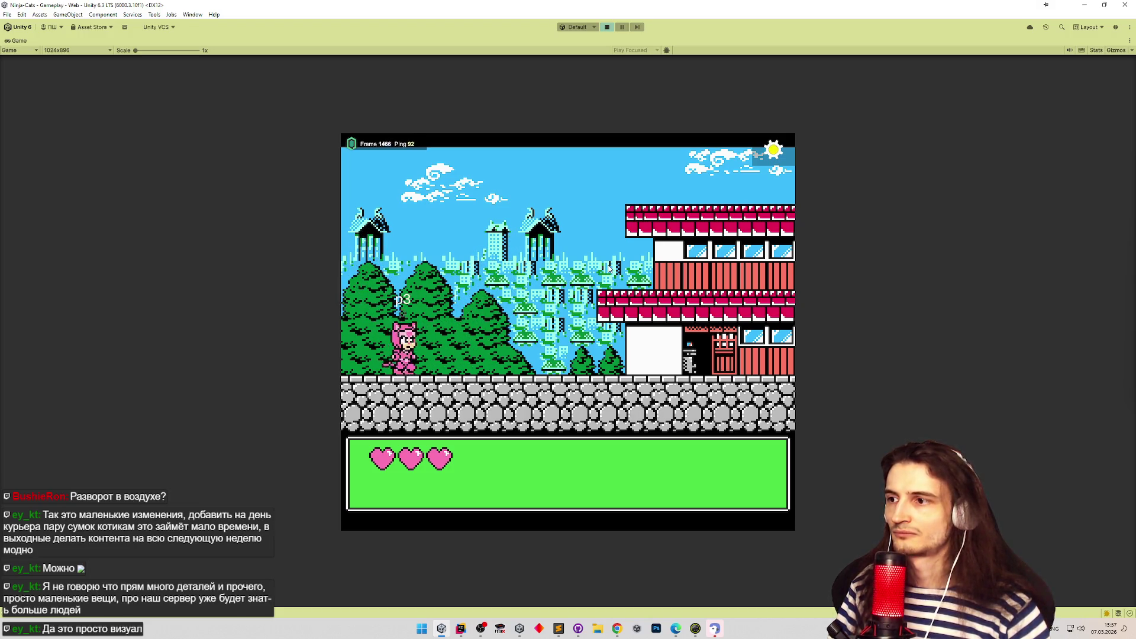
{"action": "key", "text": "space"}
{"action": "key", "text": "Left"}
{"action": "key", "text": "space"}
{"action": "key", "text": "Right"}
{"action": "key", "text": "space"}
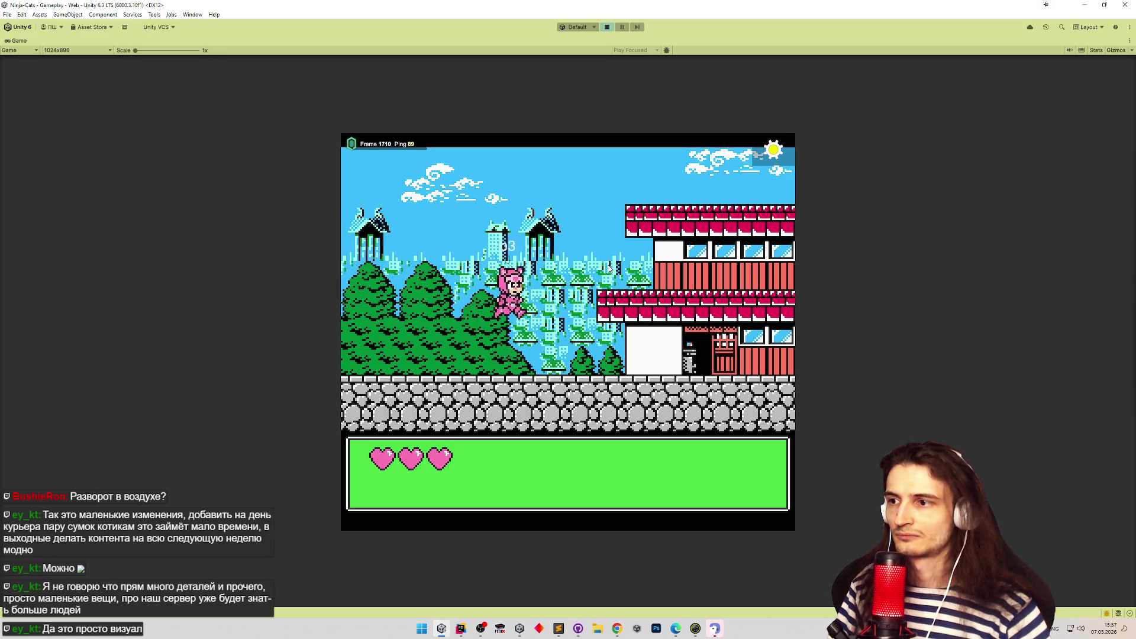
{"action": "key", "text": "Left"}
{"action": "key", "text": "space"}
{"action": "key", "text": "space"}
{"action": "key", "text": "Right"}
{"action": "key", "text": "Left"}
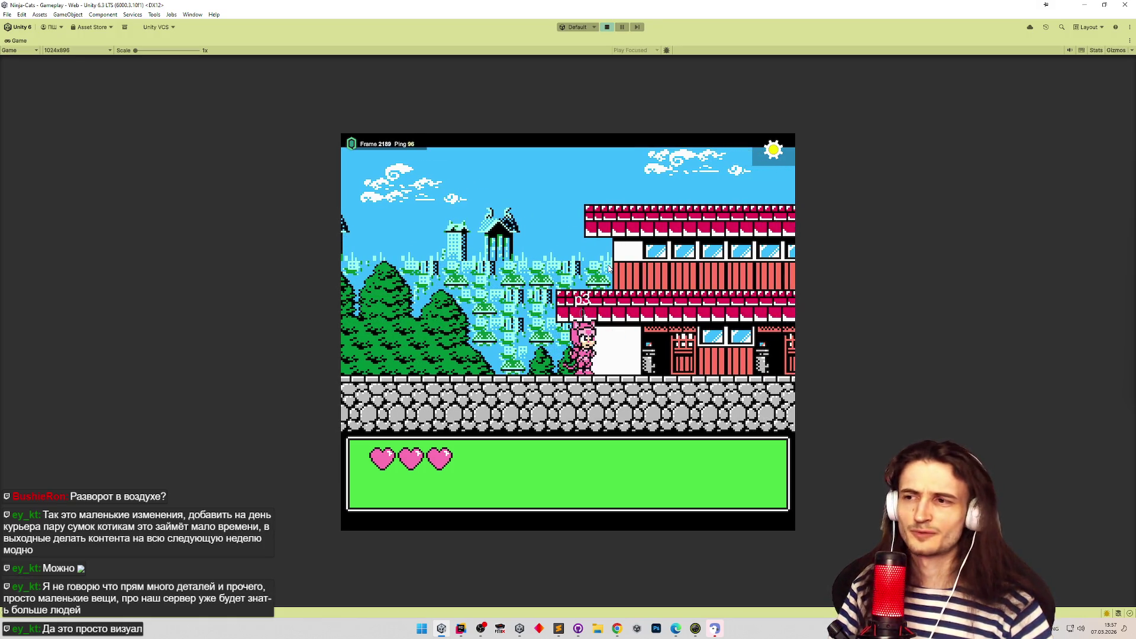
Jump onto the upper roof, then run across the stone wall toward the doorway.
{"action": "key", "text": "Right"}
{"action": "key", "text": "space"}
{"action": "key", "text": "Right"}
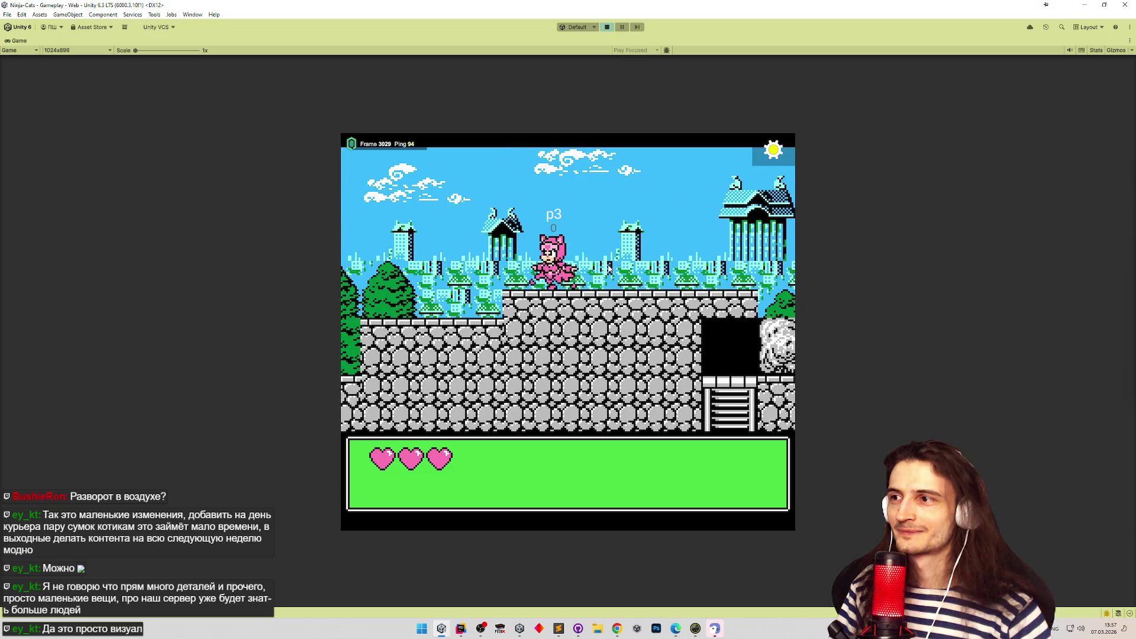
{"action": "key", "text": "Left"}
{"action": "key", "text": "Right"}
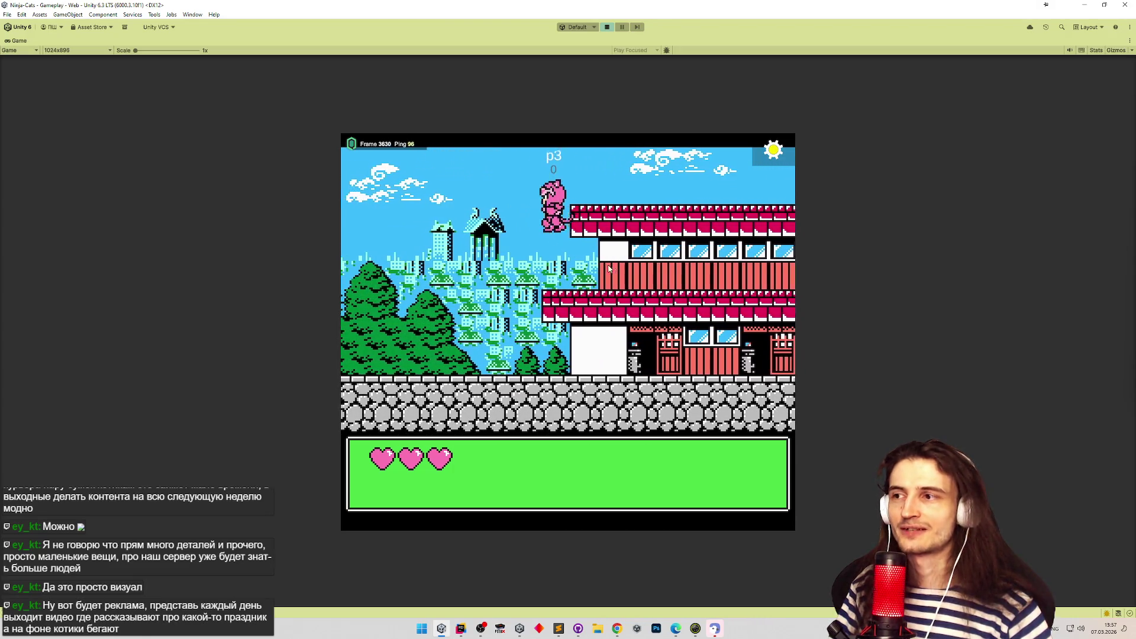
{"action": "key", "text": "Left"}
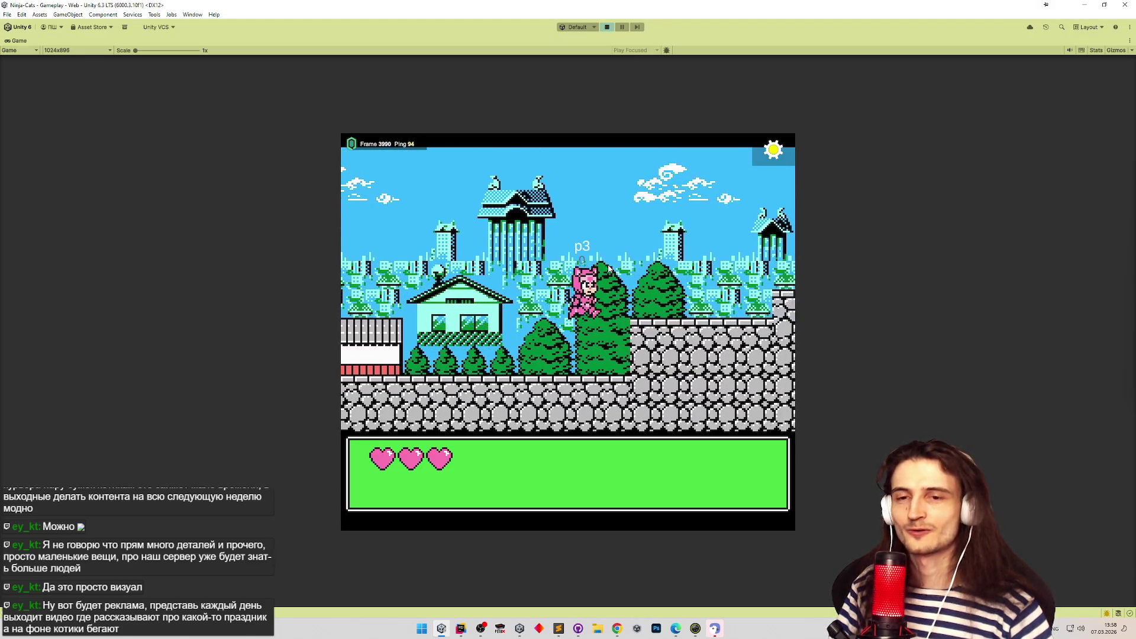
{"action": "key", "text": "Right"}
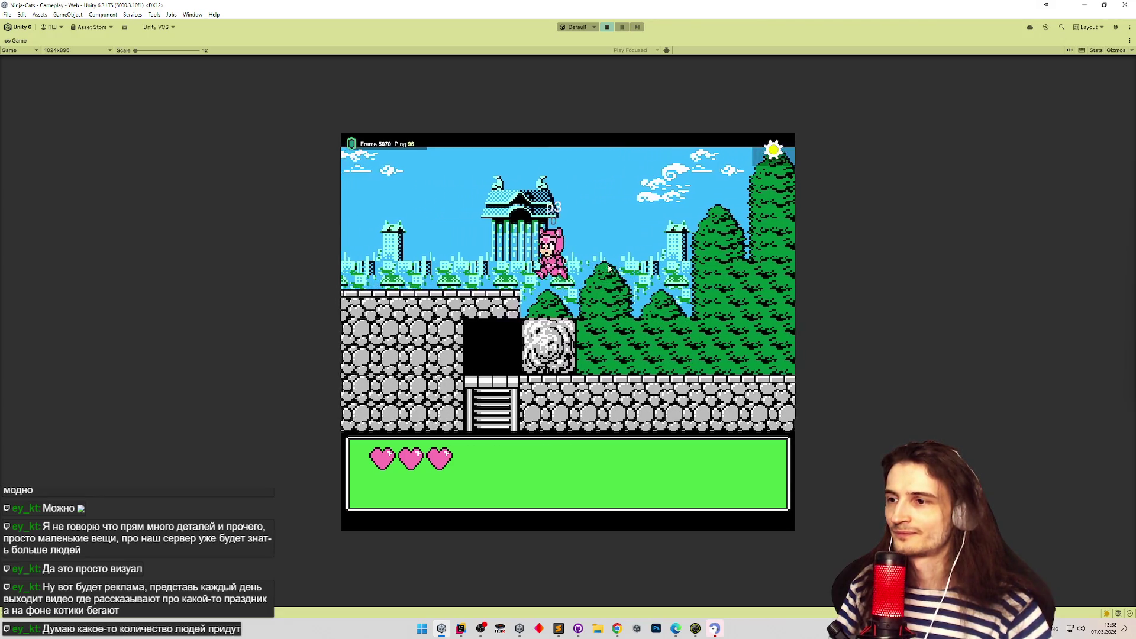
{"action": "key", "text": "Left"}
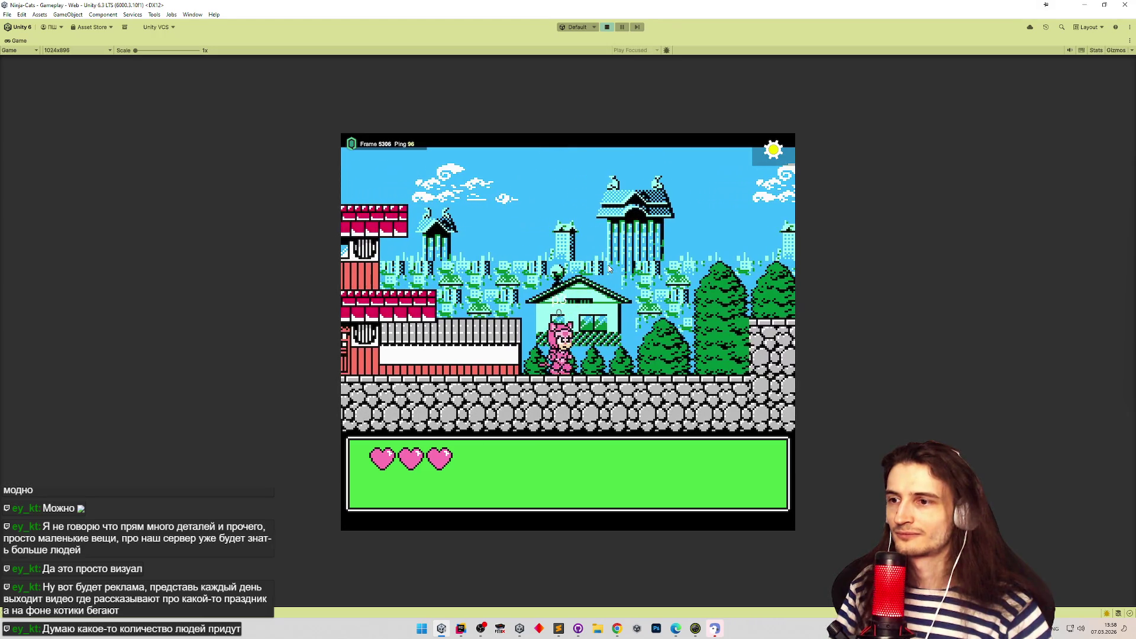
{"action": "key", "text": "Right"}
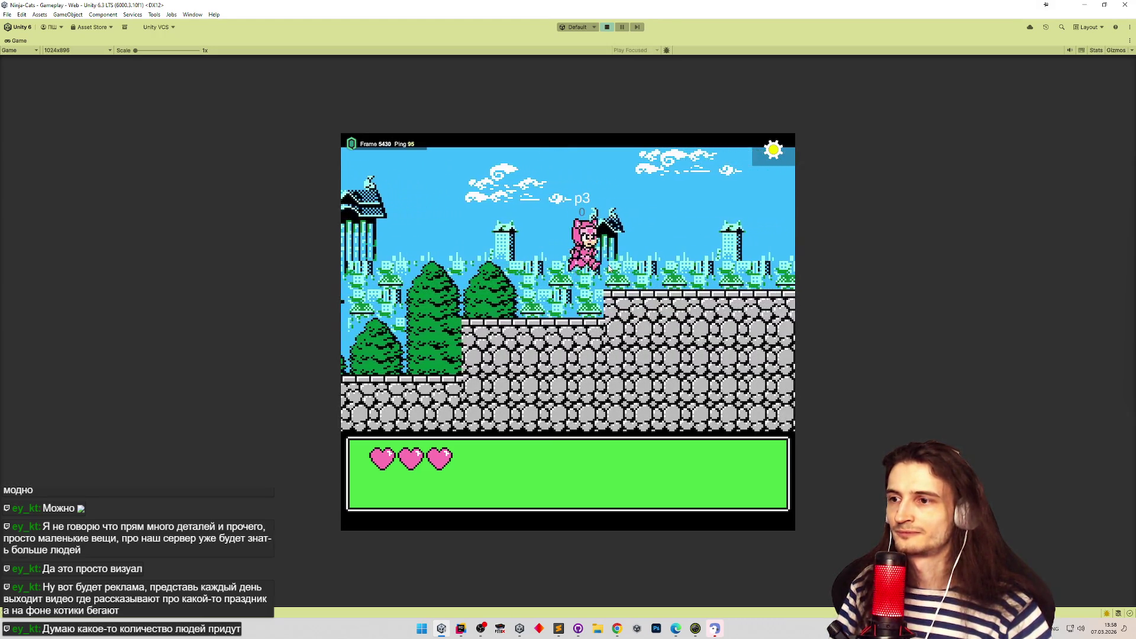
{"action": "key", "text": "Right"}
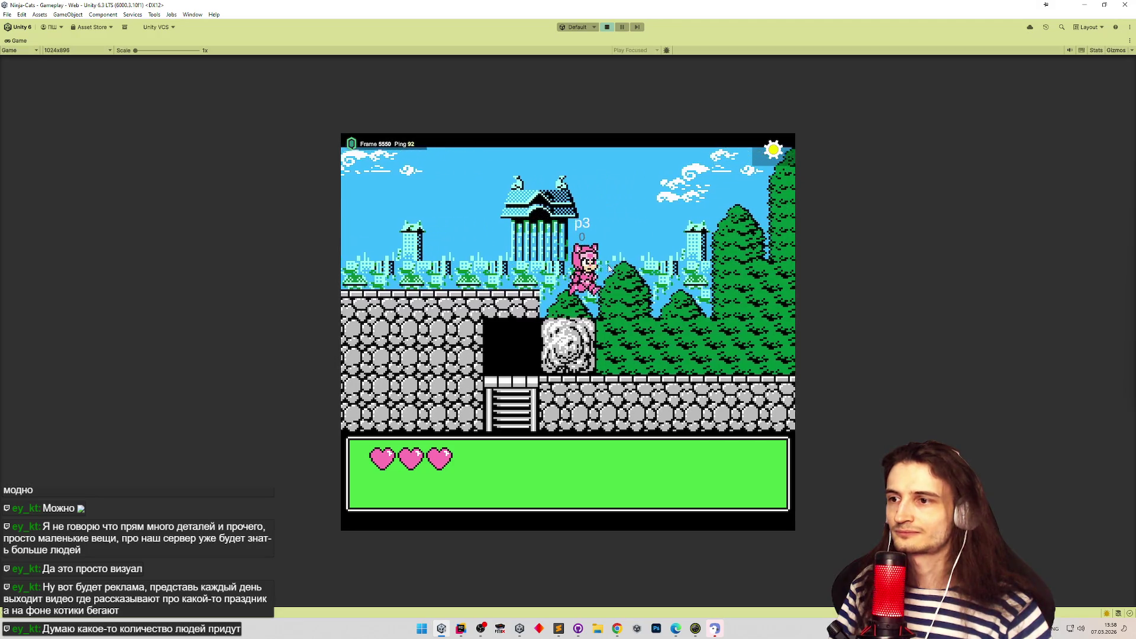
{"action": "key", "text": "Left"}
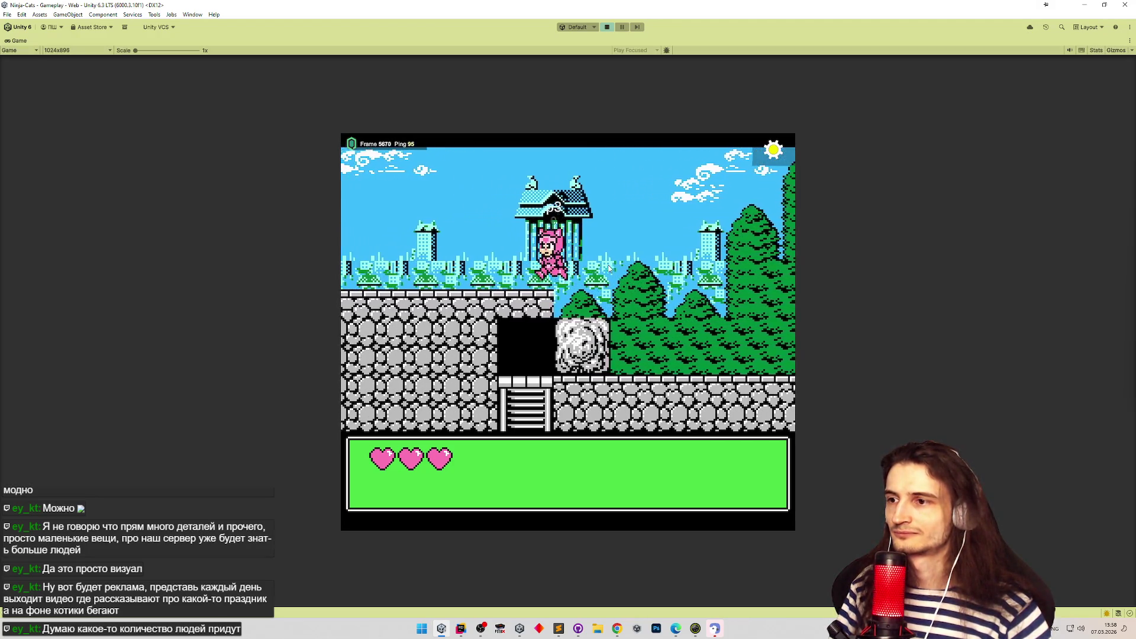
{"action": "key", "text": "Right"}
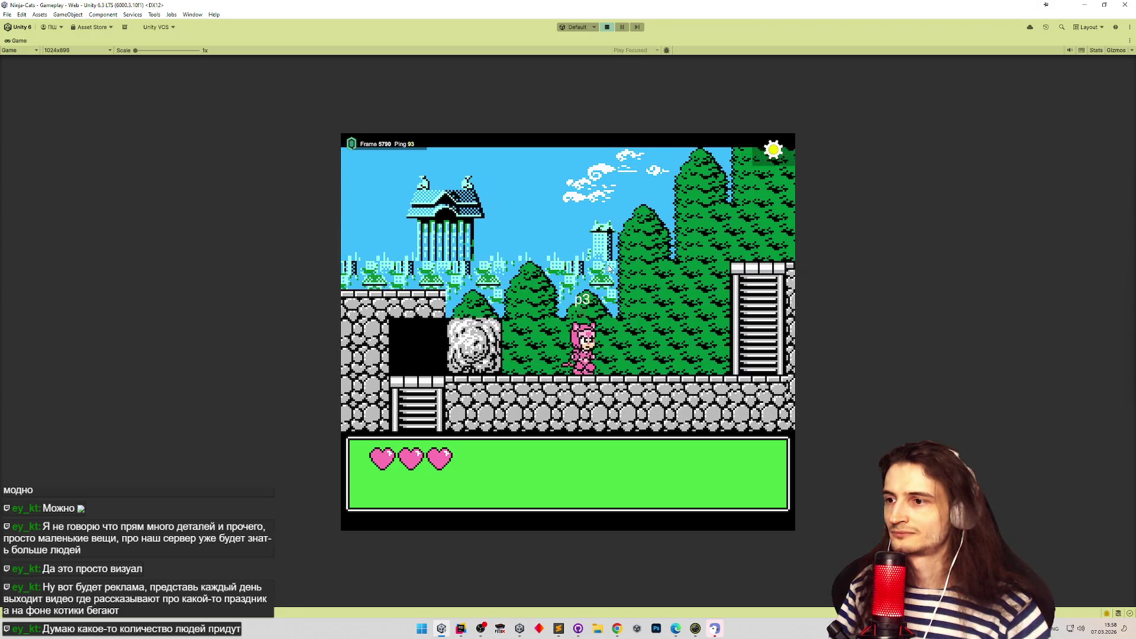
{"action": "key", "text": "Left"}
{"action": "key", "text": "space"}
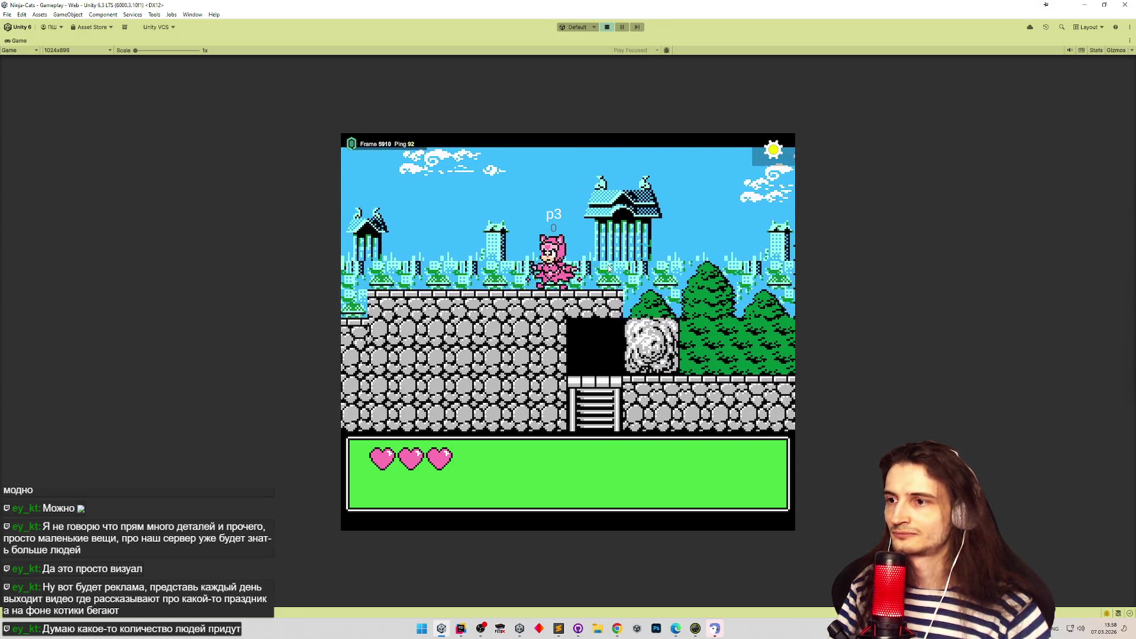
{"action": "key", "text": "Right"}
Open FCEUX and load the original NES game from File > Recent.
{"action": "left_click", "coordinate": [500, 628]}
{"action": "left_click", "coordinate": [655, 169]}
{"action": "mouse_move", "coordinate": [733, 199]}
{"action": "left_click", "coordinate": [808, 202]}
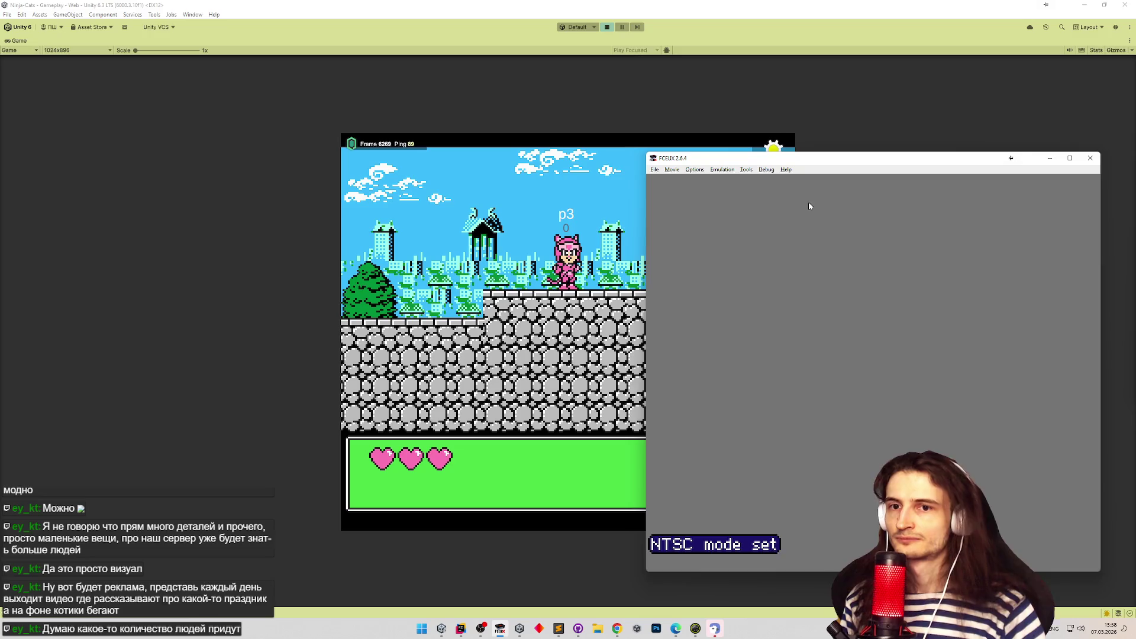
{"action": "key", "text": "Return"}
{"action": "key", "text": "Return"}
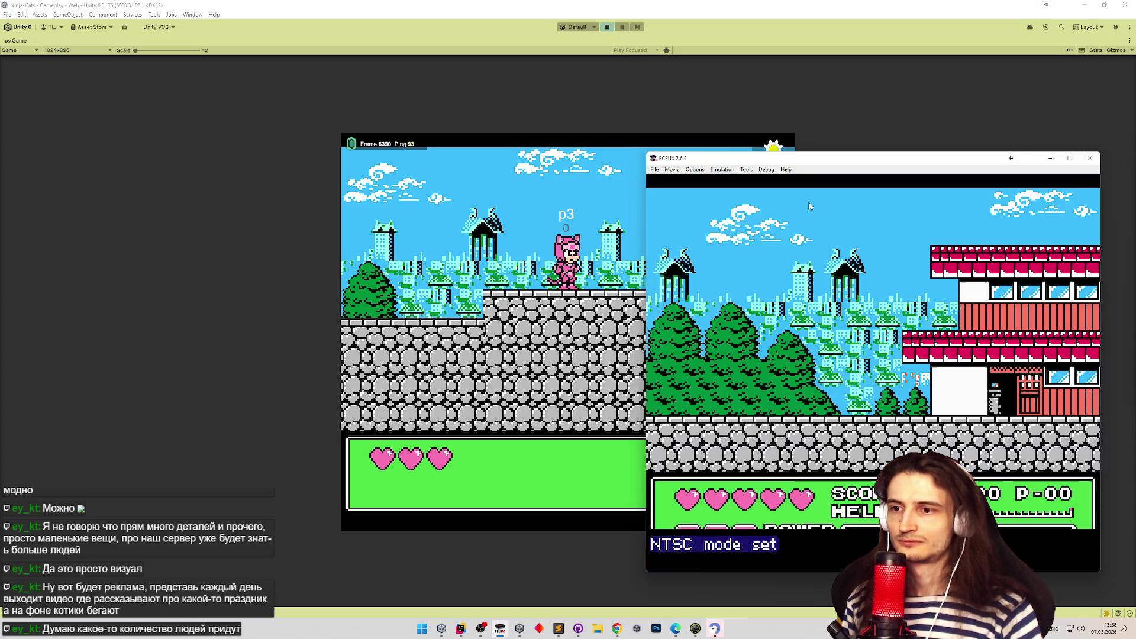
Play the original level up onto the stone block, then return to Unity.
{"action": "key", "text": "Right"}
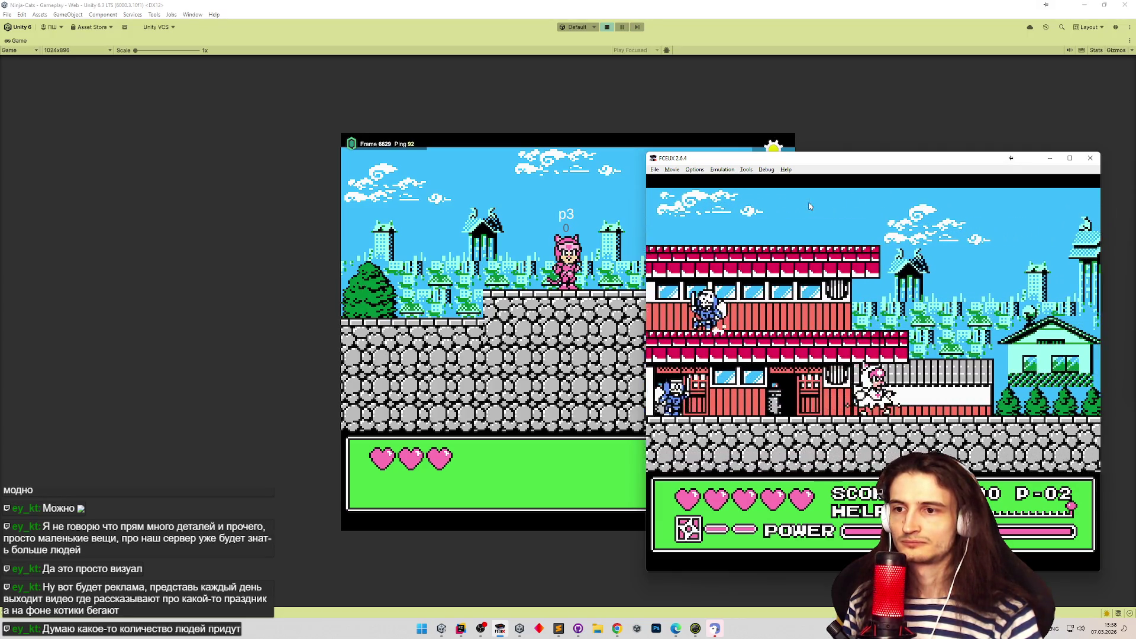
{"action": "key", "text": "f"}
{"action": "key", "text": "Right"}
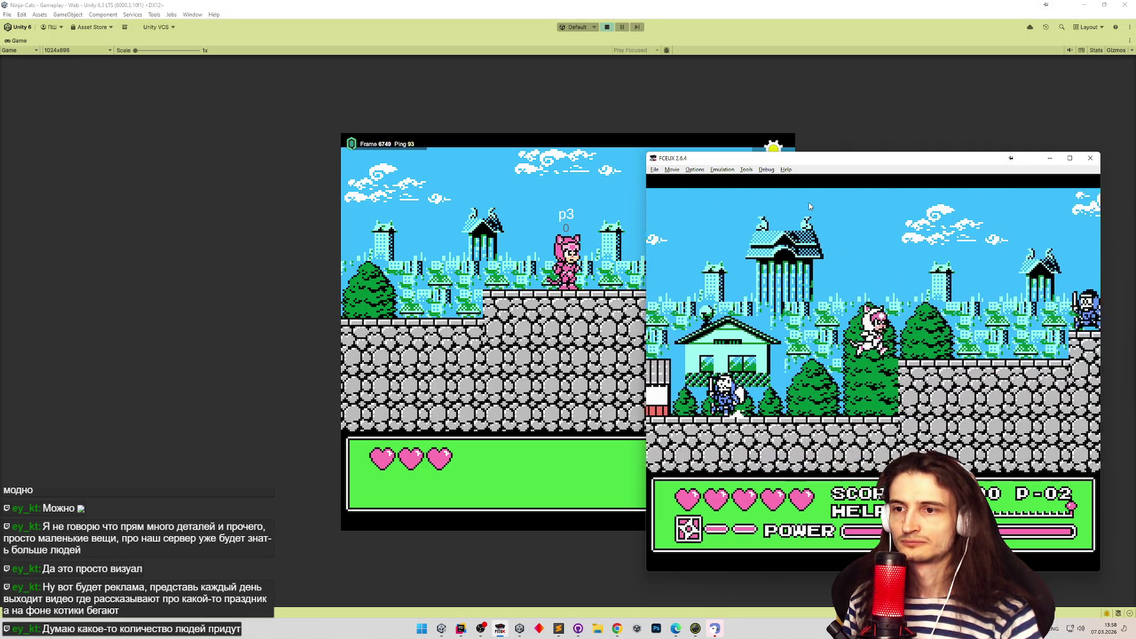
{"action": "key", "text": "Right"}
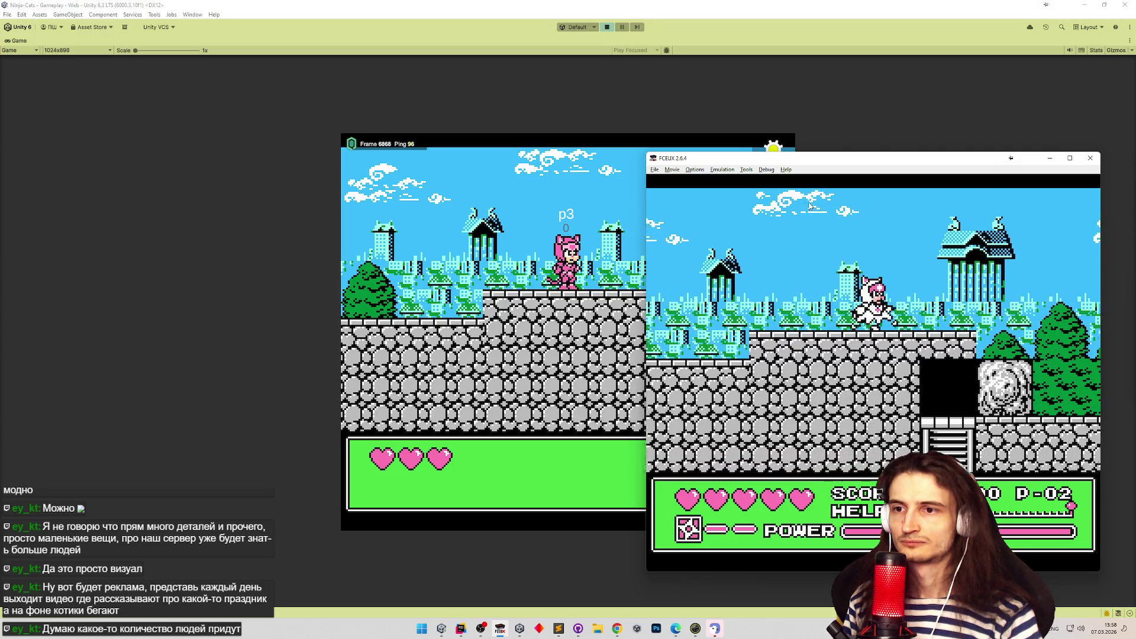
{"action": "key", "text": "Right"}
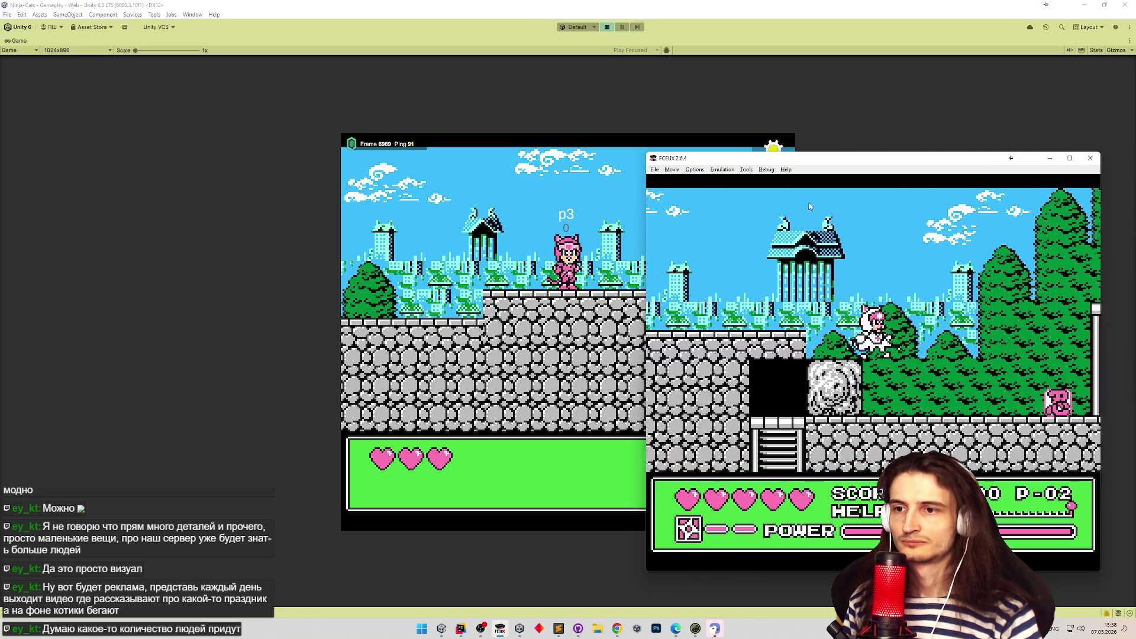
{"action": "key", "text": "Left"}
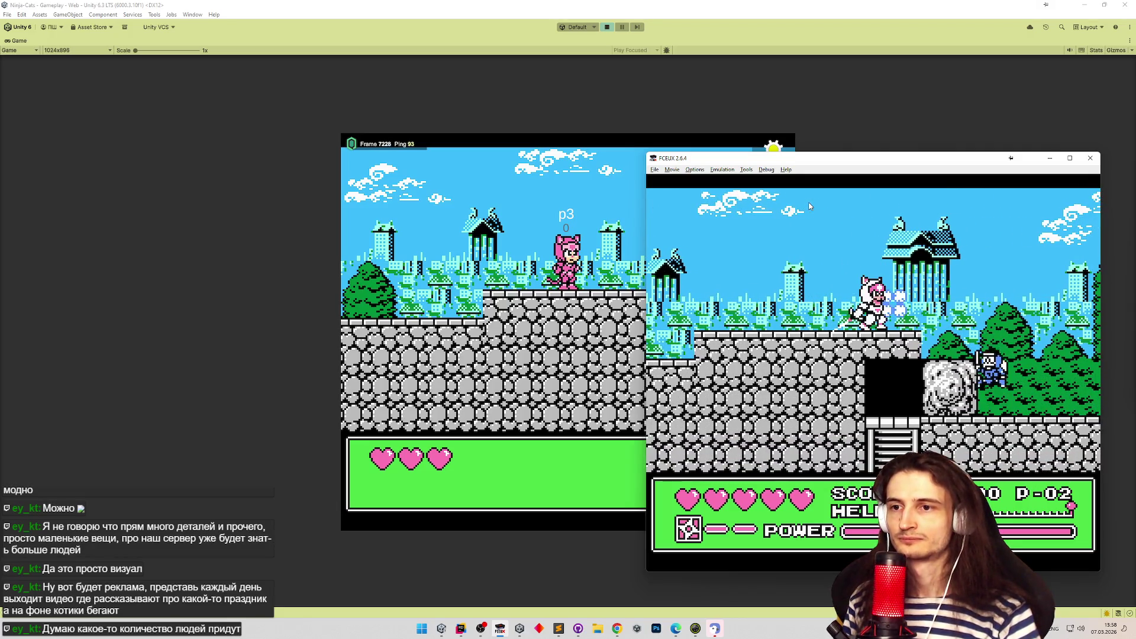
{"action": "key", "text": "Right"}
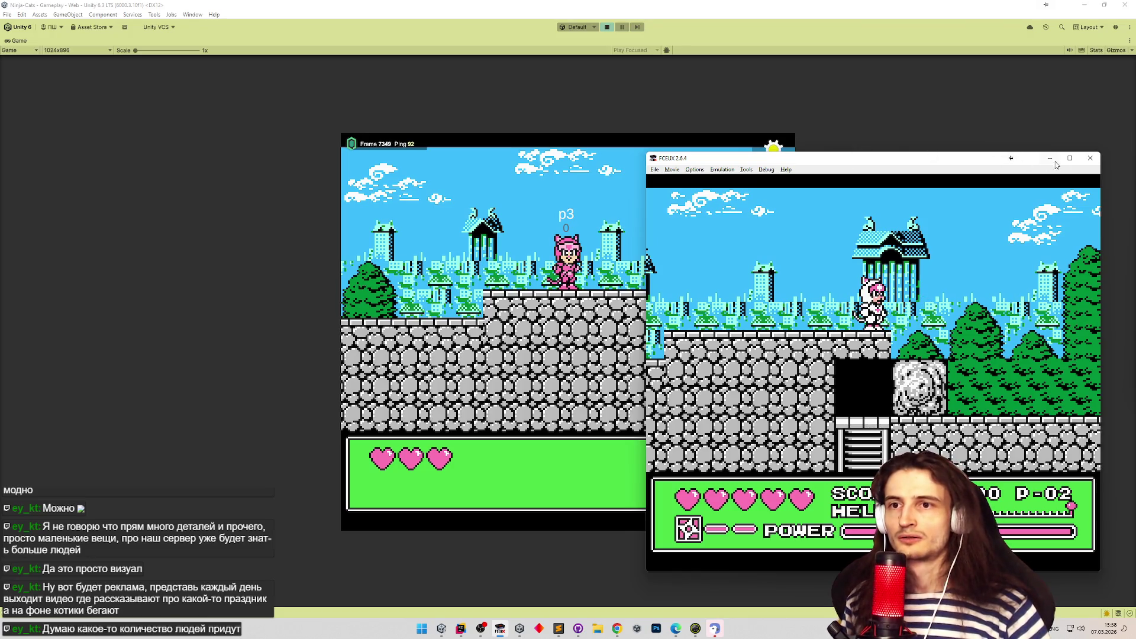
{"action": "left_click", "coordinate": [818, 94]}
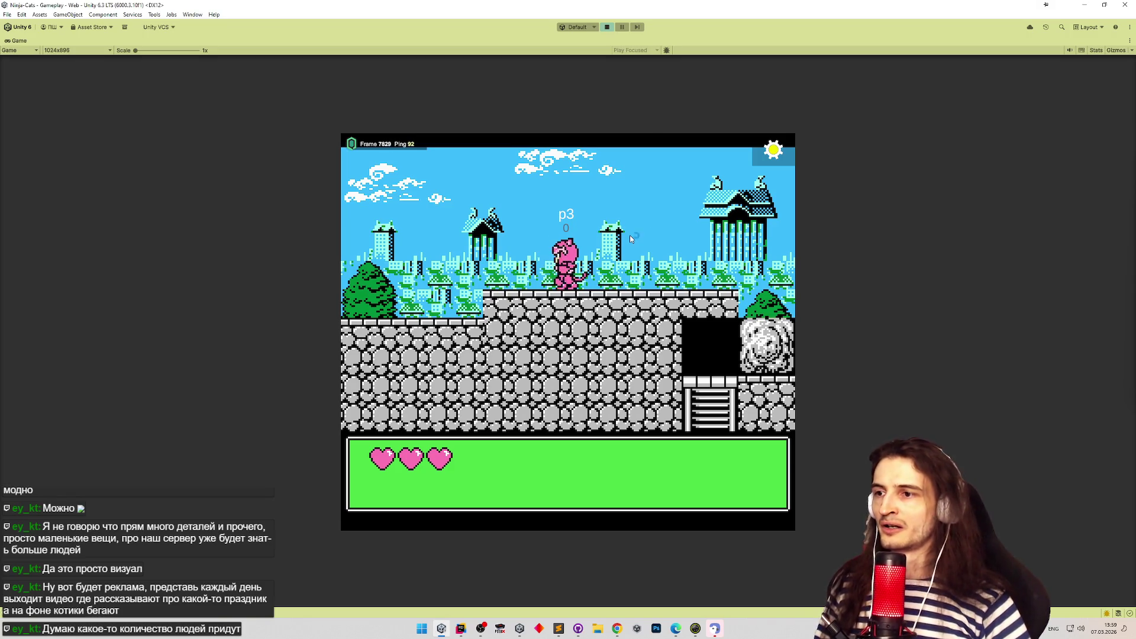
Run and jump the pink cat left and right to keep testing movement.
{"action": "key", "text": "Left"}
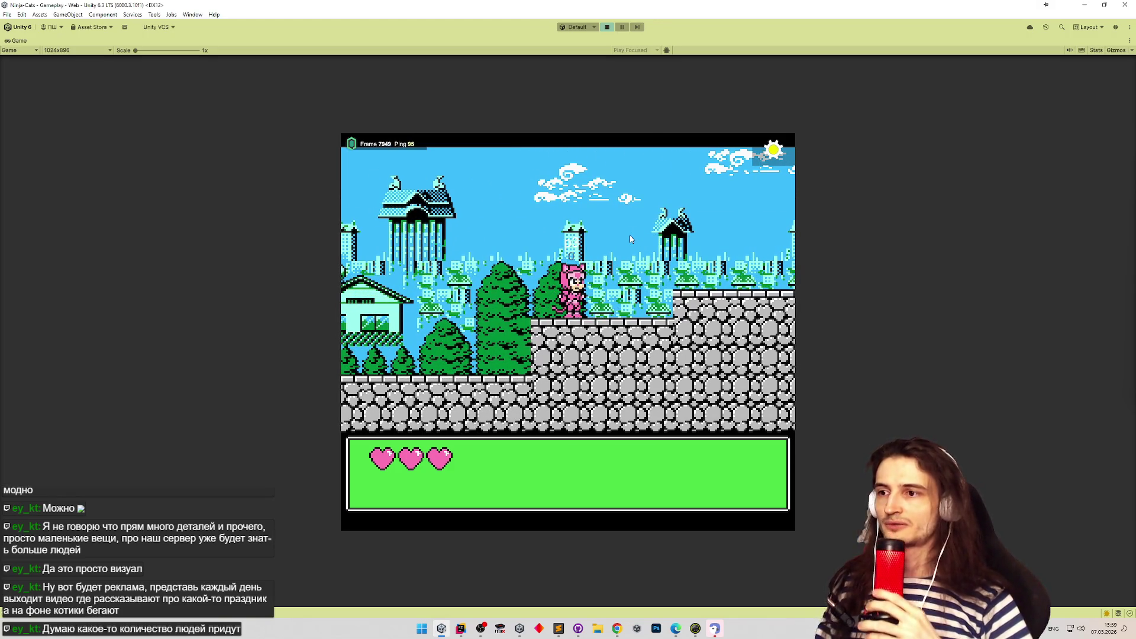
{"action": "key", "text": "Right"}
{"action": "key", "text": "space"}
{"action": "key", "text": "Right"}
{"action": "key", "text": "Right"}
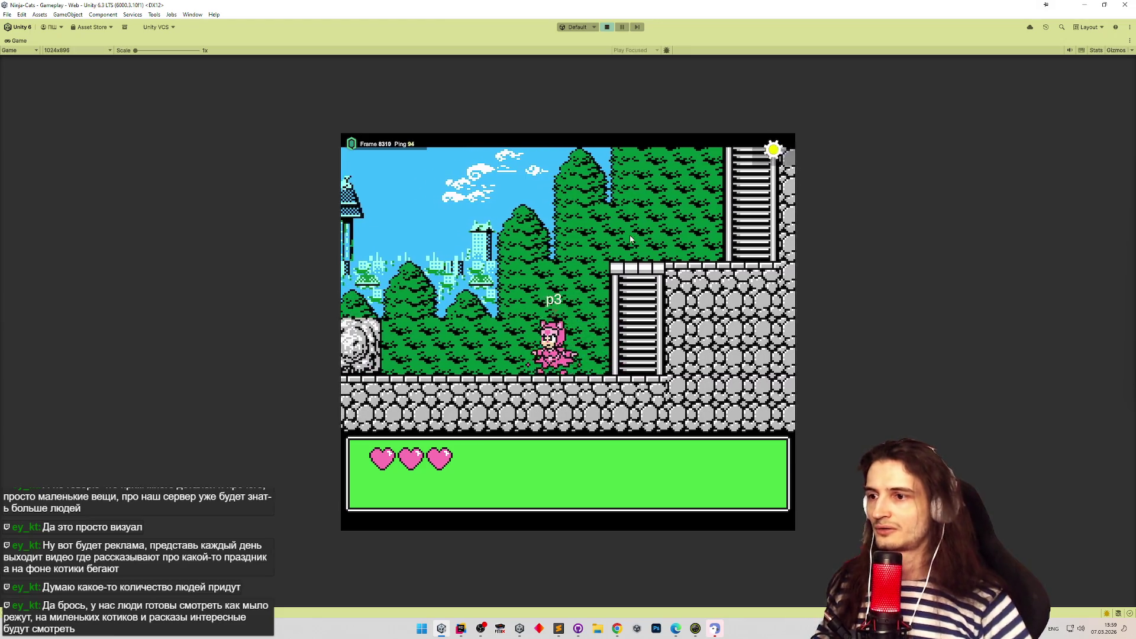
{"action": "key", "text": "Left"}
{"action": "key", "text": "space"}
{"action": "key", "text": "Left"}
{"action": "key", "text": "space"}
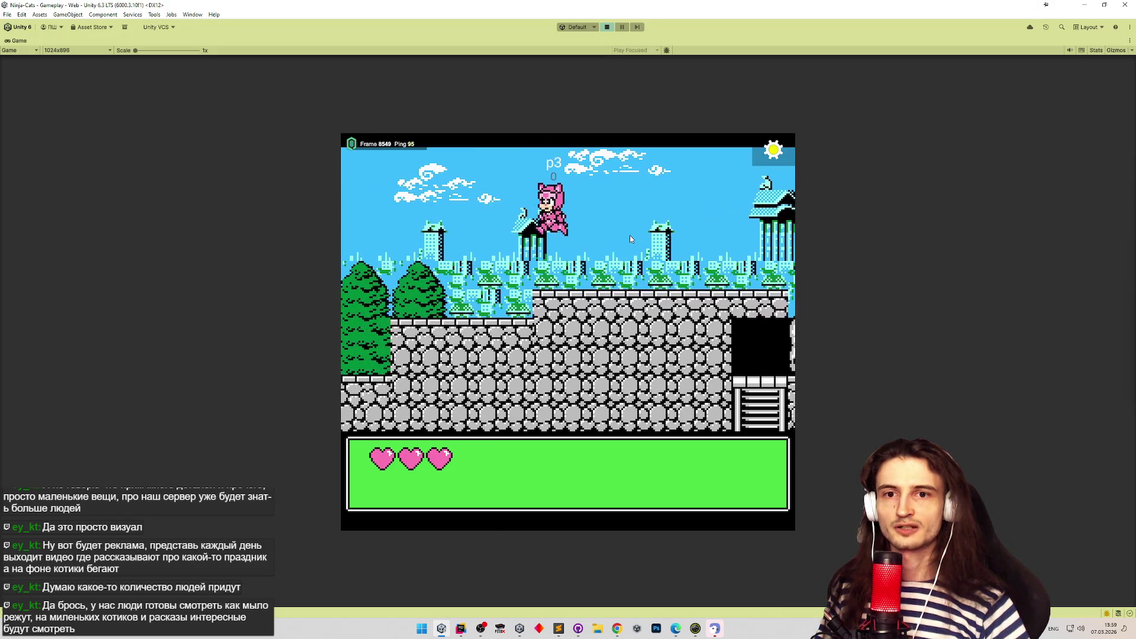
{"action": "key", "text": "Right"}
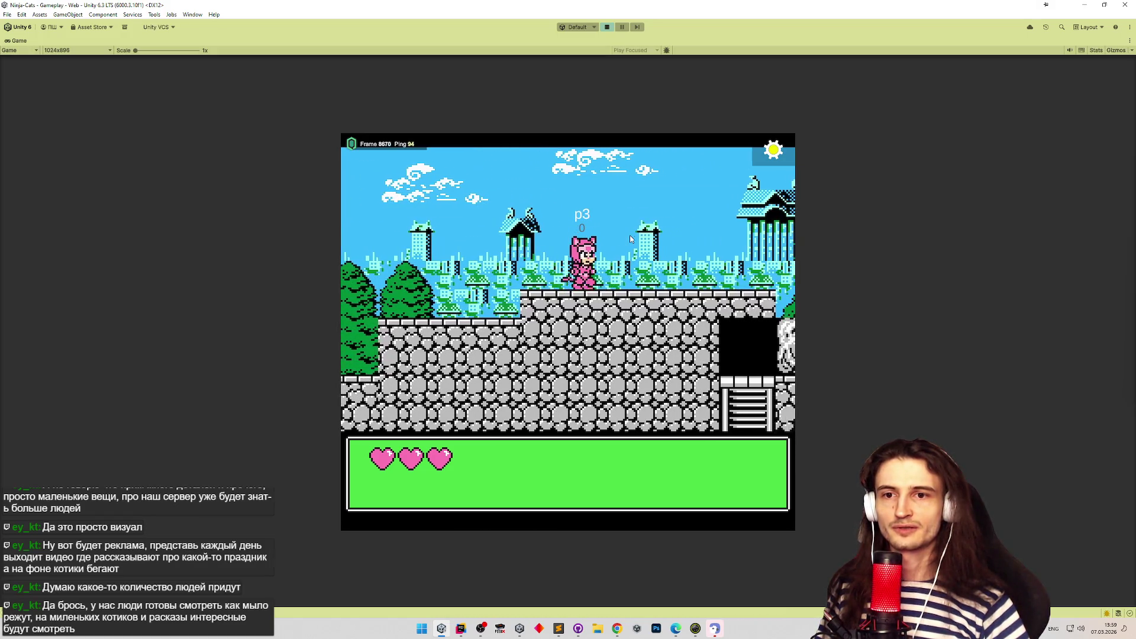
{"action": "key", "text": "Left"}
{"action": "key", "text": "Left"}
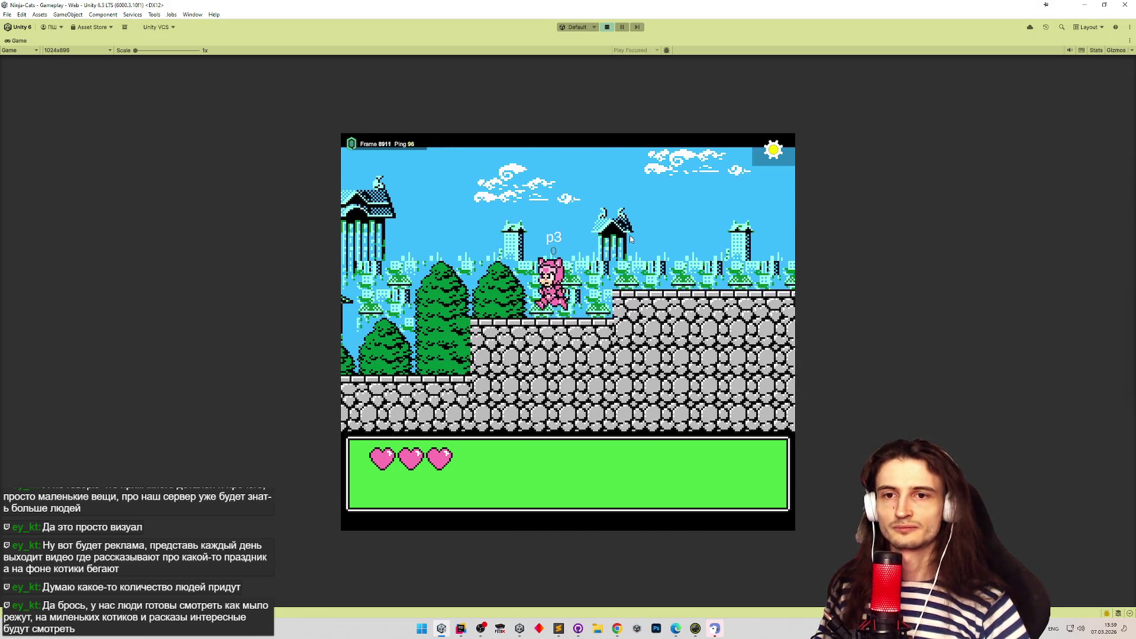
{"action": "key", "text": "Right"}
{"action": "key", "text": "Right"}
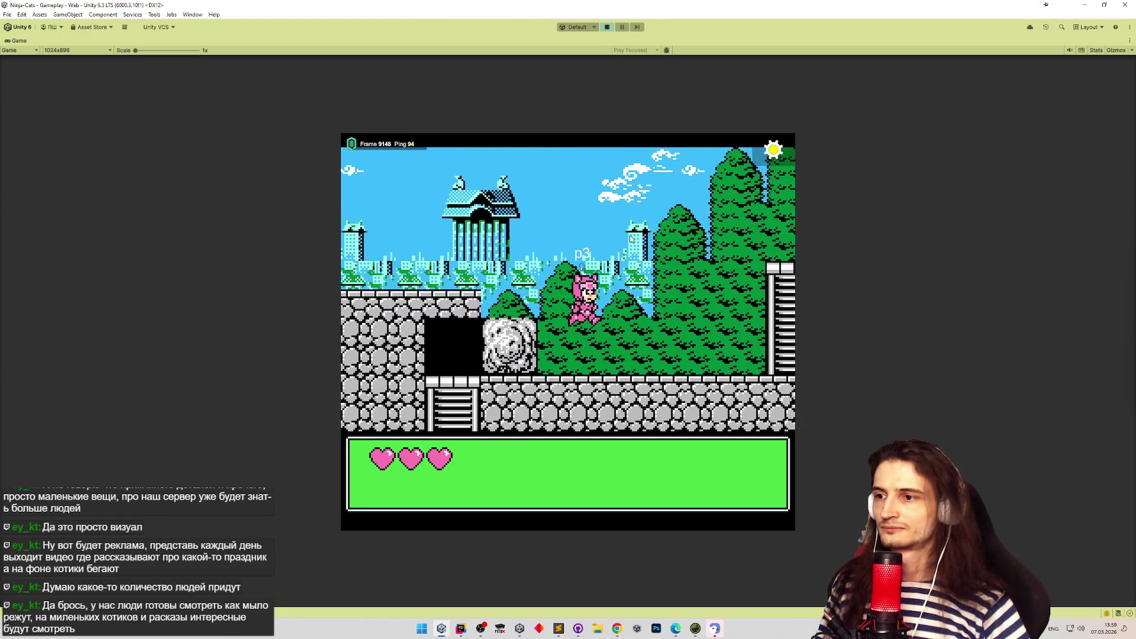
Jump onto the stone platform and drop off, then exit Play mode and return to Rider.
{"action": "key", "text": "Left"}
{"action": "key", "text": "space"}
{"action": "key", "text": "Right"}
{"action": "key", "text": "Left"}
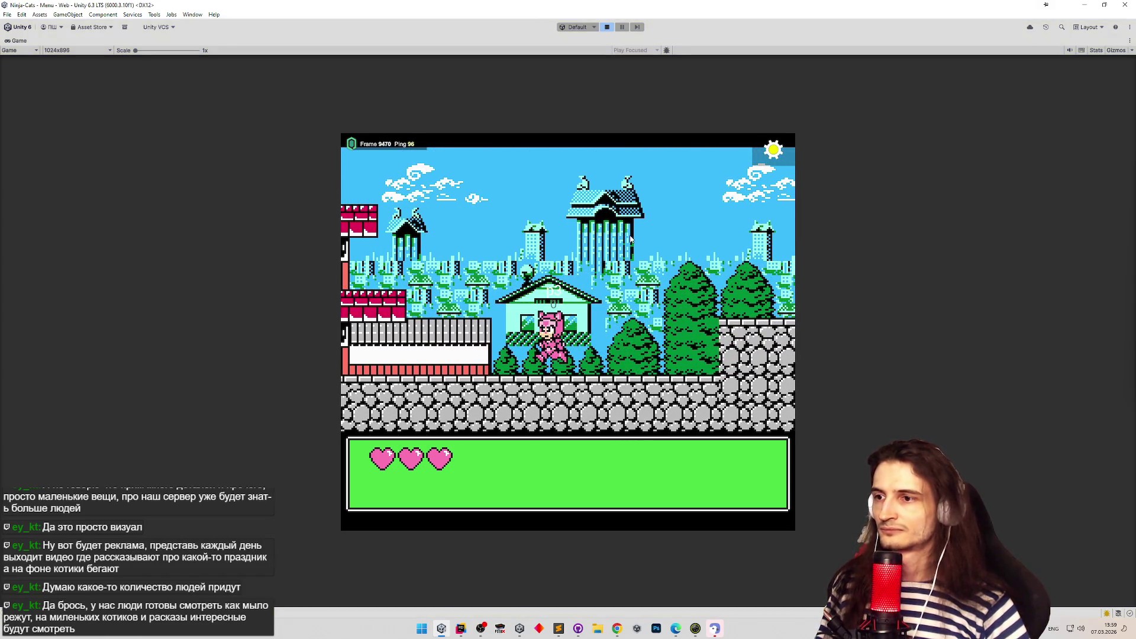
{"action": "key", "text": "ctrl+p"}
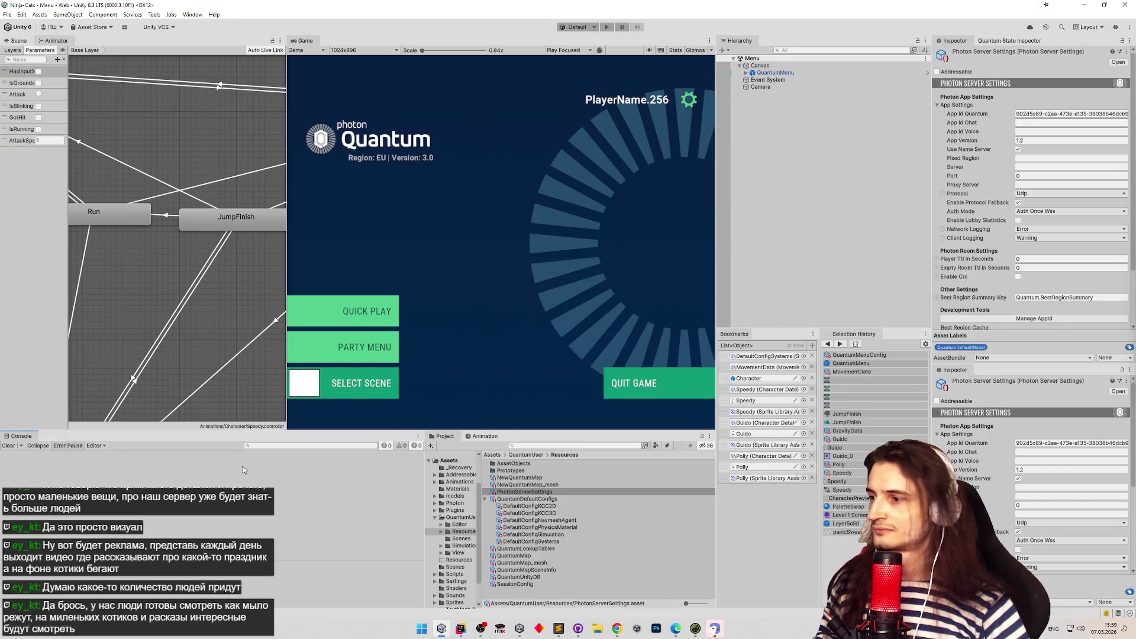
{"action": "left_click", "coordinate": [460, 628]}
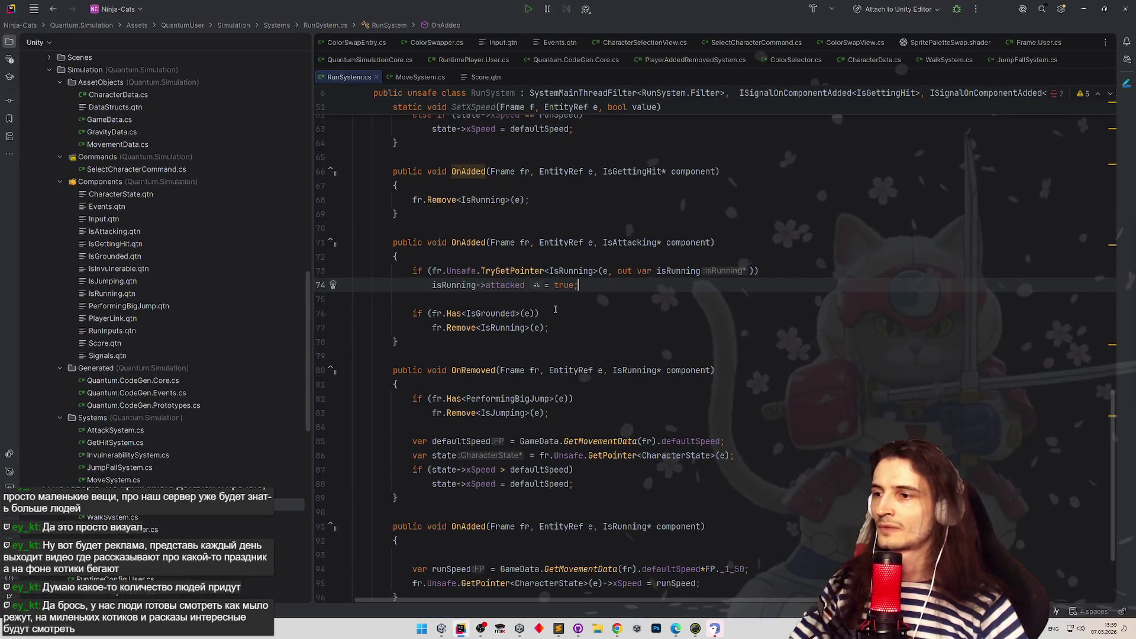
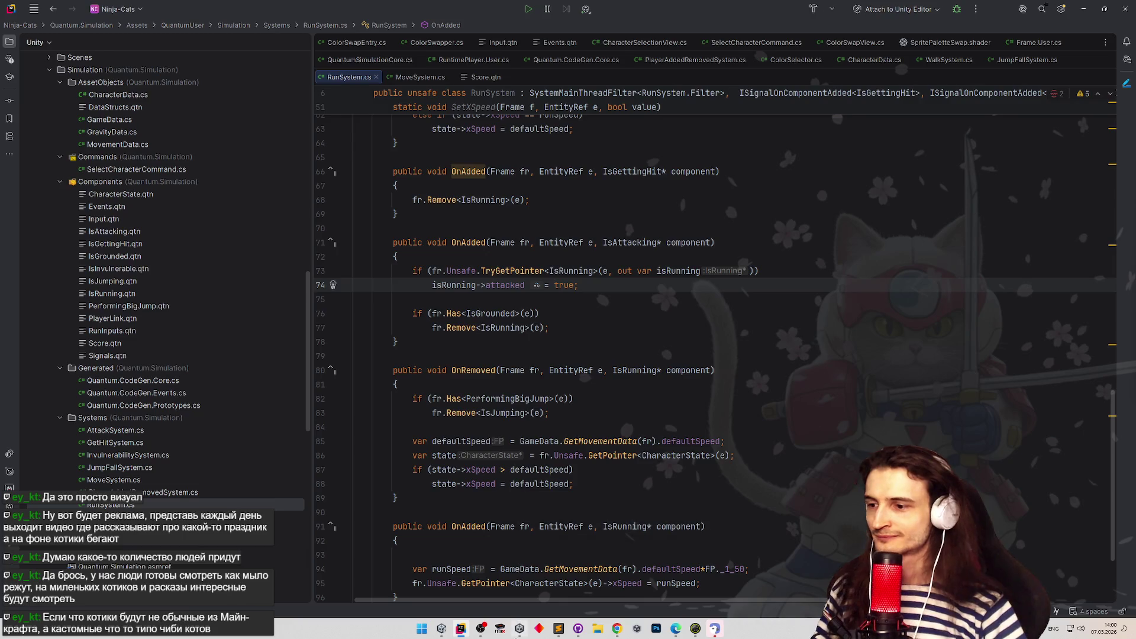
Bring the tasks.todo list in Sublime Text to the front over Rider.
{"action": "left_click", "coordinate": [559, 628]}
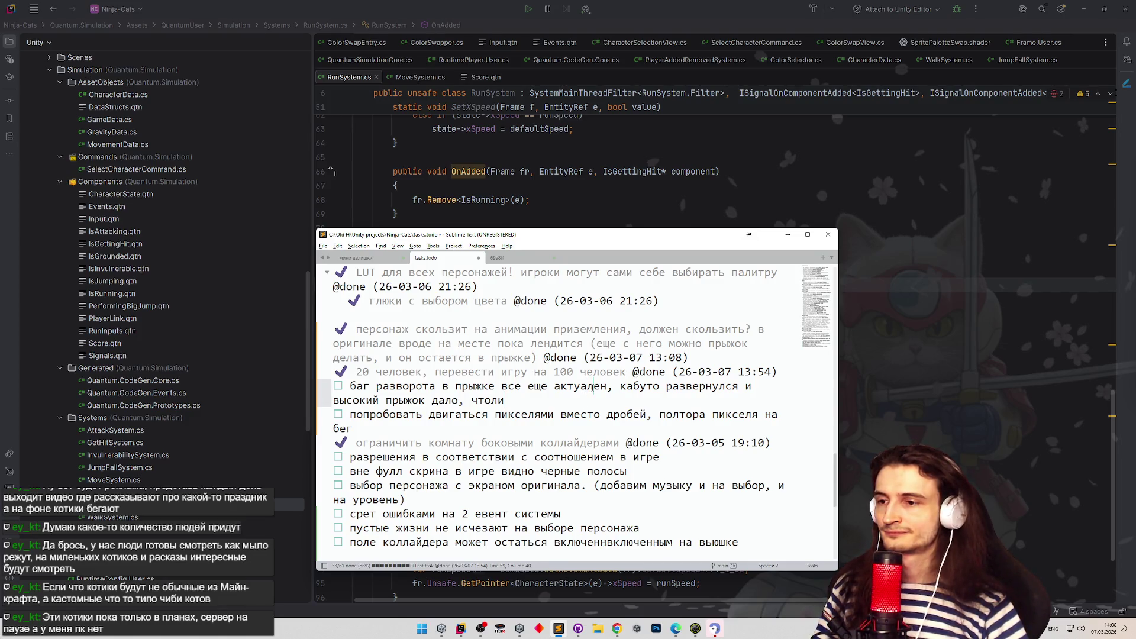
{"action": "key", "text": "ctrl+d"}
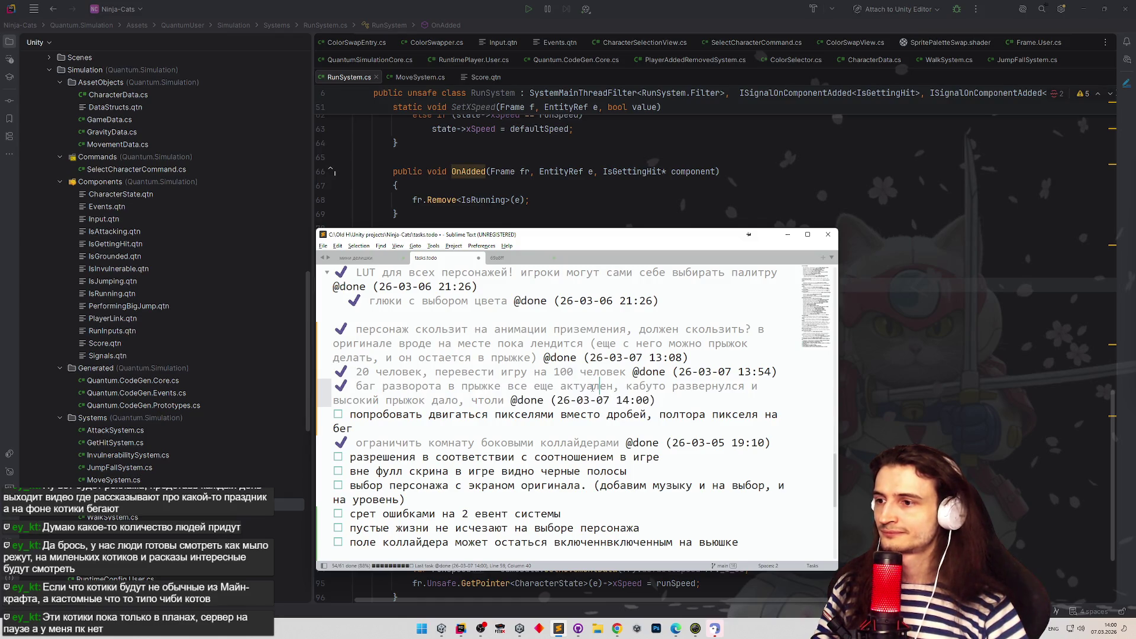
{"action": "left_click", "coordinate": [568, 408]}
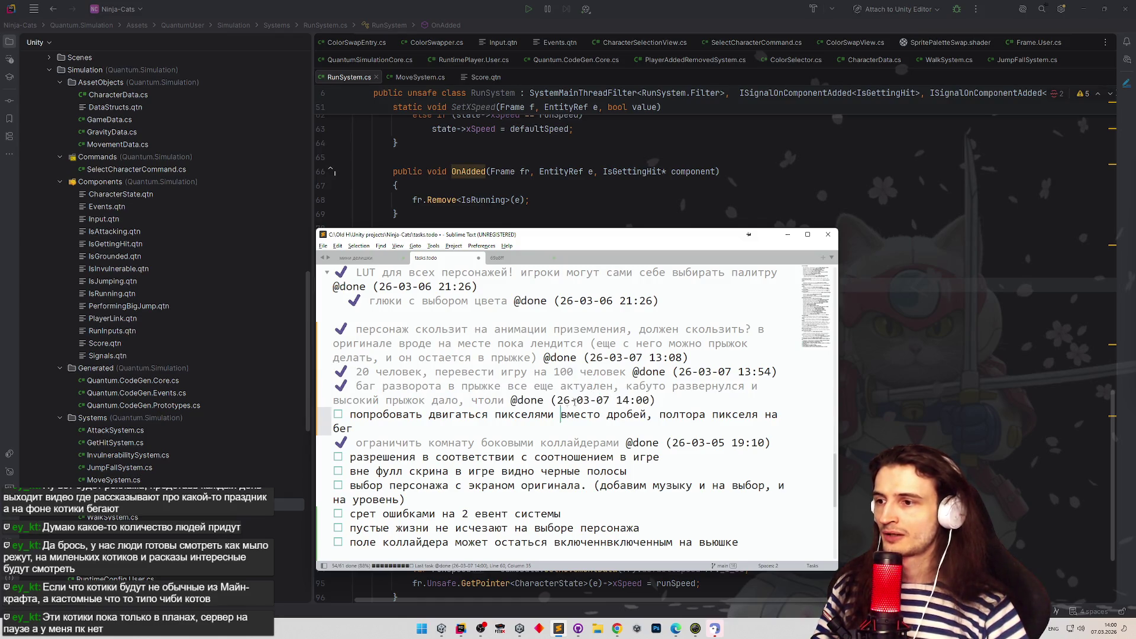
{"action": "left_click", "coordinate": [667, 401], "text": "ctrl"}
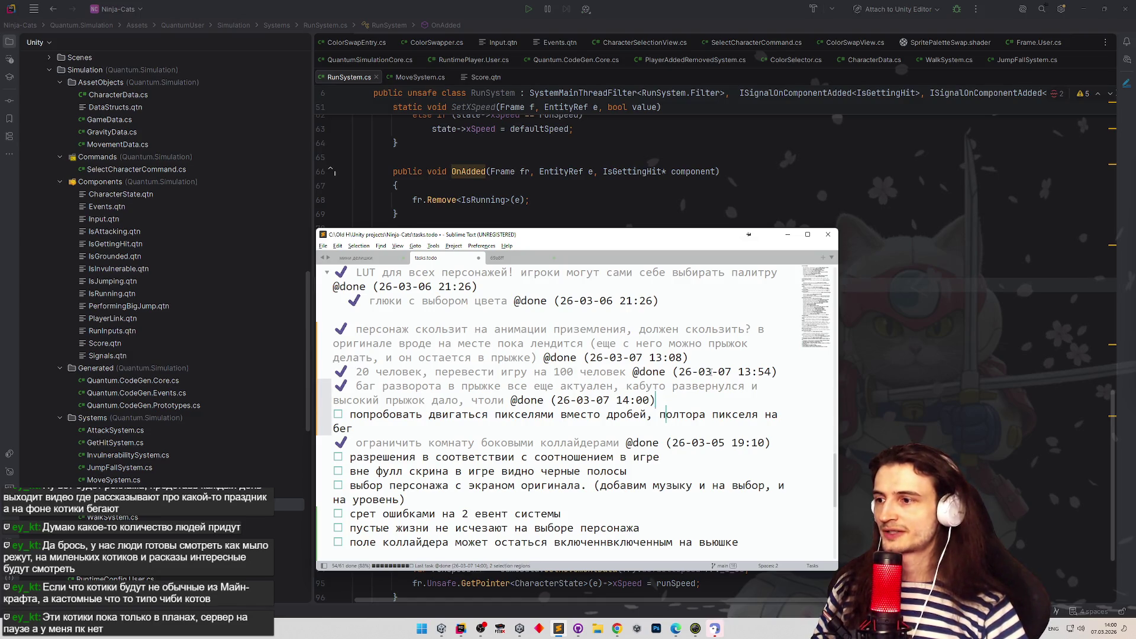
Bring up GitHub Desktop showing the 16 uncommitted changed files.
{"action": "left_click", "coordinate": [787, 234]}
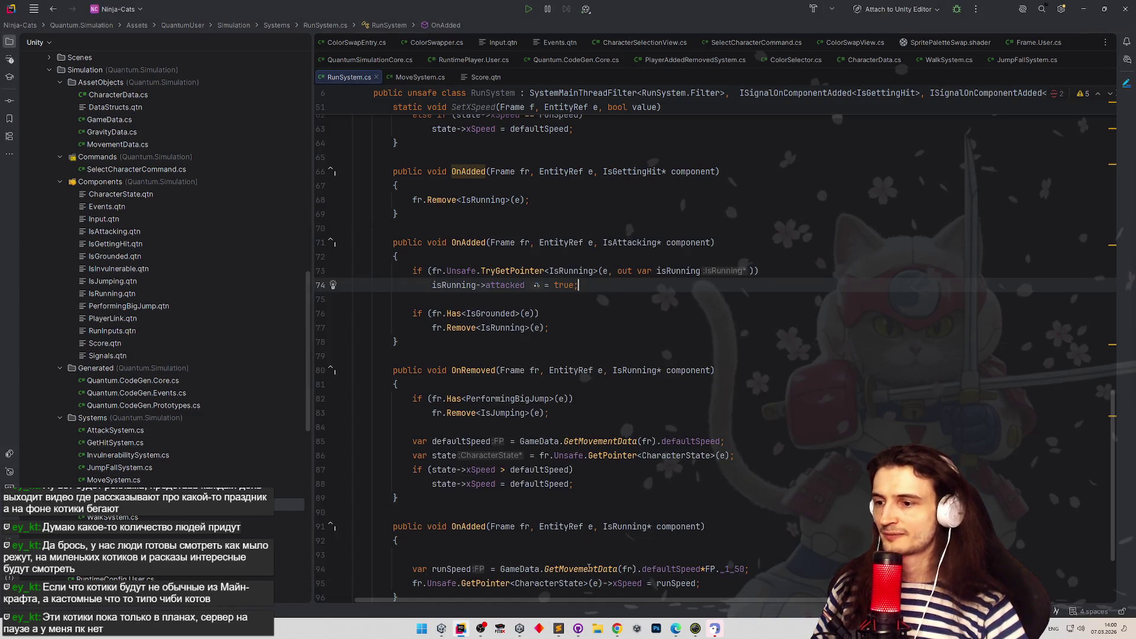
{"action": "left_click", "coordinate": [578, 628]}
{"action": "left_click", "coordinate": [437, 422]}
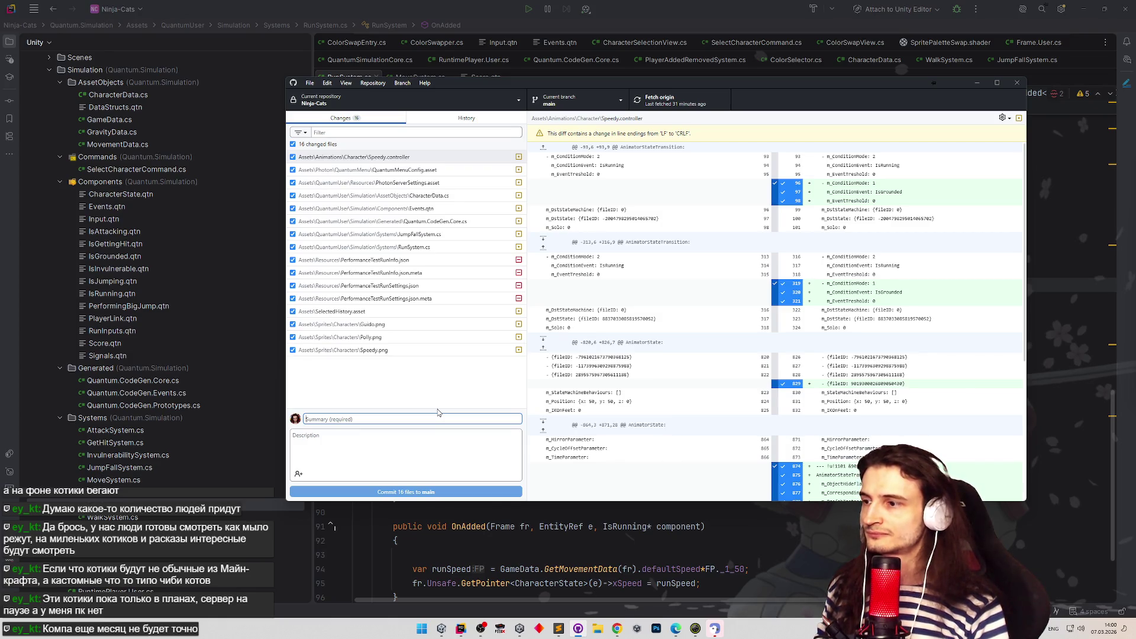
Commit the 16 files as 'before pixel movement', push to origin, and return to Unity.
{"action": "type", "text": "s"}
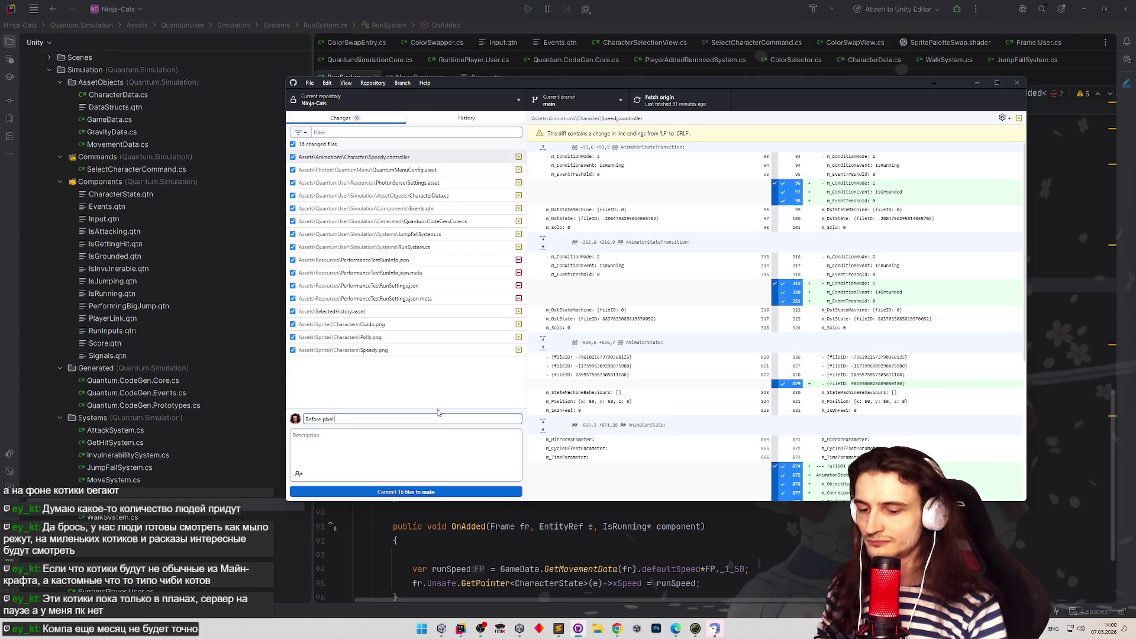
{"action": "left_click", "coordinate": [463, 492]}
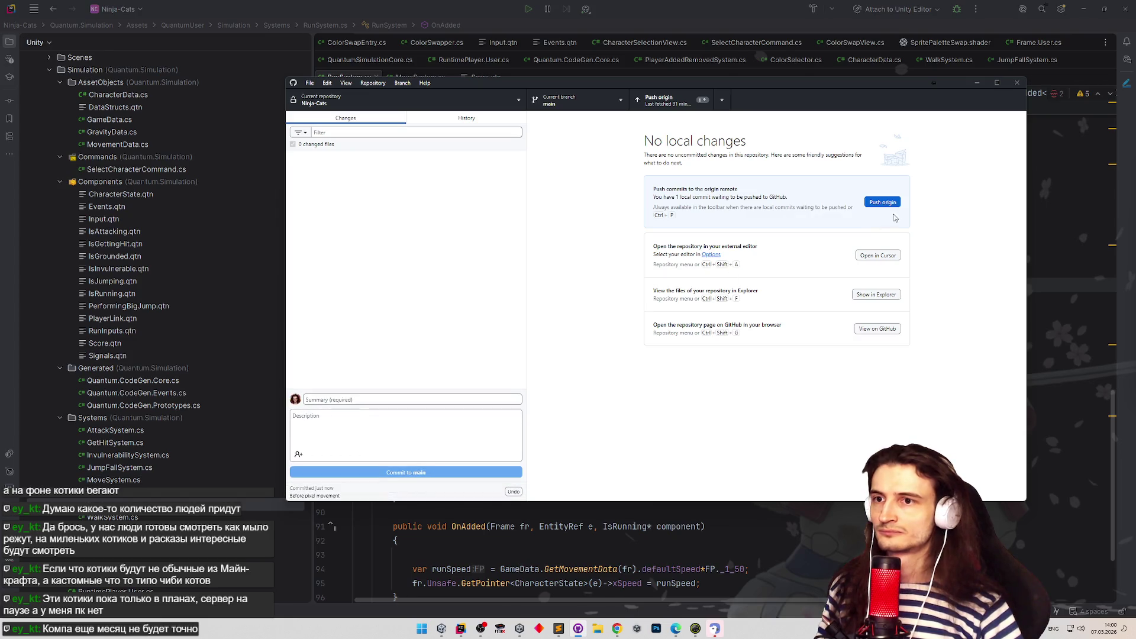
{"action": "left_click", "coordinate": [891, 203]}
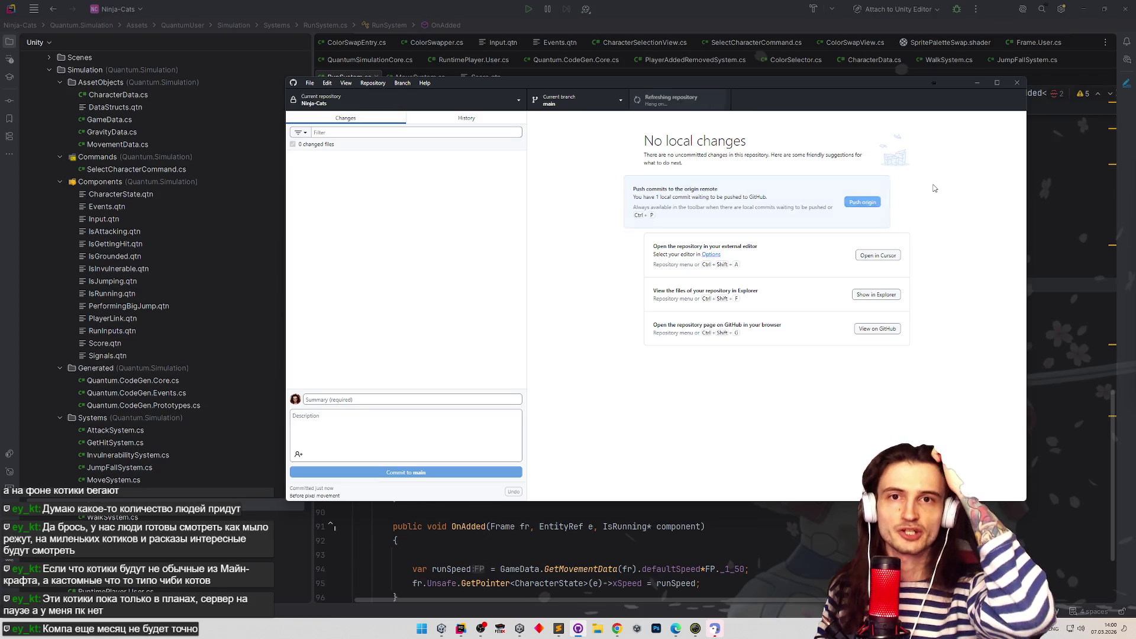
{"action": "left_click", "coordinate": [975, 83]}
{"action": "key", "text": "alt+Tab"}
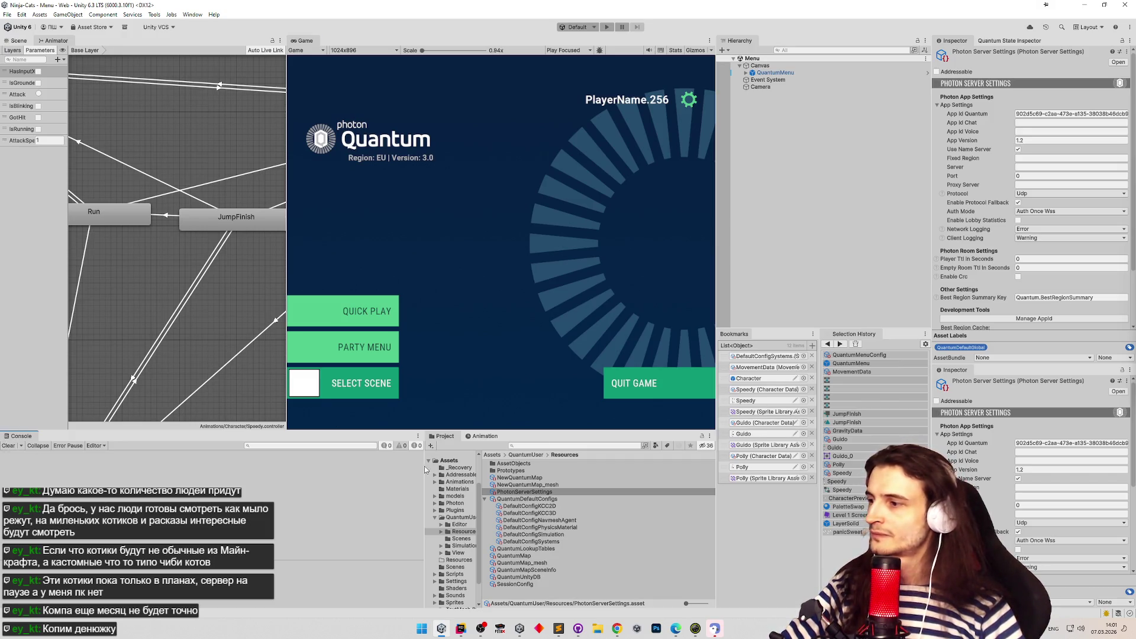
Find the GravityData asset in the Project panel and select it.
{"action": "left_click", "coordinate": [578, 628]}
{"action": "left_click", "coordinate": [578, 629]}
{"action": "left_click", "coordinate": [514, 446]}
{"action": "type", "text": "grav"}
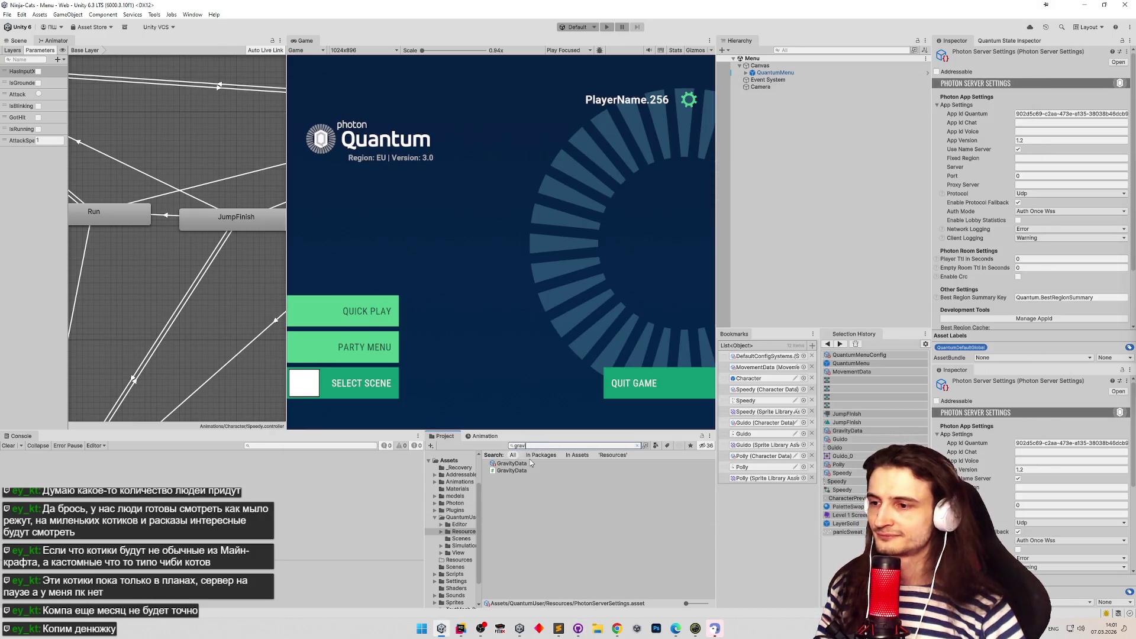
{"action": "left_click", "coordinate": [530, 464]}
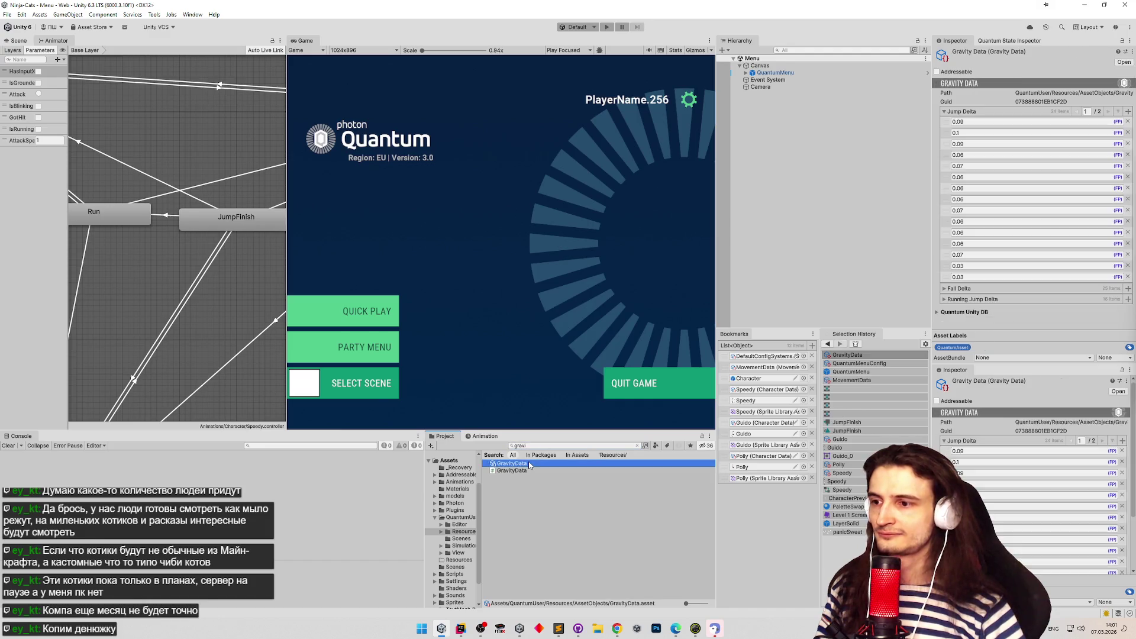
Set the first Jump Delta entries to 3, then the following run to 2.
{"action": "left_click", "coordinate": [993, 122]}
{"action": "type", "text": "3"}
{"action": "left_click", "coordinate": [982, 133]}
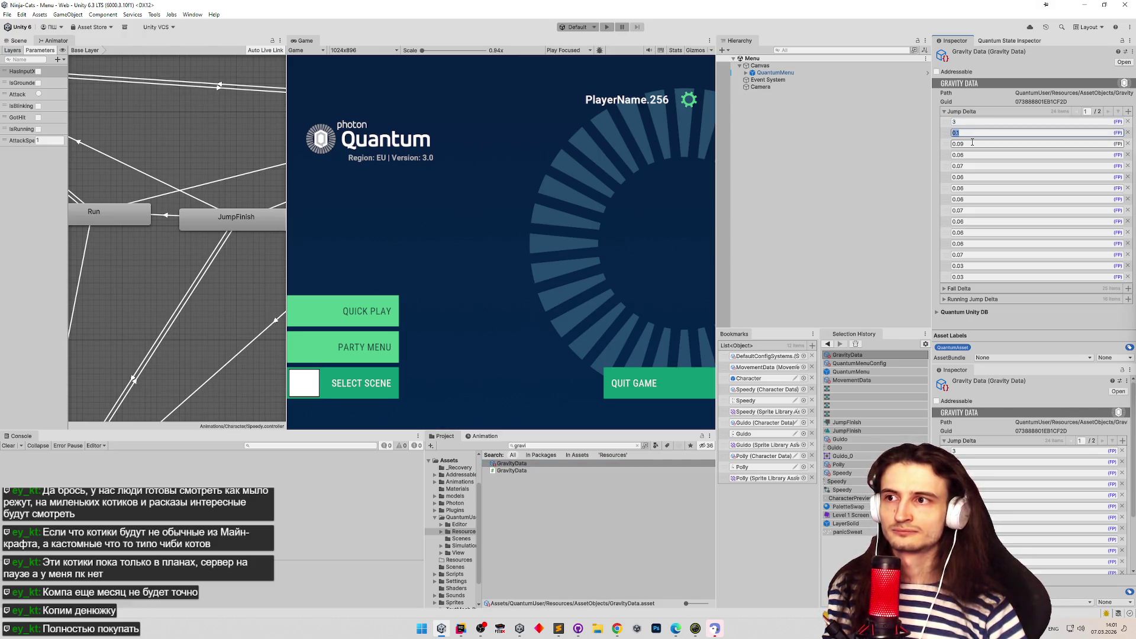
{"action": "type", "text": "3"}
{"action": "left_click", "coordinate": [972, 143]}
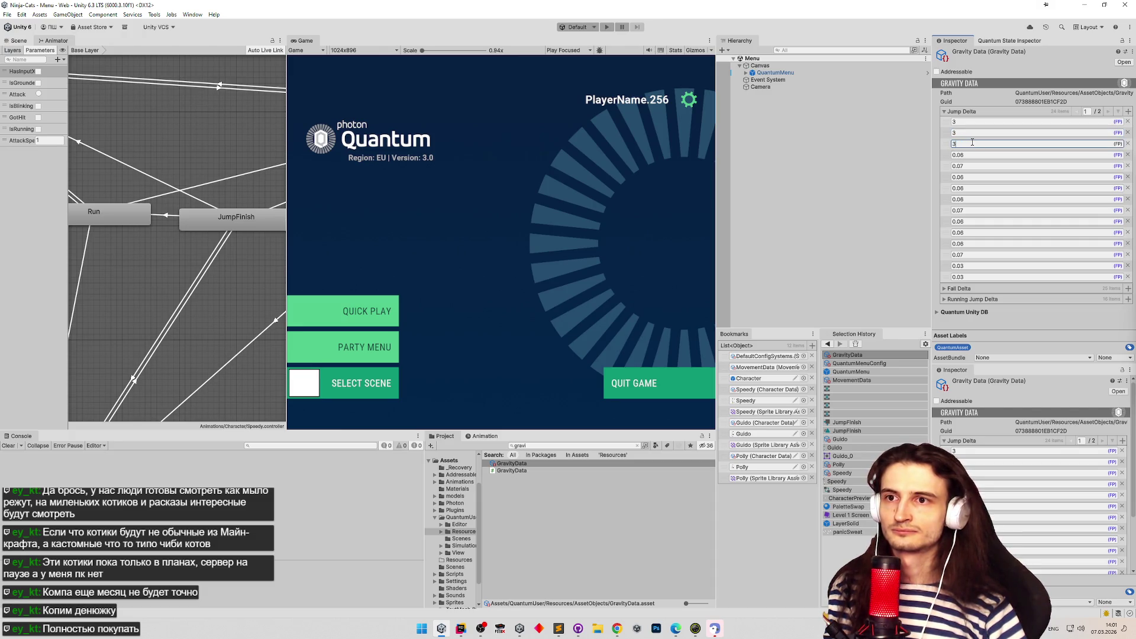
{"action": "left_click", "coordinate": [972, 154]}
{"action": "type", "text": "2"}
{"action": "left_click", "coordinate": [971, 165]}
{"action": "type", "text": "2"}
{"action": "left_click", "coordinate": [971, 177]}
{"action": "type", "text": "2"}
{"action": "left_click", "coordinate": [970, 188]}
{"action": "type", "text": "2"}
{"action": "left_click", "coordinate": [970, 199]}
{"action": "type", "text": "2"}
{"action": "left_click", "coordinate": [970, 210]}
{"action": "type", "text": "2"}
{"action": "left_click", "coordinate": [970, 221]}
{"action": "type", "text": "2"}
{"action": "left_click", "coordinate": [971, 232]}
{"action": "type", "text": "2"}
{"action": "left_click", "coordinate": [971, 243]}
{"action": "type", "text": "2"}
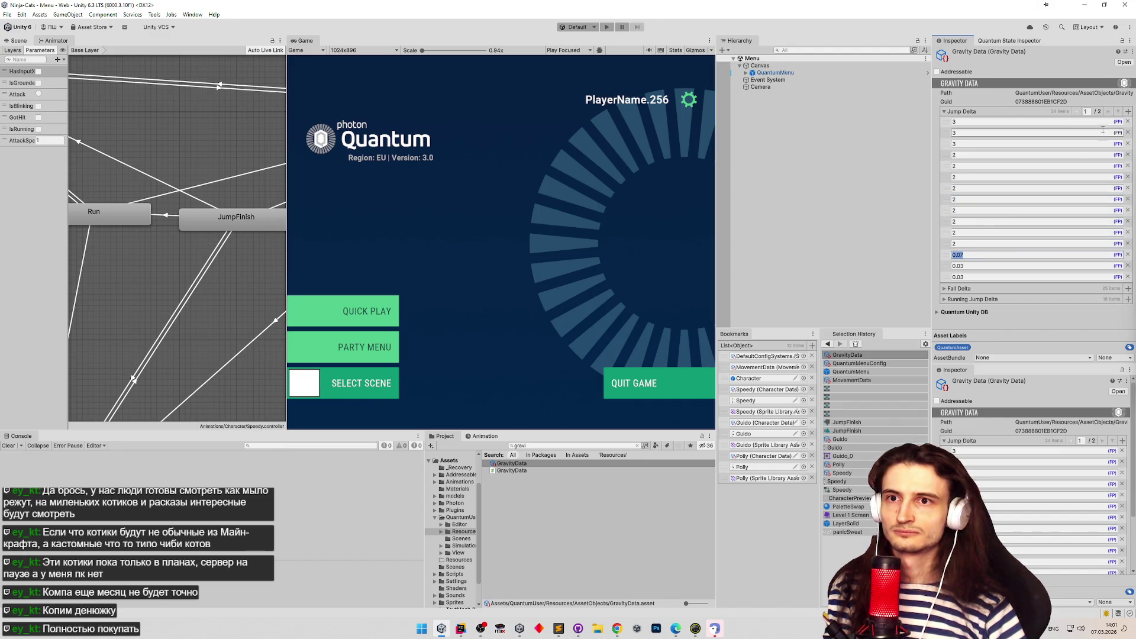
Set the remaining Jump Delta entries to 1, correcting a mistyped 11.
{"action": "scroll", "coordinate": [1030, 166], "scroll_direction": "down", "scroll_amount": 3}
{"action": "left_click", "coordinate": [970, 183]}
{"action": "type", "text": "2"}
{"action": "left_click", "coordinate": [970, 194]}
{"action": "type", "text": "1"}
{"action": "left_click", "coordinate": [969, 204]}
{"action": "type", "text": "1"}
{"action": "left_click", "coordinate": [968, 217]}
{"action": "type", "text": "1"}
{"action": "left_click", "coordinate": [967, 228]}
{"action": "type", "text": "1"}
{"action": "left_click", "coordinate": [967, 240]}
{"action": "type", "text": "11"}
{"action": "left_click", "coordinate": [968, 262]}
{"action": "left_click", "coordinate": [967, 251]}
{"action": "type", "text": "1"}
{"action": "left_click", "coordinate": [968, 239]}
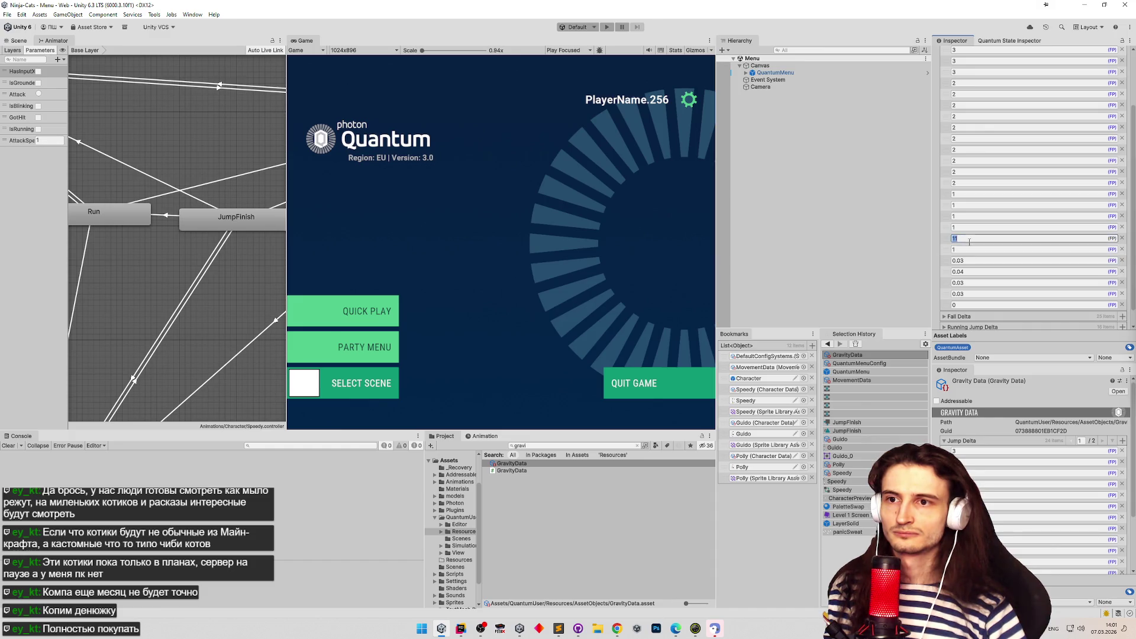
{"action": "type", "text": "1"}
{"action": "left_click", "coordinate": [970, 261]}
{"action": "type", "text": "1"}
{"action": "left_click", "coordinate": [973, 273]}
{"action": "type", "text": "1"}
{"action": "left_click", "coordinate": [976, 283]}
{"action": "type", "text": "1"}
{"action": "left_click", "coordinate": [979, 294]}
{"action": "left_click", "coordinate": [958, 316]}
{"action": "scroll", "coordinate": [981, 256], "scroll_direction": "down", "scroll_amount": 3}
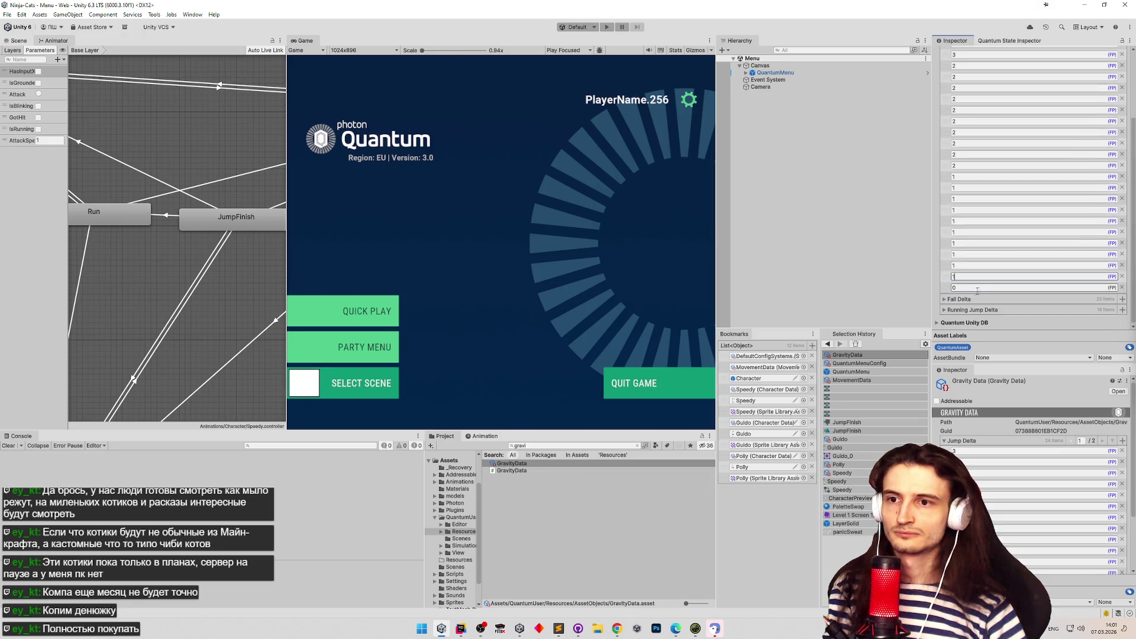
Change the -0.03 Fall Delta entries to -1, fixing a mistyped -1-1 entry.
{"action": "left_click", "coordinate": [972, 210]}
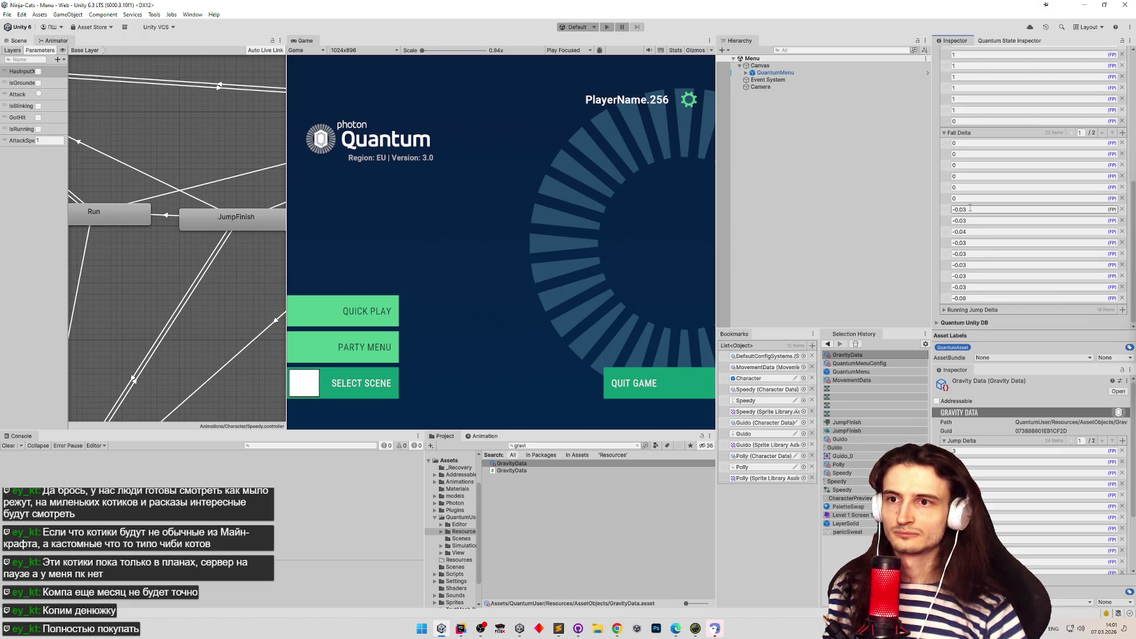
{"action": "type", "text": "-1"}
{"action": "left_click", "coordinate": [971, 221]}
{"action": "type", "text": "-1"}
{"action": "left_click", "coordinate": [971, 232]}
{"action": "type", "text": "-1"}
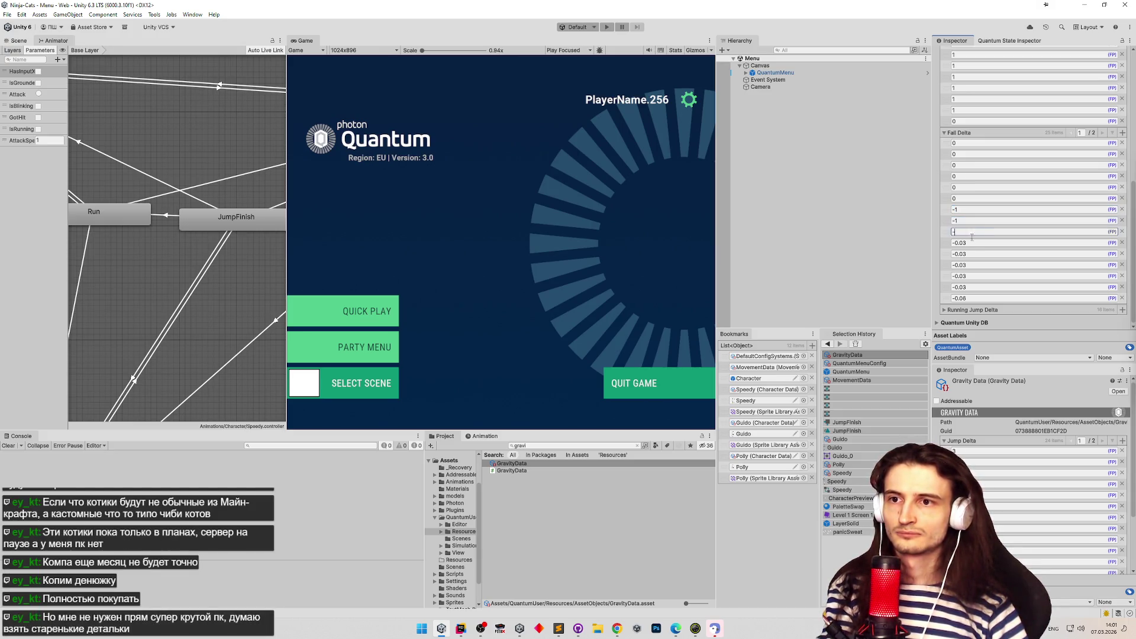
{"action": "left_click", "coordinate": [971, 242]}
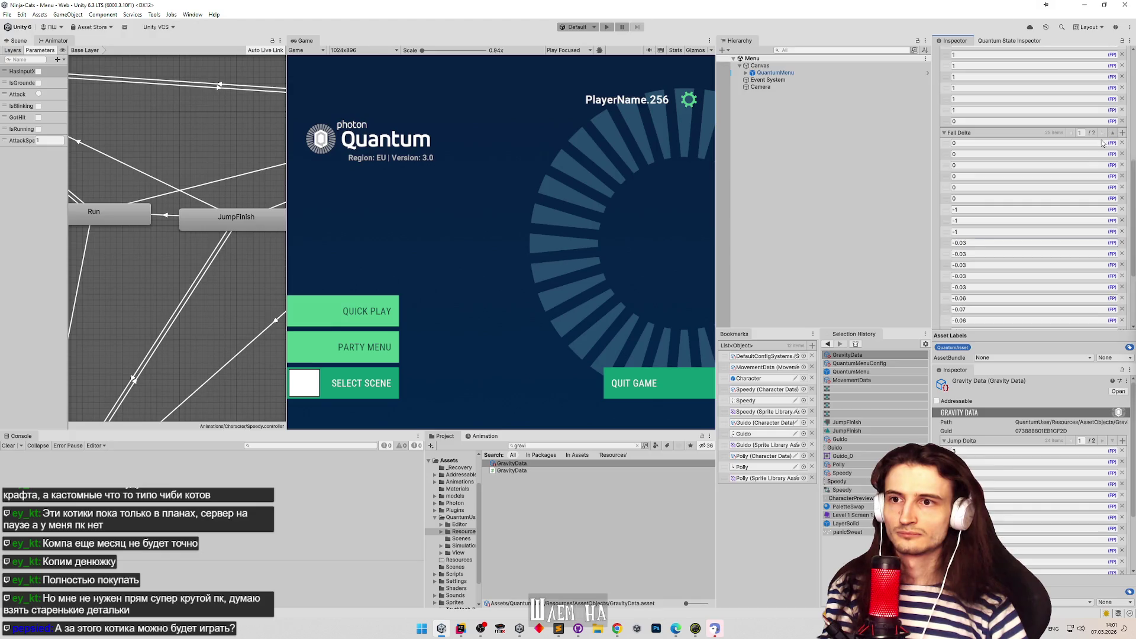
{"action": "left_click", "coordinate": [980, 244]}
{"action": "type", "text": "-1"}
{"action": "left_click", "coordinate": [971, 253]}
{"action": "type", "text": "-1"}
{"action": "left_click", "coordinate": [971, 265]}
{"action": "type", "text": "-1-1"}
{"action": "key", "text": "BackSpace"}
{"action": "key", "text": "BackSpace"}
{"action": "left_click", "coordinate": [976, 276]}
{"action": "type", "text": "-1"}
{"action": "left_click", "coordinate": [983, 287]}
{"action": "type", "text": "-"}
{"action": "scroll", "coordinate": [984, 266], "scroll_direction": "down", "scroll_amount": 1}
{"action": "key", "text": "Escape"}
{"action": "left_click", "coordinate": [985, 265]}
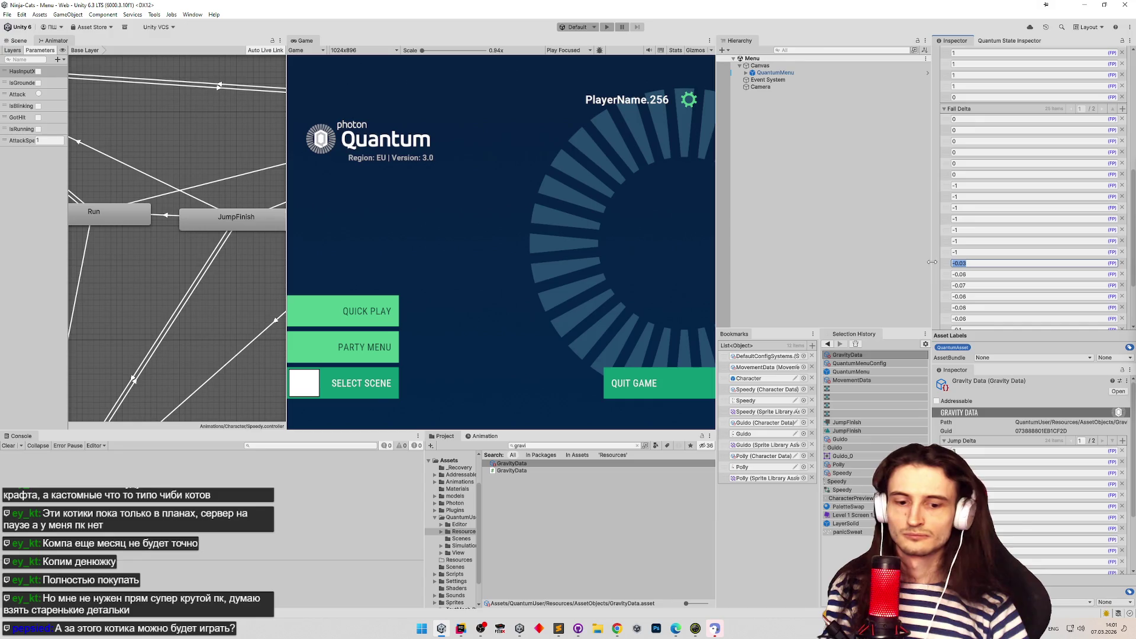
{"action": "type", "text": "-1"}
{"action": "scroll", "coordinate": [976, 237], "scroll_direction": "down", "scroll_amount": 3}
Set the next Fall Delta entries to -2, then -3, and the last to -4.
{"action": "left_click", "coordinate": [974, 187]}
{"action": "type", "text": "-2"}
{"action": "left_click", "coordinate": [974, 199]}
{"action": "type", "text": "-2"}
{"action": "left_click", "coordinate": [973, 209]}
{"action": "type", "text": "-2"}
{"action": "left_click", "coordinate": [971, 221]}
{"action": "type", "text": "-2"}
{"action": "left_click", "coordinate": [969, 232]}
{"action": "type", "text": "-2"}
{"action": "left_click", "coordinate": [969, 242]}
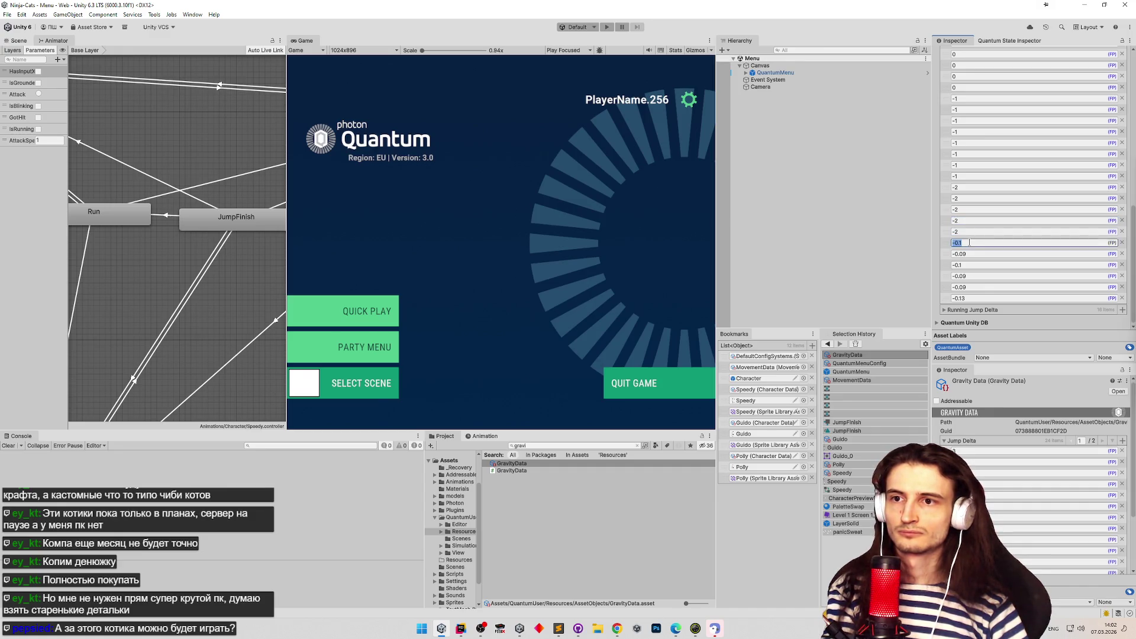
{"action": "type", "text": "-3"}
{"action": "left_click", "coordinate": [970, 253]}
{"action": "type", "text": "-3"}
{"action": "left_click", "coordinate": [971, 265]}
{"action": "type", "text": "-3"}
{"action": "left_click", "coordinate": [971, 276]}
{"action": "type", "text": "-3"}
{"action": "left_click", "coordinate": [970, 287]}
{"action": "type", "text": "-3"}
{"action": "left_click", "coordinate": [971, 298]}
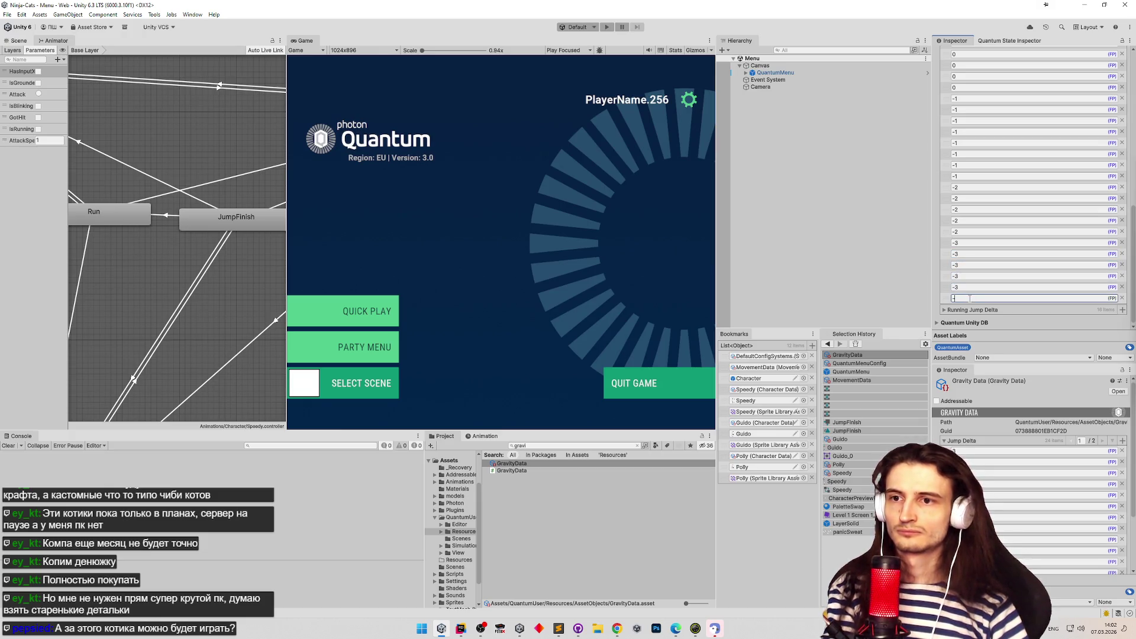
{"action": "type", "text": "-4"}
{"action": "key", "text": "Return"}
{"action": "scroll", "coordinate": [979, 278], "scroll_direction": "down", "scroll_amount": 2}
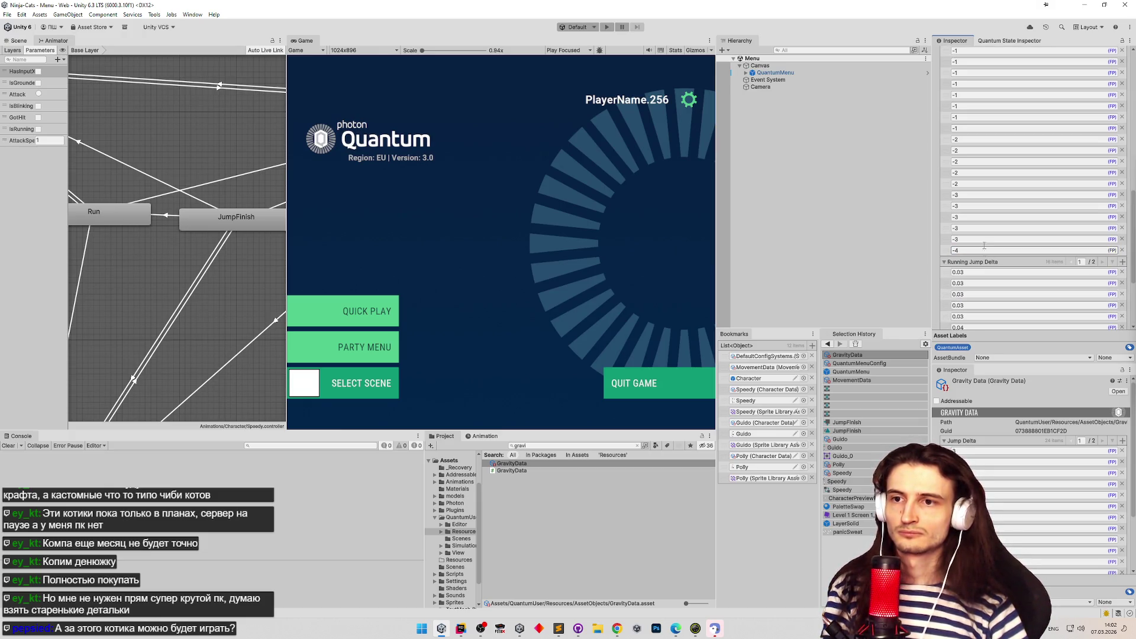
Set the first Running Jump Delta entries, read as 0.03 or 0.04, to 1 one after another.
{"action": "scroll", "coordinate": [978, 242], "scroll_direction": "down", "scroll_amount": 3}
{"action": "left_click", "coordinate": [974, 153]}
{"action": "type", "text": "1"}
{"action": "key", "text": "Return"}
{"action": "left_click", "coordinate": [979, 187]}
{"action": "type", "text": "1"}
{"action": "left_click", "coordinate": [969, 164]}
{"action": "type", "text": "11"}
{"action": "key", "text": "Tab"}
{"action": "type", "text": "1"}
{"action": "key", "text": "Tab"}
{"action": "key", "text": "Tab"}
{"action": "type", "text": "1"}
{"action": "key", "text": "Tab"}
{"action": "type", "text": "1"}
{"action": "key", "text": "Tab"}
{"action": "type", "text": "1"}
{"action": "key", "text": "Tab"}
{"action": "type", "text": "1"}
Correct the entry mistyped as 11 to 1 and set the following entries to 1.
{"action": "key", "text": "Tab"}
{"action": "type", "text": "1"}
{"action": "key", "text": "Tab"}
{"action": "type", "text": "1"}
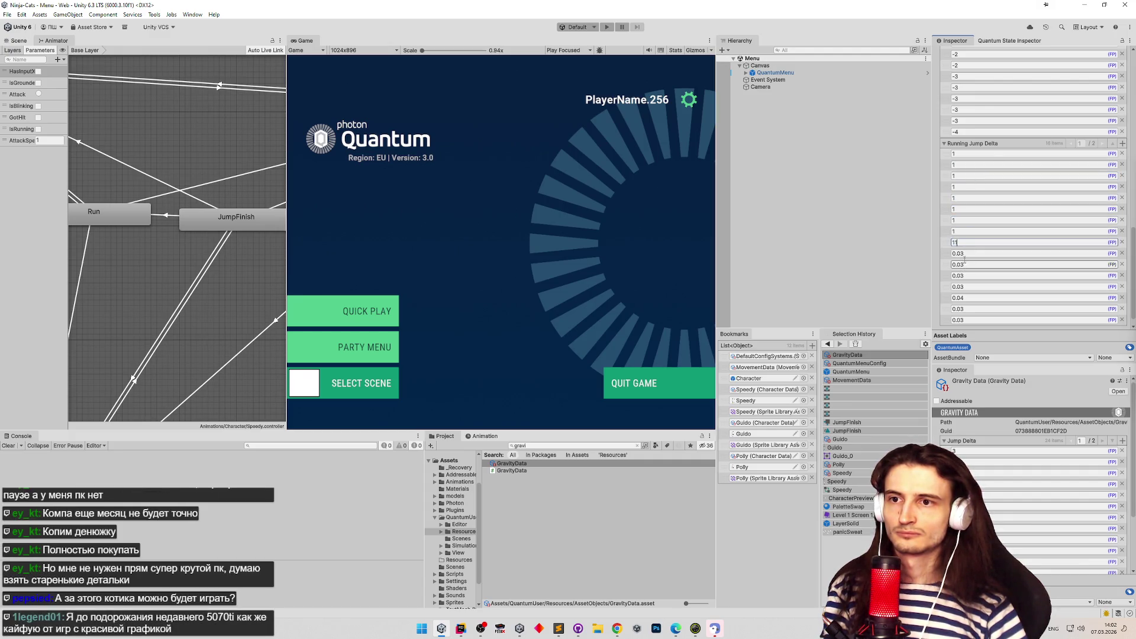
{"action": "left_click", "coordinate": [974, 242]}
{"action": "type", "text": "1"}
{"action": "key", "text": "BackSpace"}
{"action": "key", "text": "Tab"}
{"action": "key", "text": "Tab"}
{"action": "type", "text": "1"}
{"action": "key", "text": "Tab"}
{"action": "type", "text": "1"}
{"action": "key", "text": "Tab"}
{"action": "type", "text": "1"}
{"action": "key", "text": "Tab"}
{"action": "type", "text": "1"}
{"action": "key", "text": "Tab"}
{"action": "type", "text": "1"}
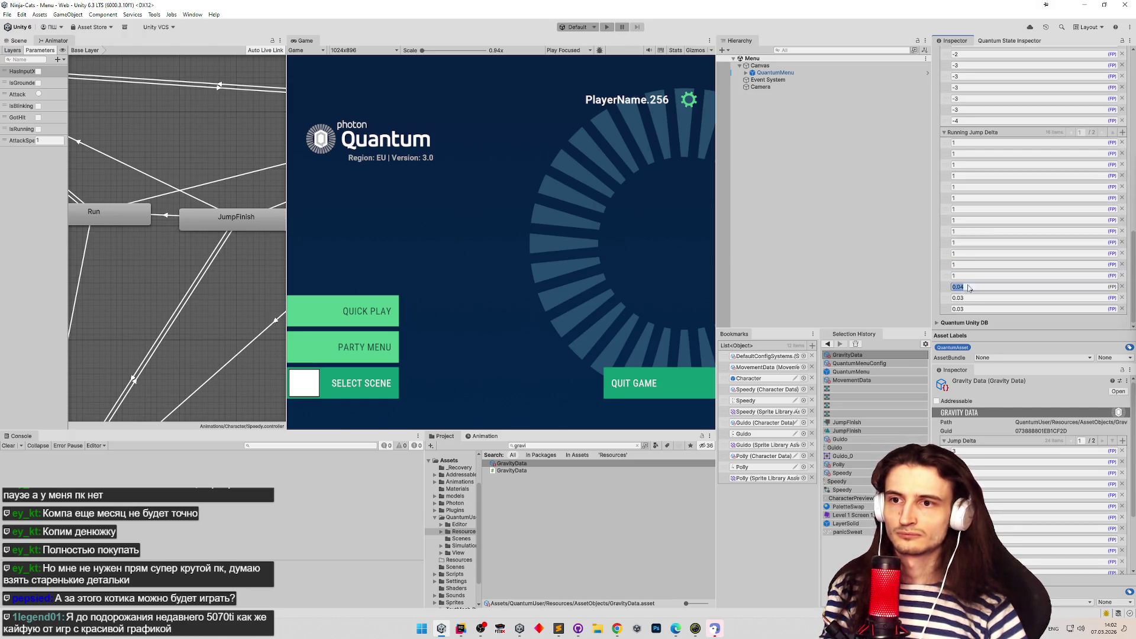
{"action": "key", "text": "Tab"}
{"action": "type", "text": "1"}
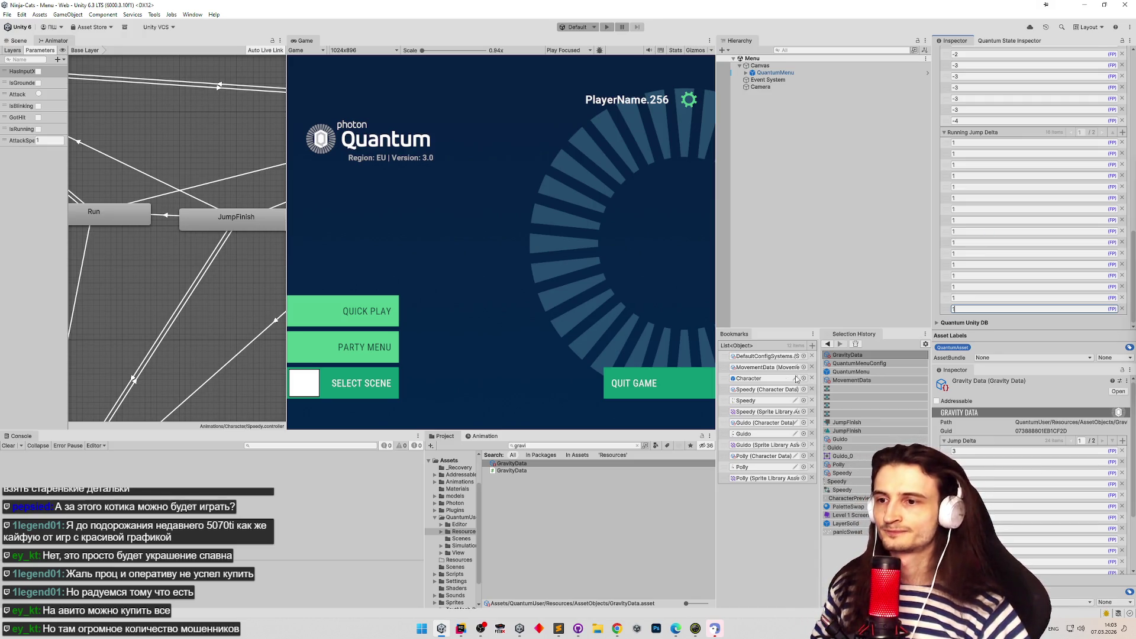
Select the MovementData asset and inspect its Default Speed value.
{"action": "left_click", "coordinate": [758, 368]}
{"action": "double_click", "coordinate": [758, 368]}
{"action": "left_click", "coordinate": [1038, 111]}
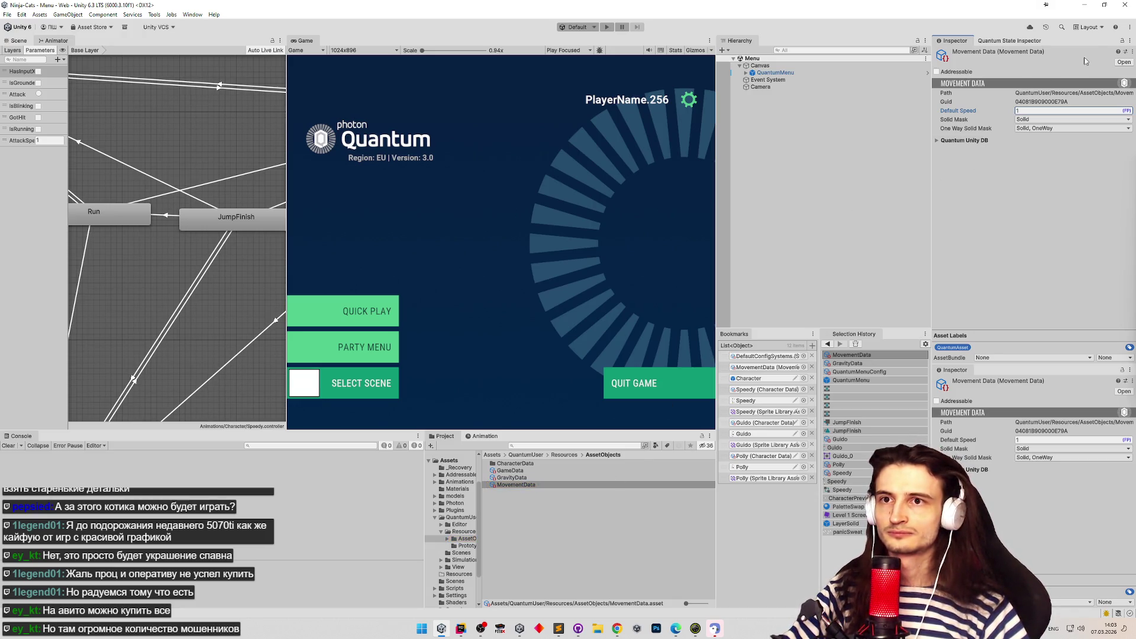
Switch the Inspector to Debug view and open MovementData.cs in Rider from the Script field.
{"action": "left_click", "coordinate": [1131, 40]}
{"action": "left_click", "coordinate": [1042, 85]}
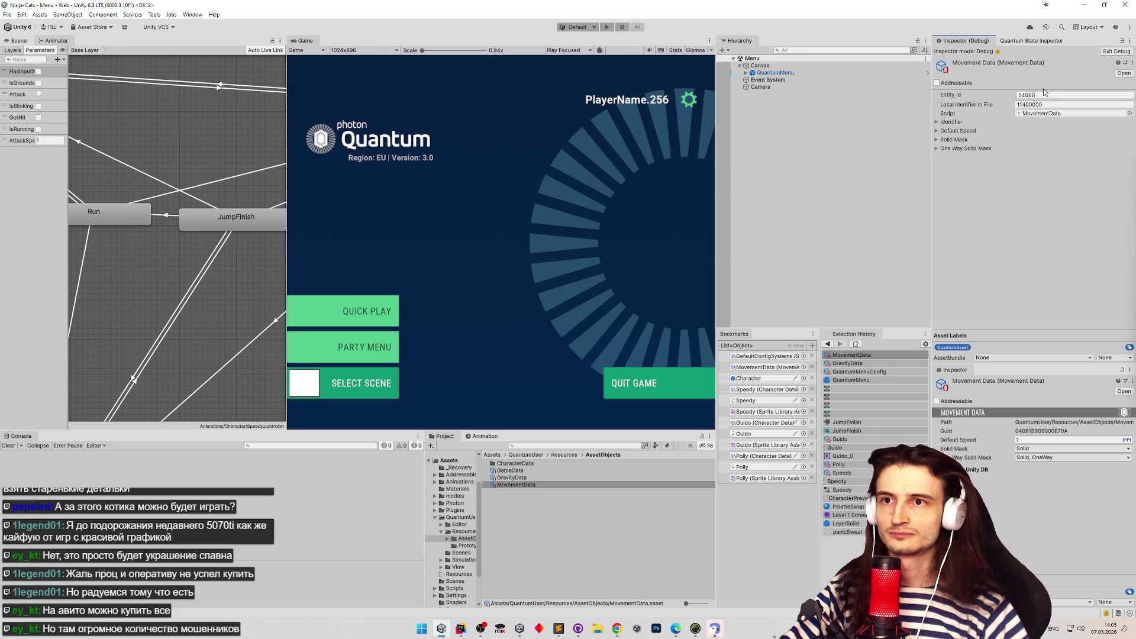
{"action": "double_click", "coordinate": [1042, 113]}
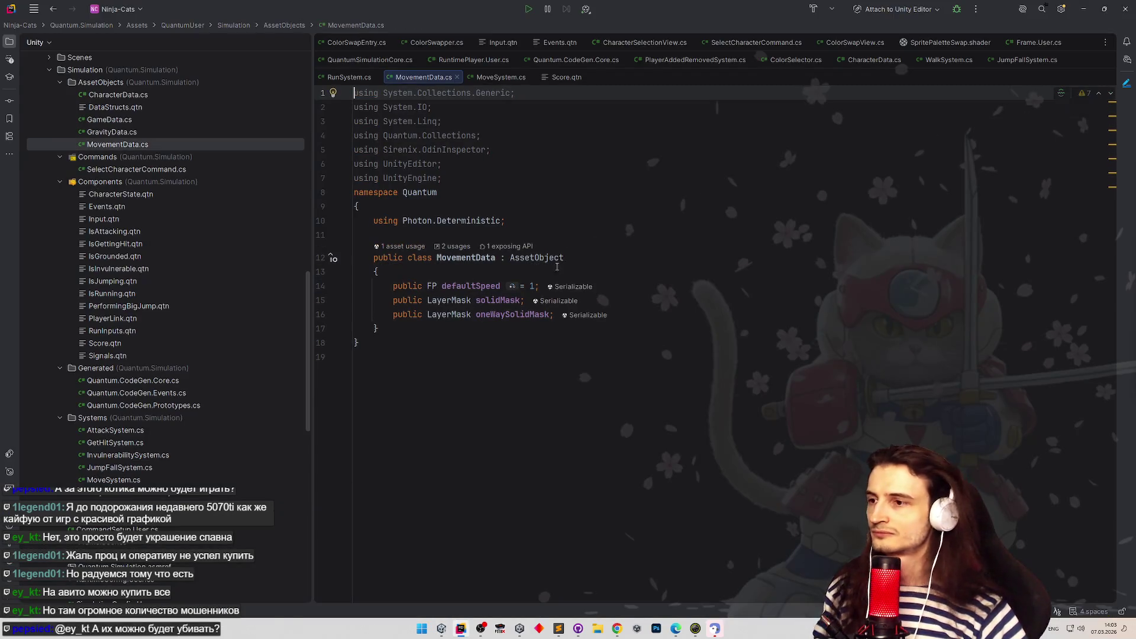
Duplicate the defaultSpeed declaration and rename the copy to pixelMultiplier.
{"action": "left_click", "coordinate": [541, 285]}
{"action": "key", "text": "ctrl+d"}
{"action": "double_click", "coordinate": [471, 300]}
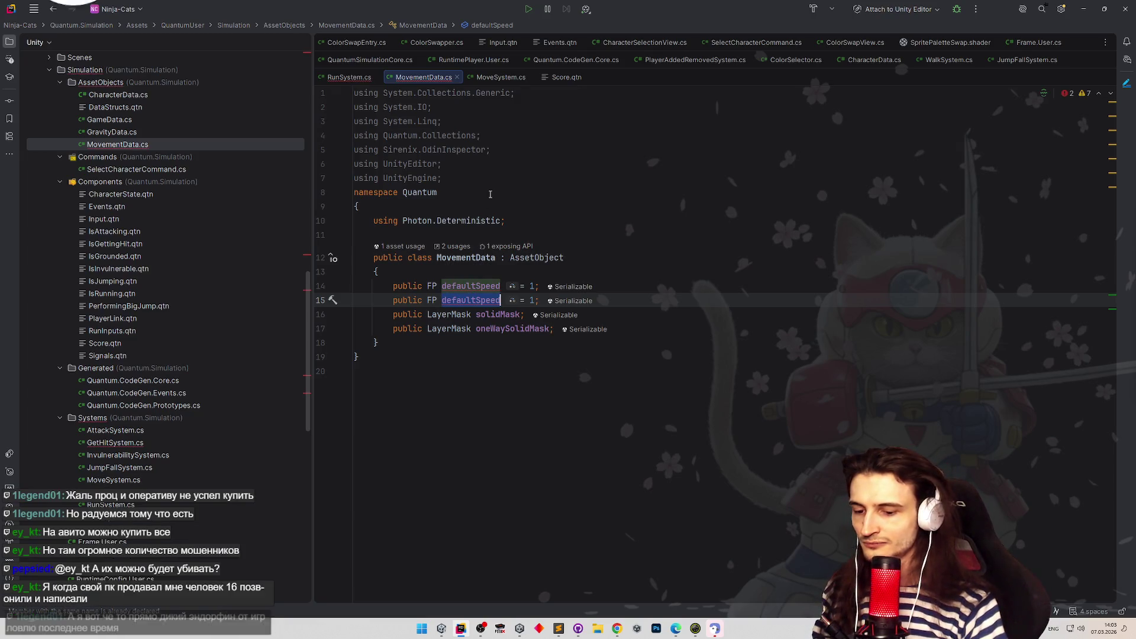
{"action": "type", "text": "oneF"}
{"action": "type", "text": "ixel"}
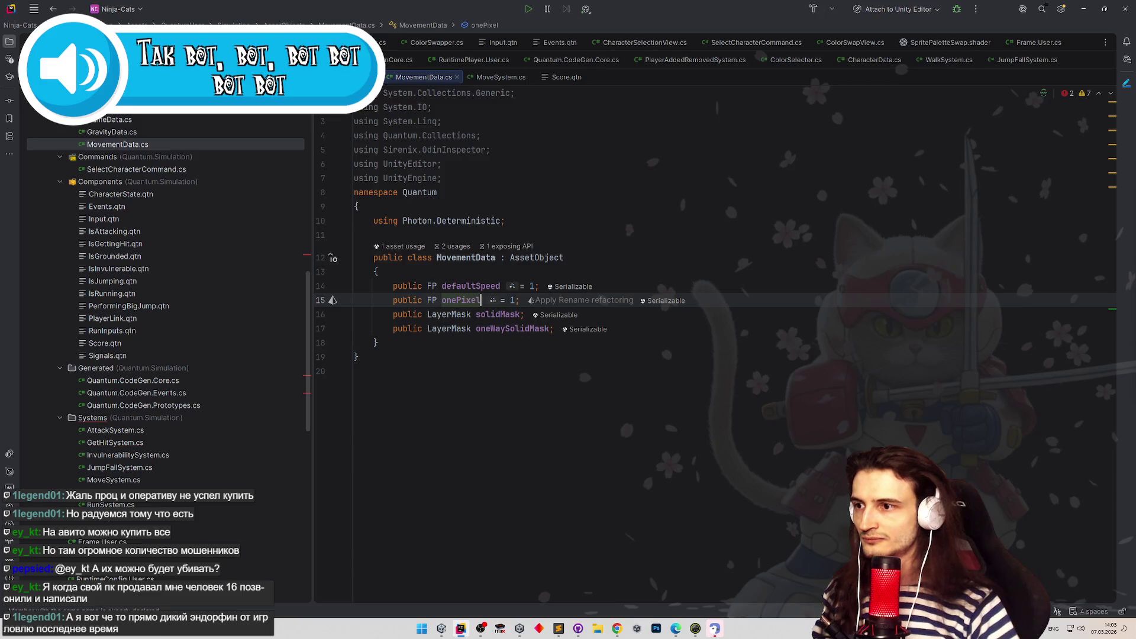
{"action": "key", "text": "BackSpace"}
{"action": "key", "text": "BackSpace"}
{"action": "key", "text": "BackSpace"}
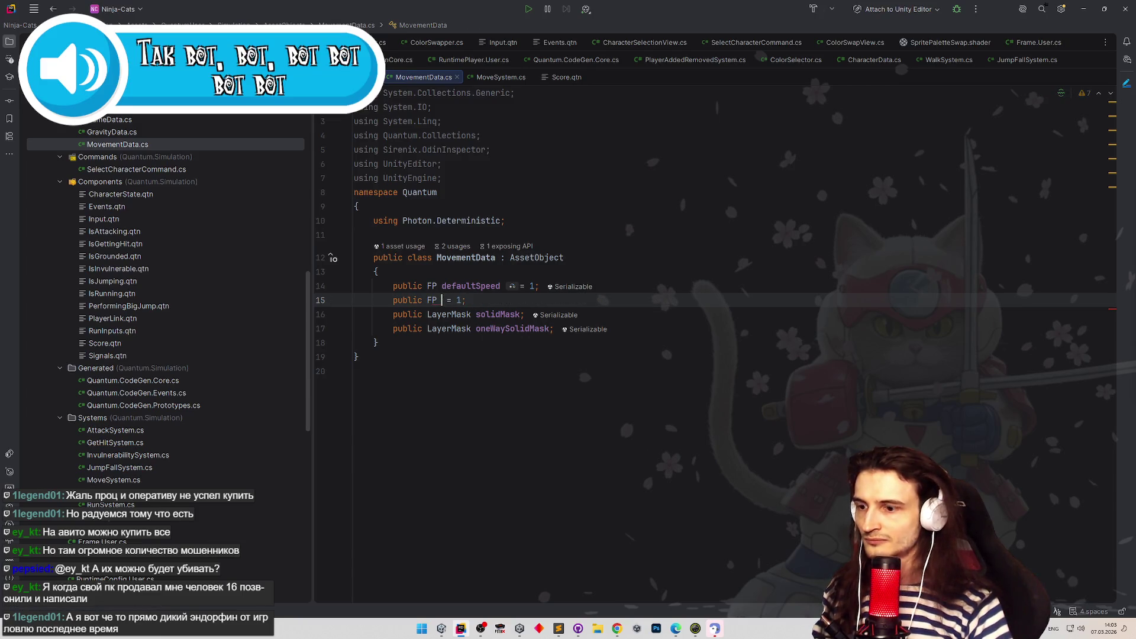
{"action": "type", "text": "p"}
{"action": "type", "text": "ixelM"}
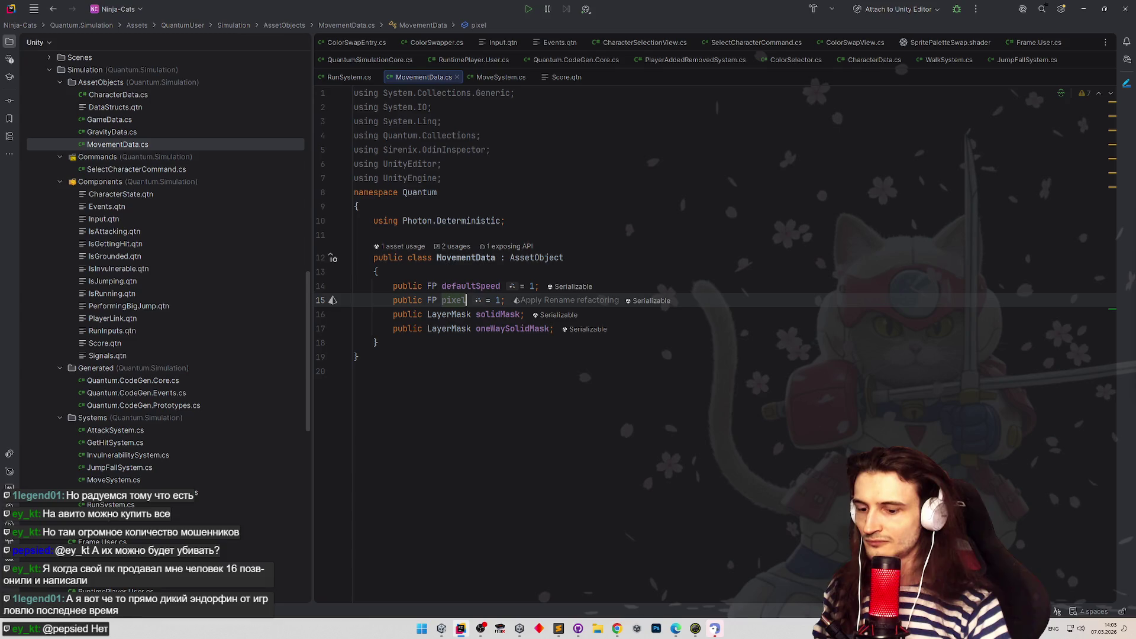
{"action": "type", "text": "ultiplier"}
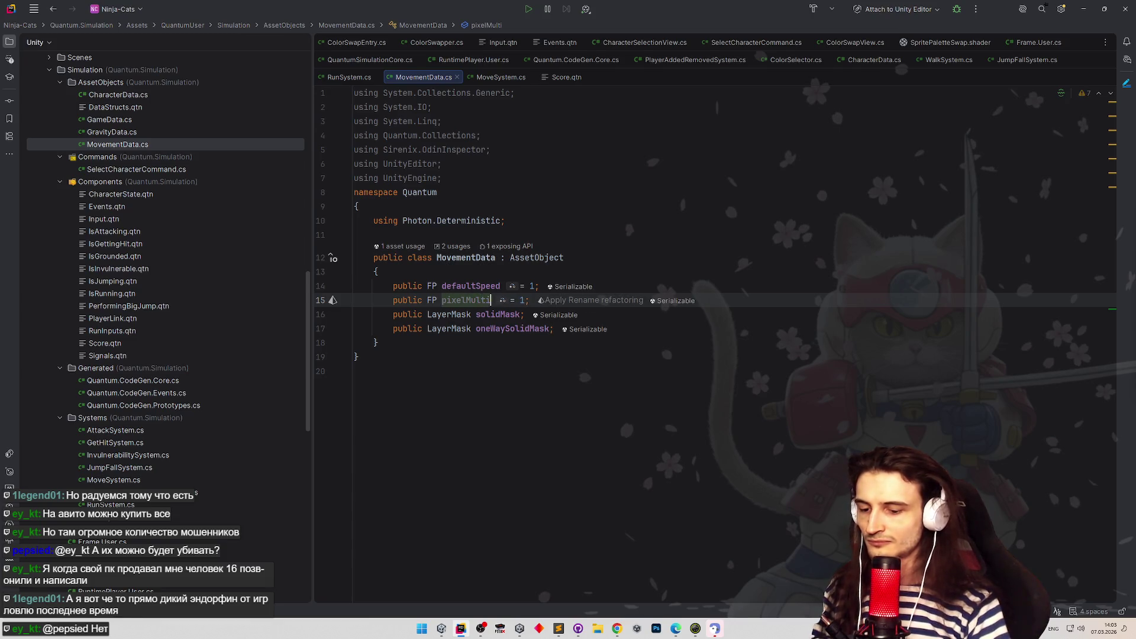
Set pixelMultiplier's default to 1, replacing a trial 0.325f, and return to Unity.
{"action": "double_click", "coordinate": [548, 300]}
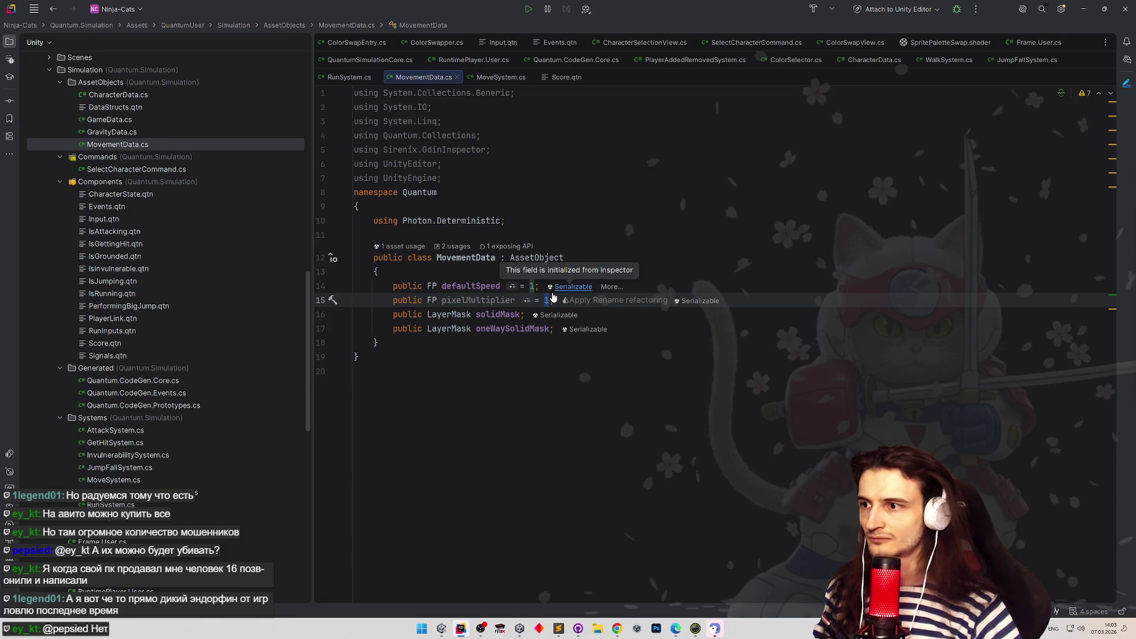
{"action": "type", "text": "0.325"}
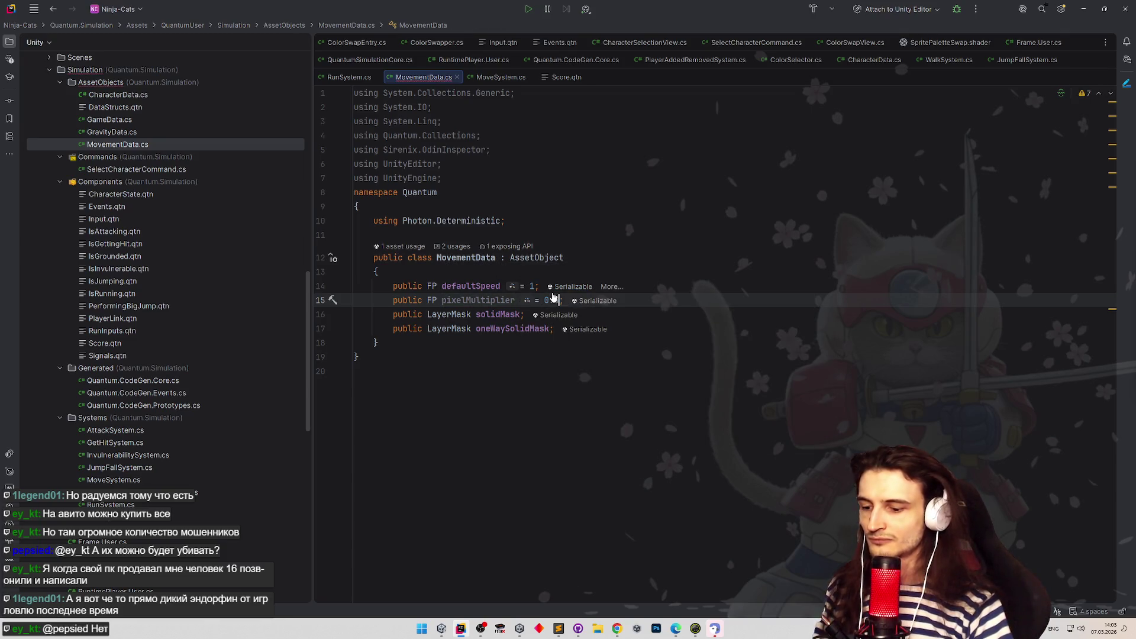
{"action": "key", "text": "Up"}
{"action": "key", "text": "Up"}
{"action": "key", "text": "Up"}
{"action": "left_click", "coordinate": [569, 300]}
{"action": "type", "text": "f"}
{"action": "left_click", "coordinate": [611, 237]}
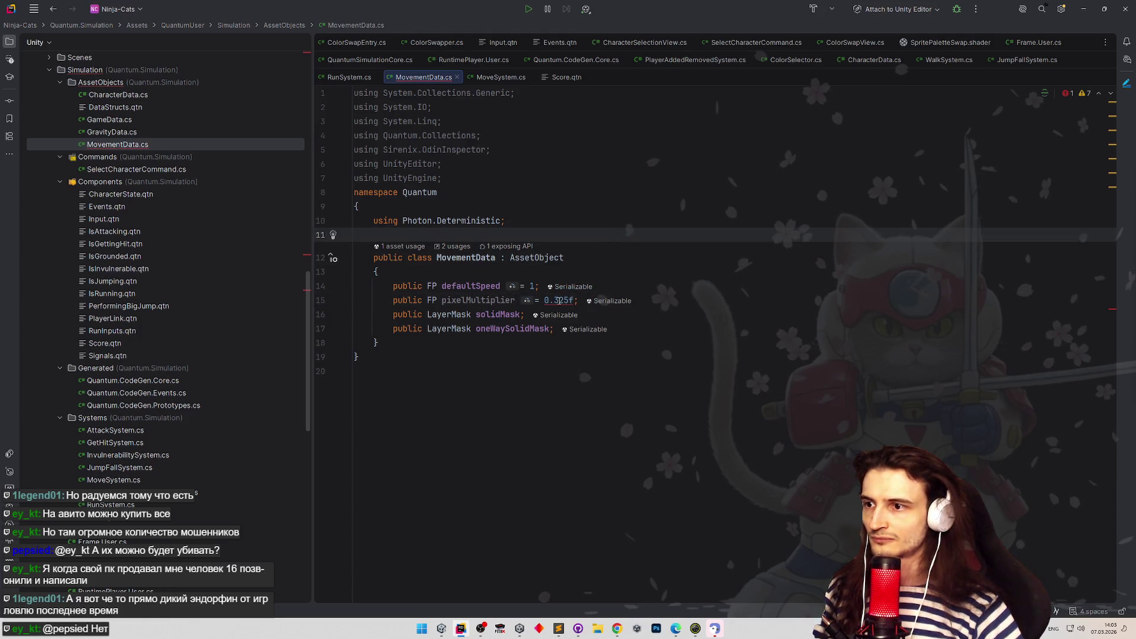
{"action": "double_click", "coordinate": [558, 301]}
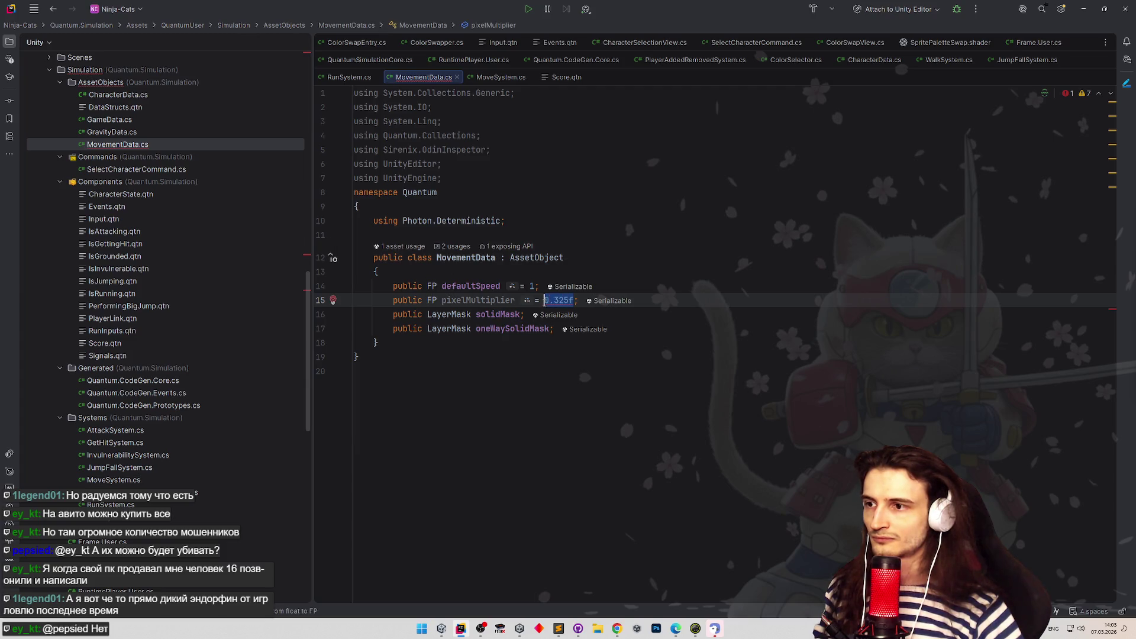
{"action": "type", "text": "1"}
{"action": "left_click", "coordinate": [769, 257]}
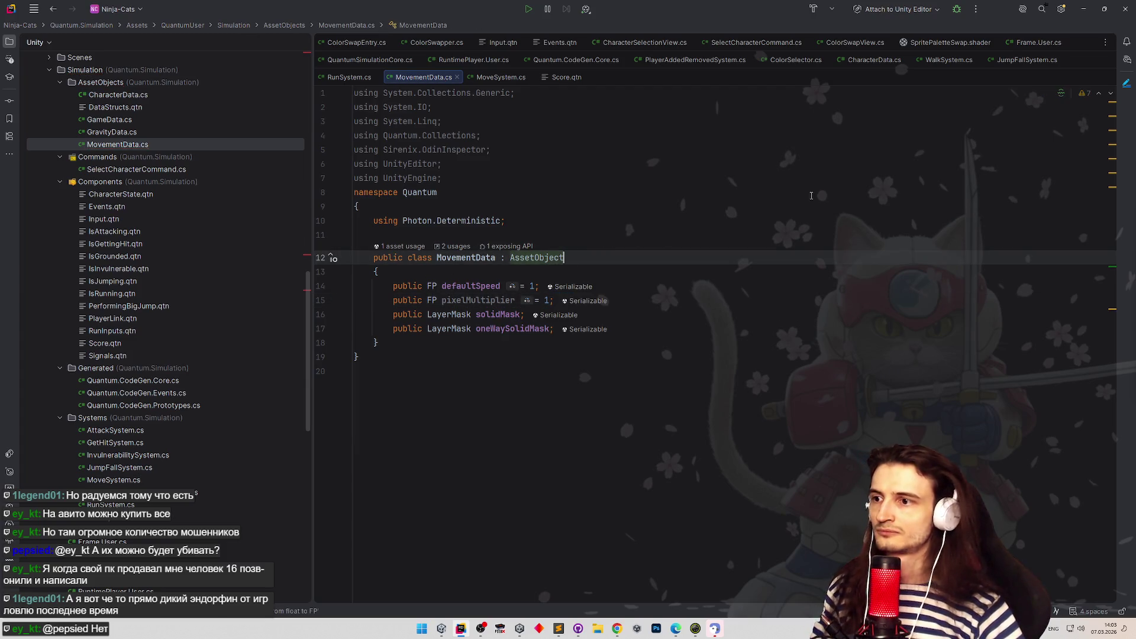
{"action": "key", "text": "alt+Tab"}
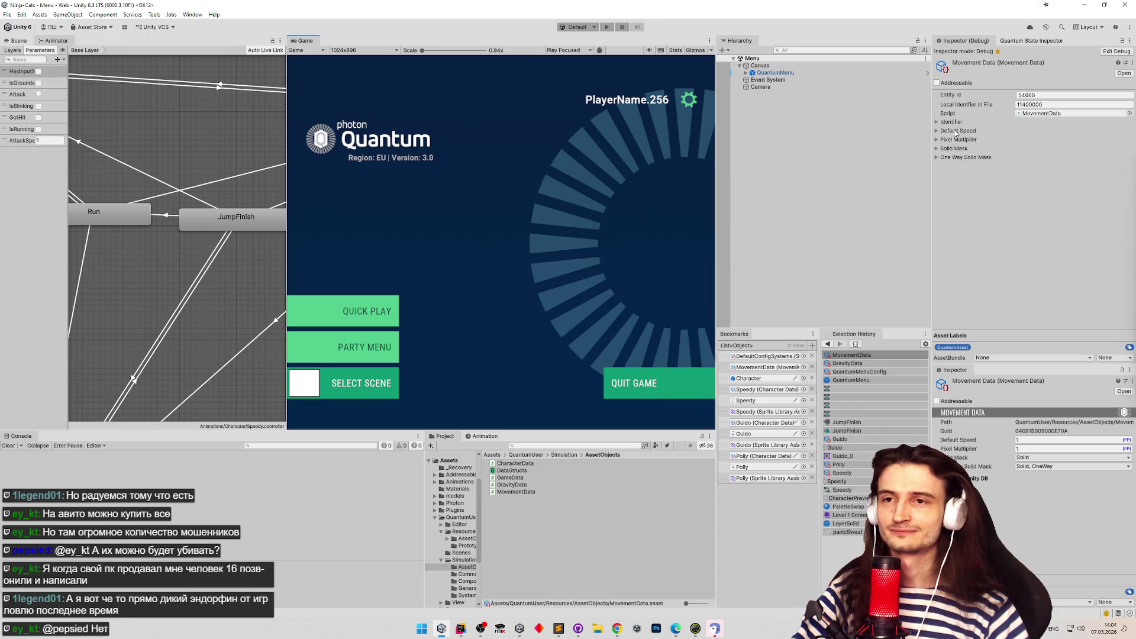
Return the MovementData Inspector to Normal view and set Pixel Multiplier to 0.3125.
{"action": "left_click", "coordinate": [1130, 40]}
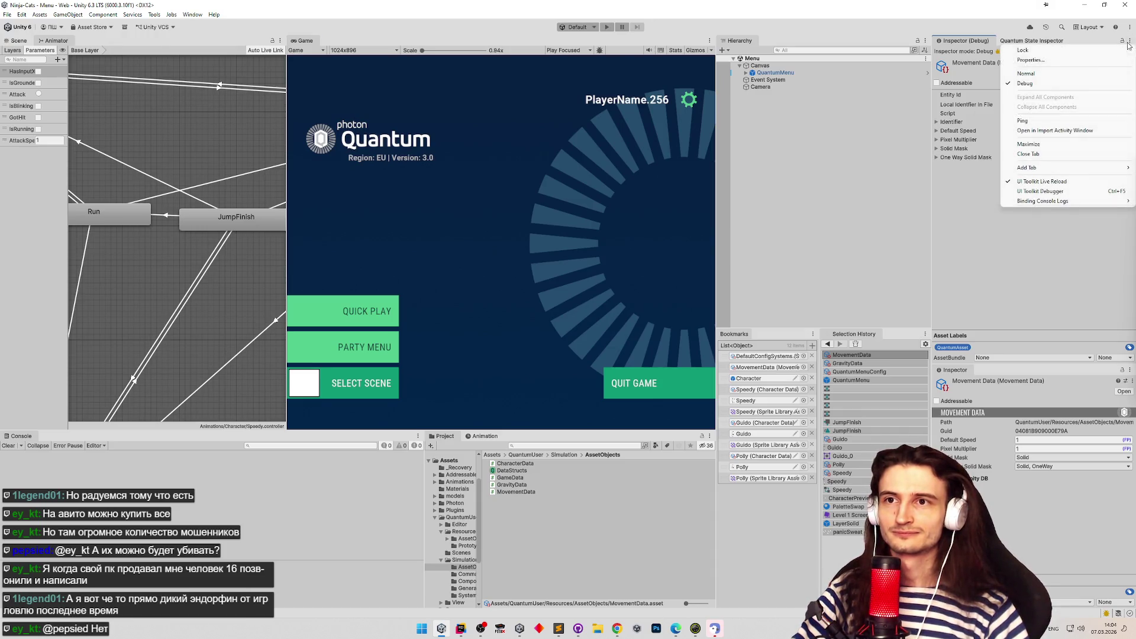
{"action": "left_click", "coordinate": [1084, 72]}
{"action": "left_click", "coordinate": [958, 149]}
{"action": "left_click", "coordinate": [961, 148]}
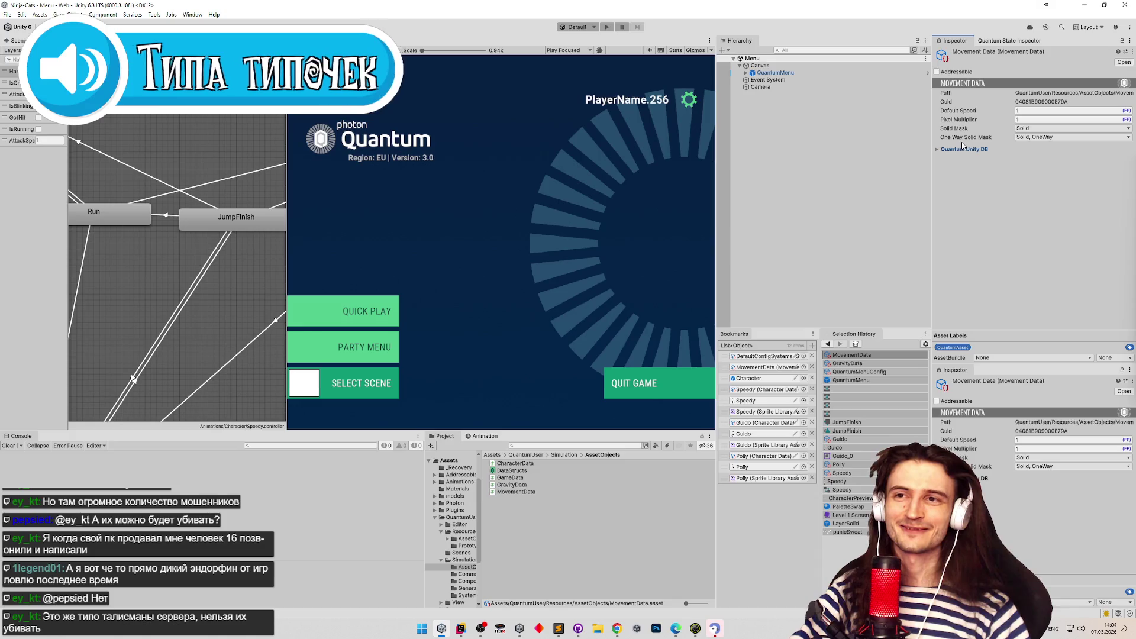
{"action": "left_click", "coordinate": [1030, 118]}
{"action": "type", "text": "0"}
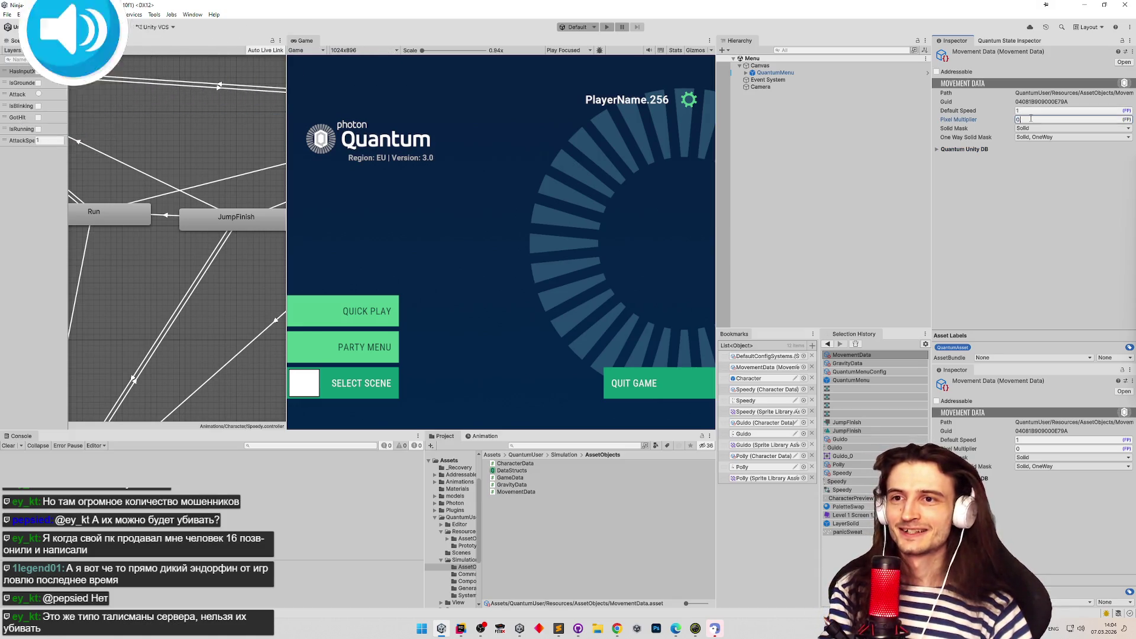
{"action": "type", "text": ".3125"}
{"action": "key", "text": "Return"}
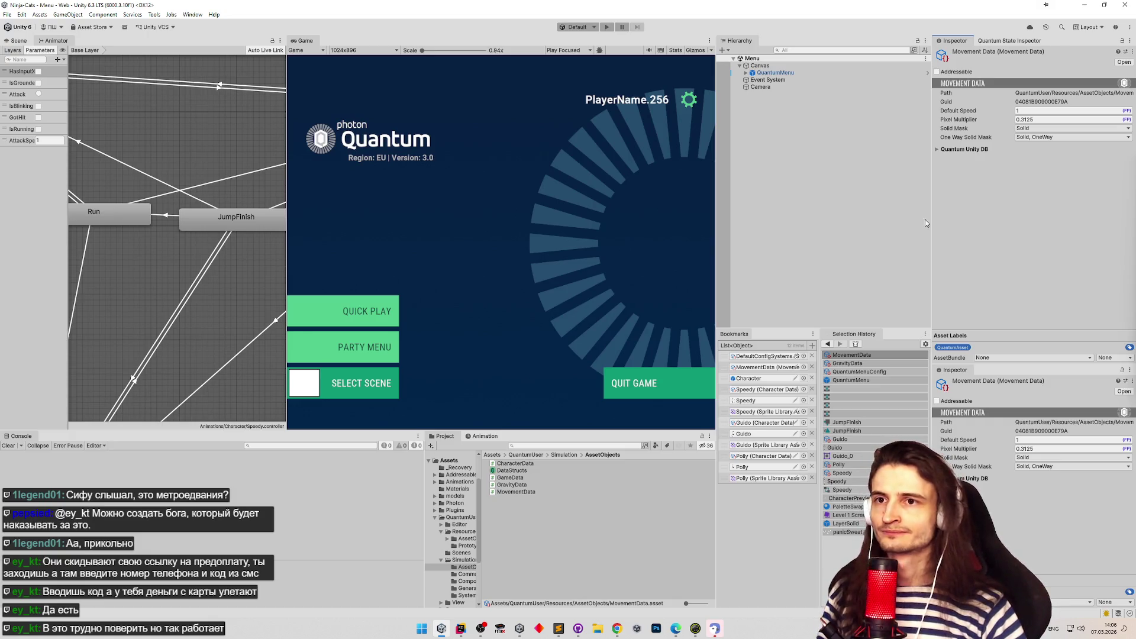
Open MoveSystem.cs in Rider through file search and highlight the movementData usages.
{"action": "left_click", "coordinate": [461, 628]}
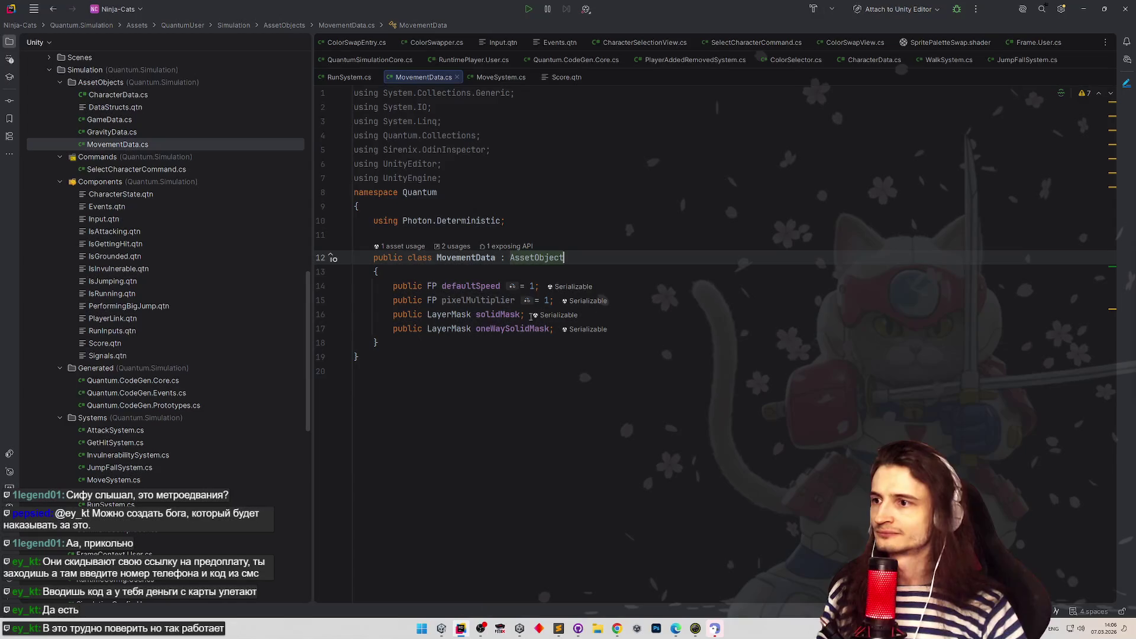
{"action": "key", "text": "shift"}
{"action": "key", "text": "shift"}
{"action": "type", "text": "movesys"}
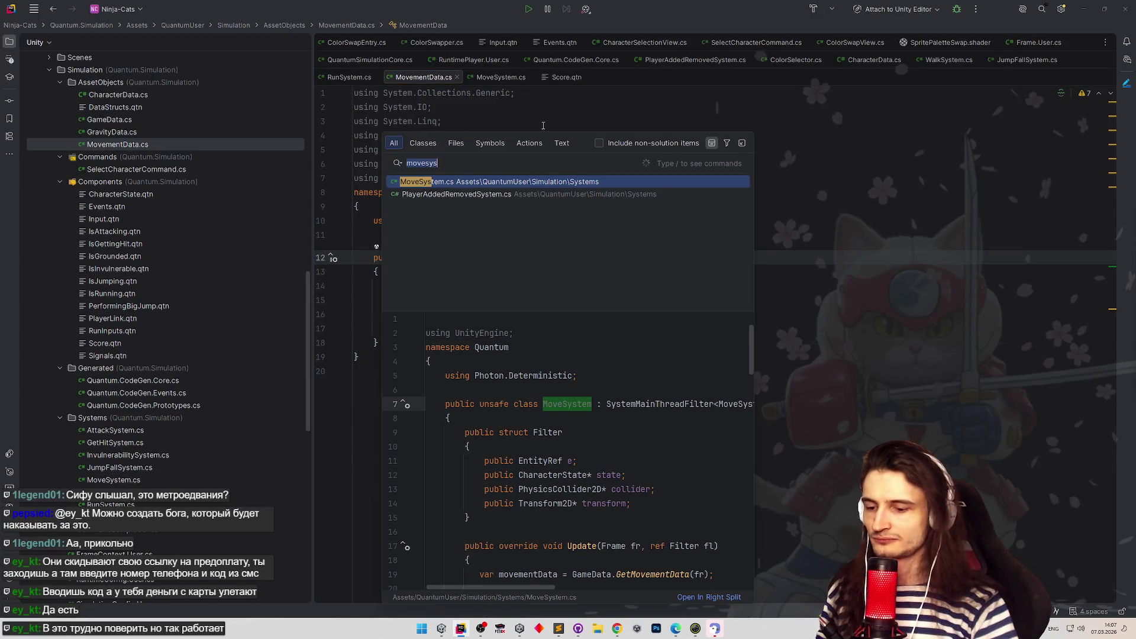
{"action": "key", "text": "Return"}
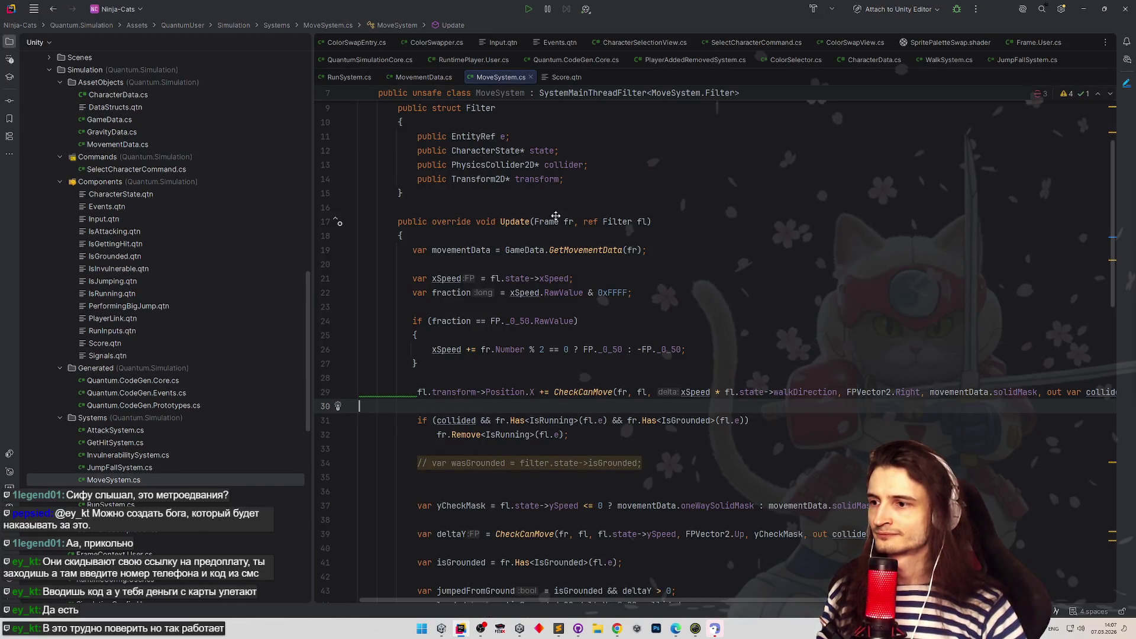
{"action": "scroll", "coordinate": [556, 232], "scroll_direction": "down", "scroll_amount": 1}
{"action": "scroll", "coordinate": [556, 232], "scroll_direction": "down", "scroll_amount": 1}
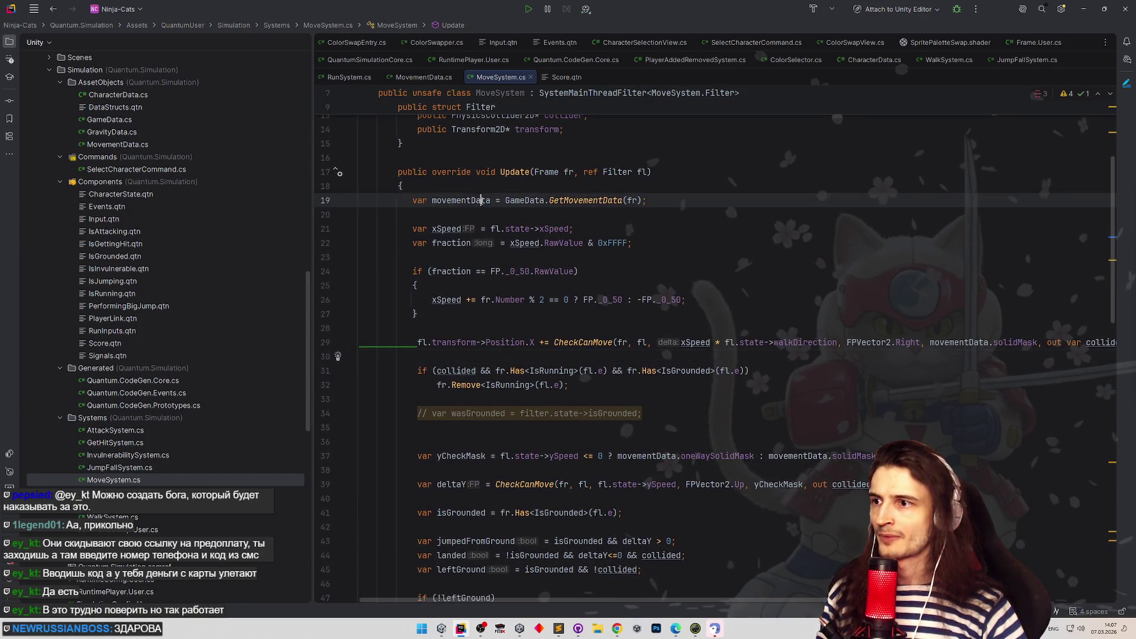
{"action": "double_click", "coordinate": [461, 200]}
{"action": "scroll", "coordinate": [582, 323], "scroll_direction": "down", "scroll_amount": 1}
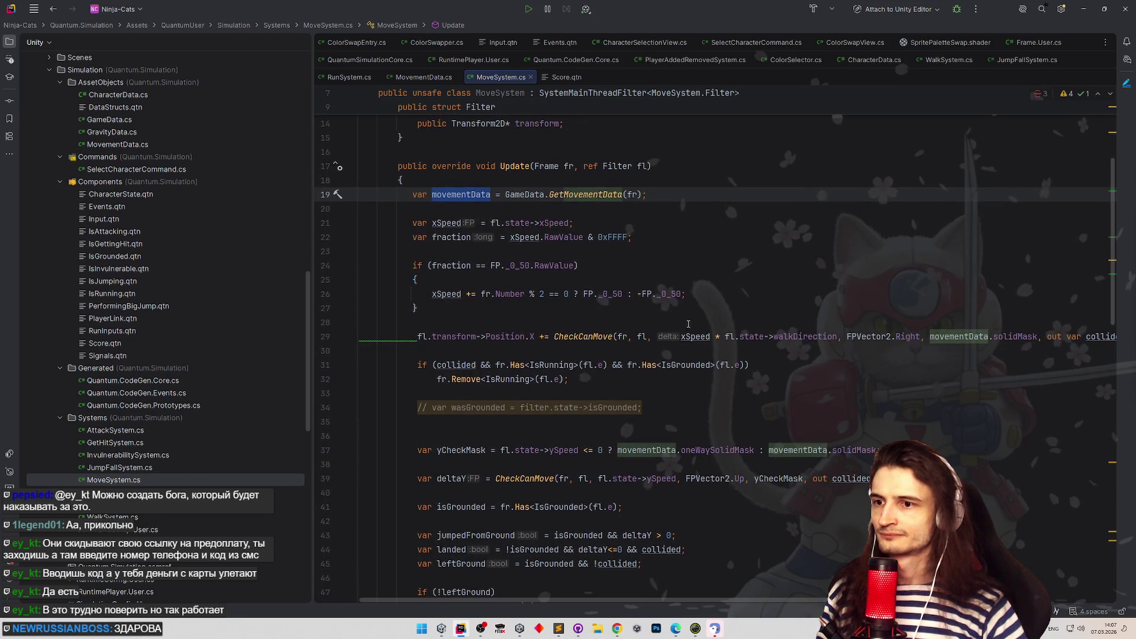
Insert a new line above the Position.X update and start it with xSpeed *=.
{"action": "left_click", "coordinate": [836, 337]}
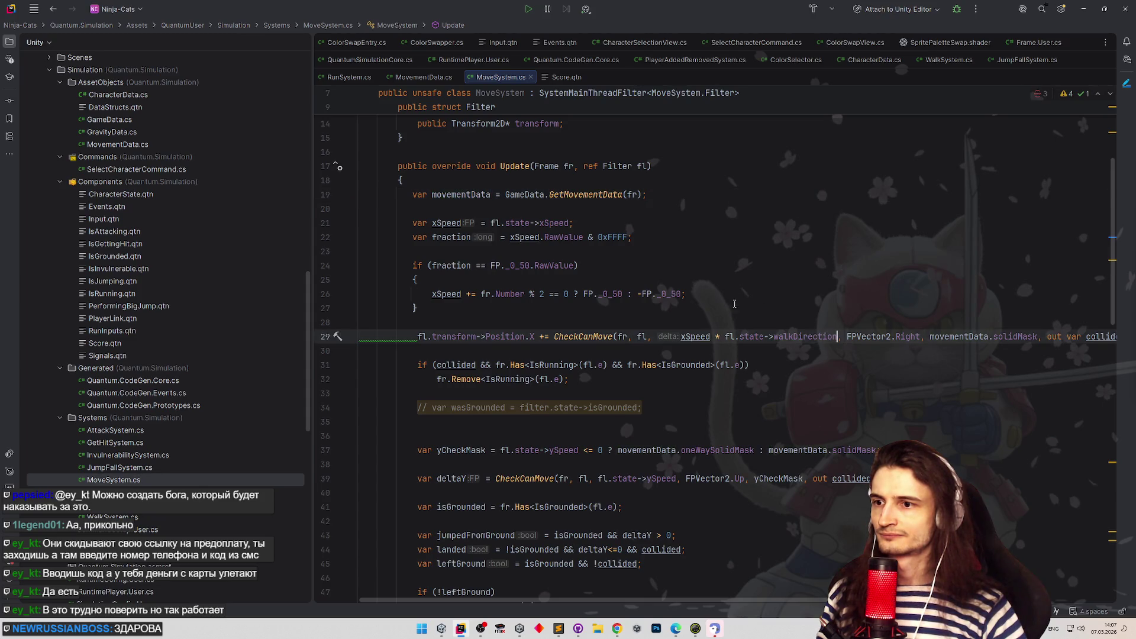
{"action": "left_click", "coordinate": [593, 322]}
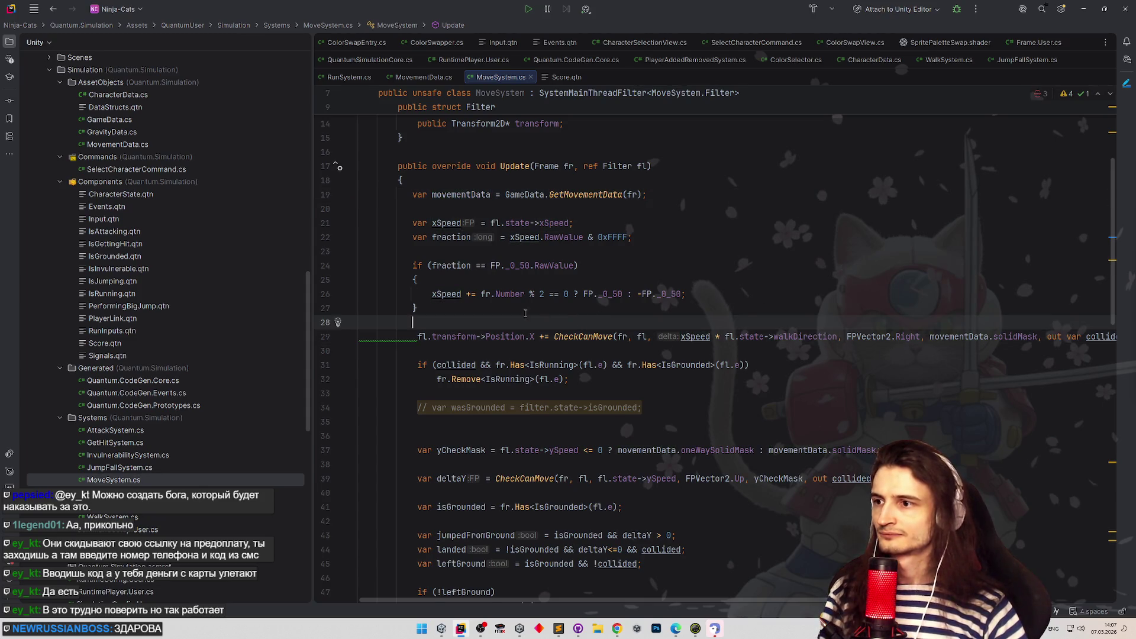
{"action": "key", "text": "Return"}
{"action": "left_click", "coordinate": [457, 294]}
{"action": "left_click", "coordinate": [450, 330]}
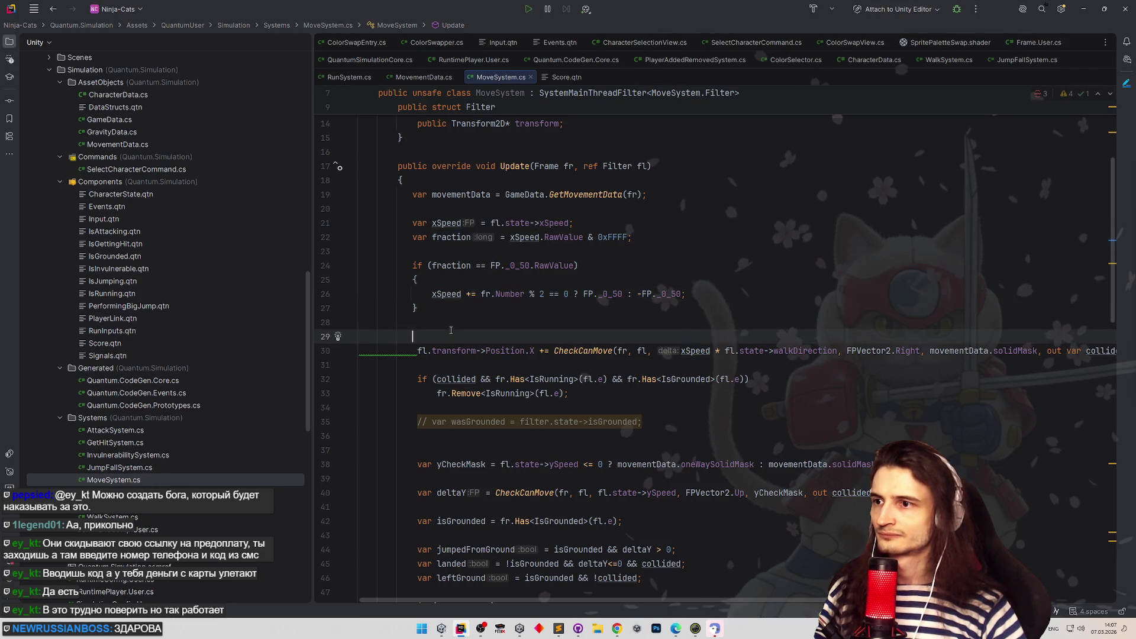
{"action": "type", "text": "xSpeed"}
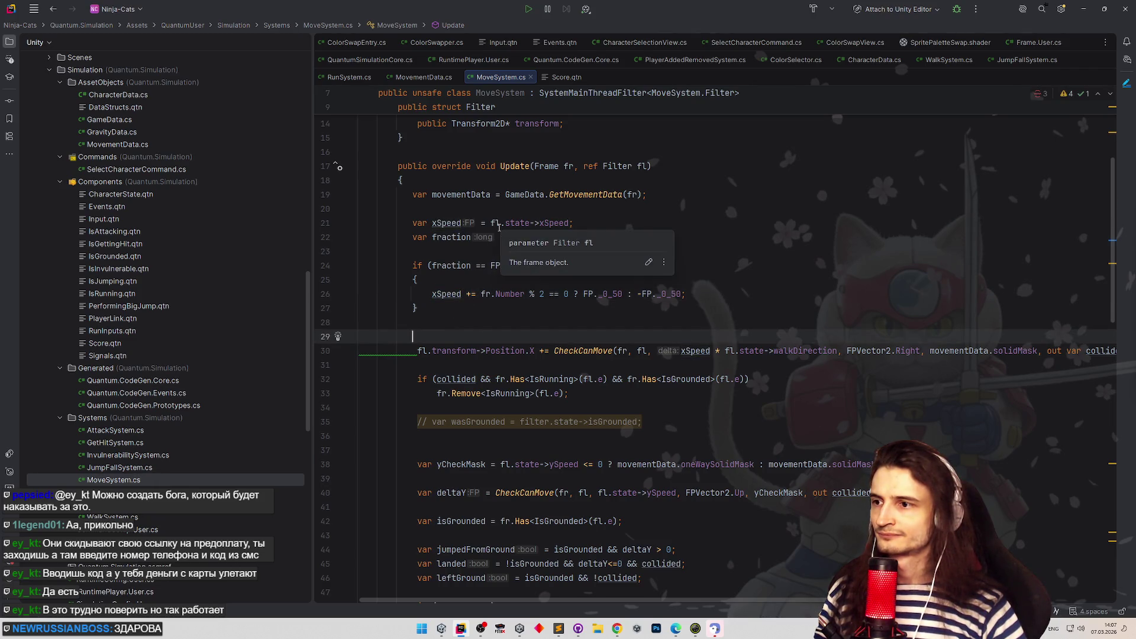
{"action": "key", "text": "Return"}
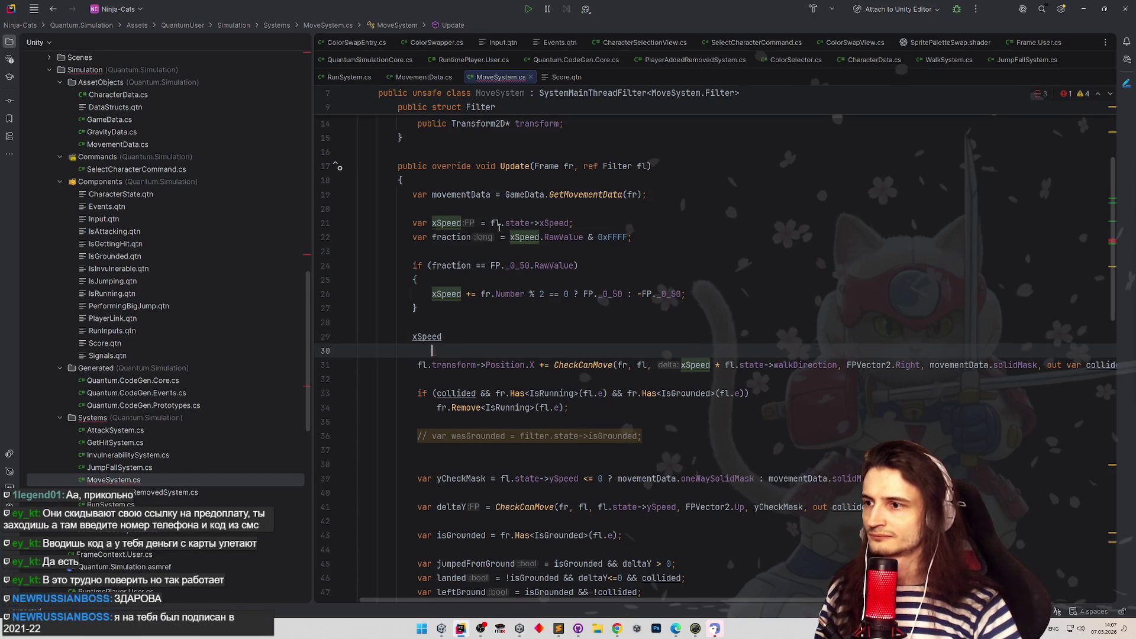
{"action": "key", "text": "Up"}
{"action": "type", "text": "*=,"}
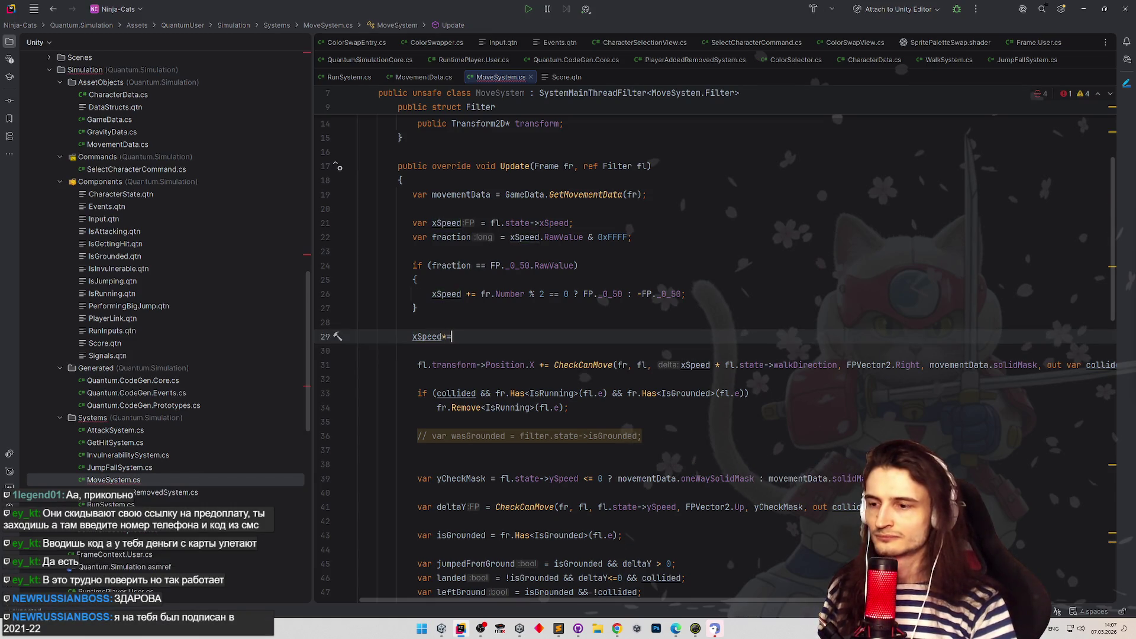
{"action": "key", "text": "BackSpace"}
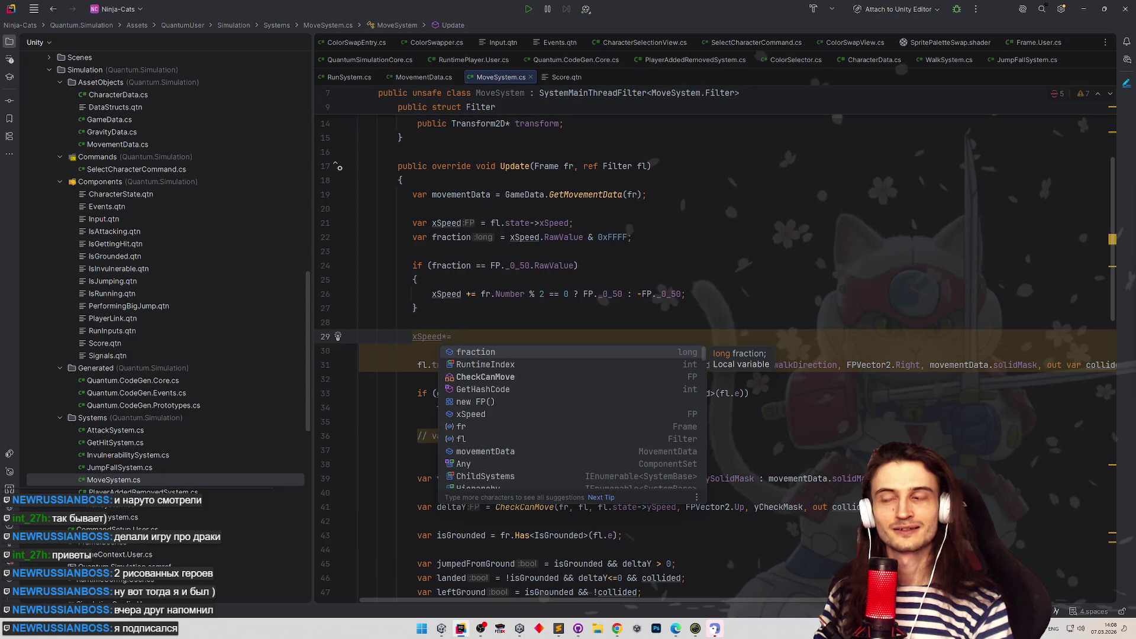
Complete the line as xSpeed *= movementData.pixelMultiplier;.
{"action": "key", "text": "Escape"}
{"action": "key", "text": "ctrl+space"}
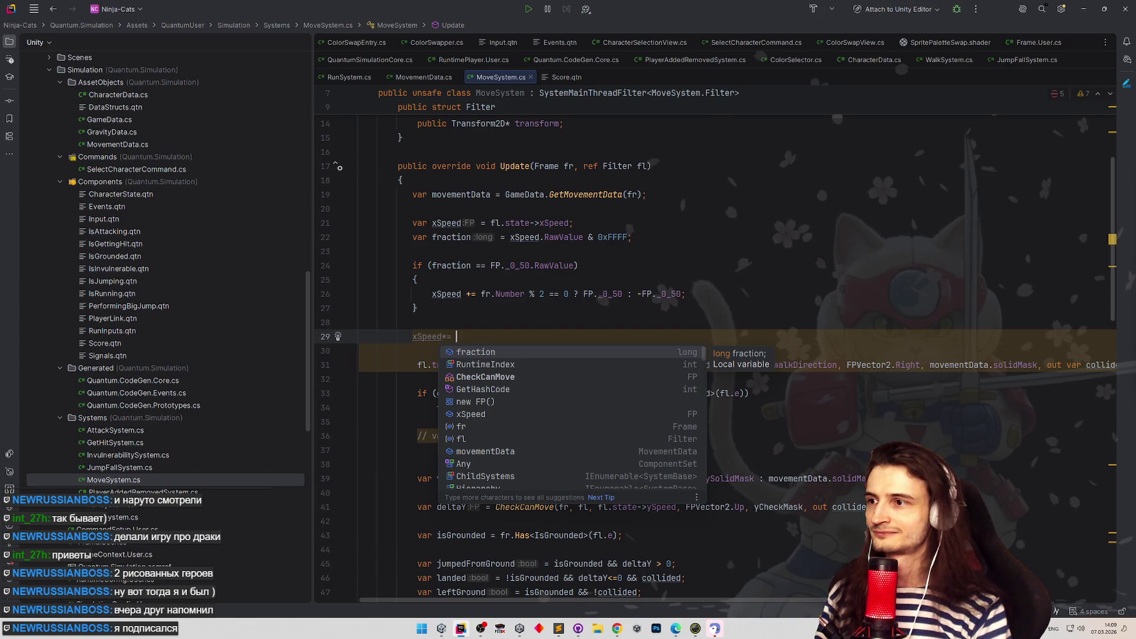
{"action": "key", "text": "Escape"}
{"action": "double_click", "coordinate": [461, 194]}
{"action": "key", "text": "ctrl+c"}
{"action": "left_click", "coordinate": [473, 335]}
{"action": "key", "text": "ctrl+v"}
{"action": "type", "text": ".pix"}
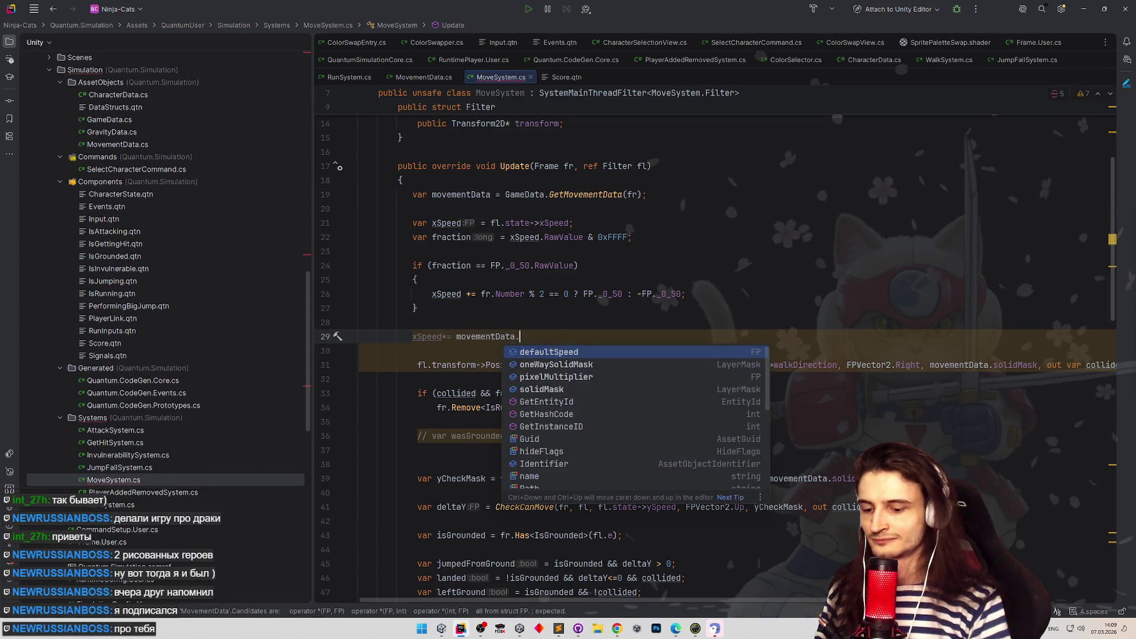
{"action": "key", "text": "Return"}
{"action": "type", "text": ";"}
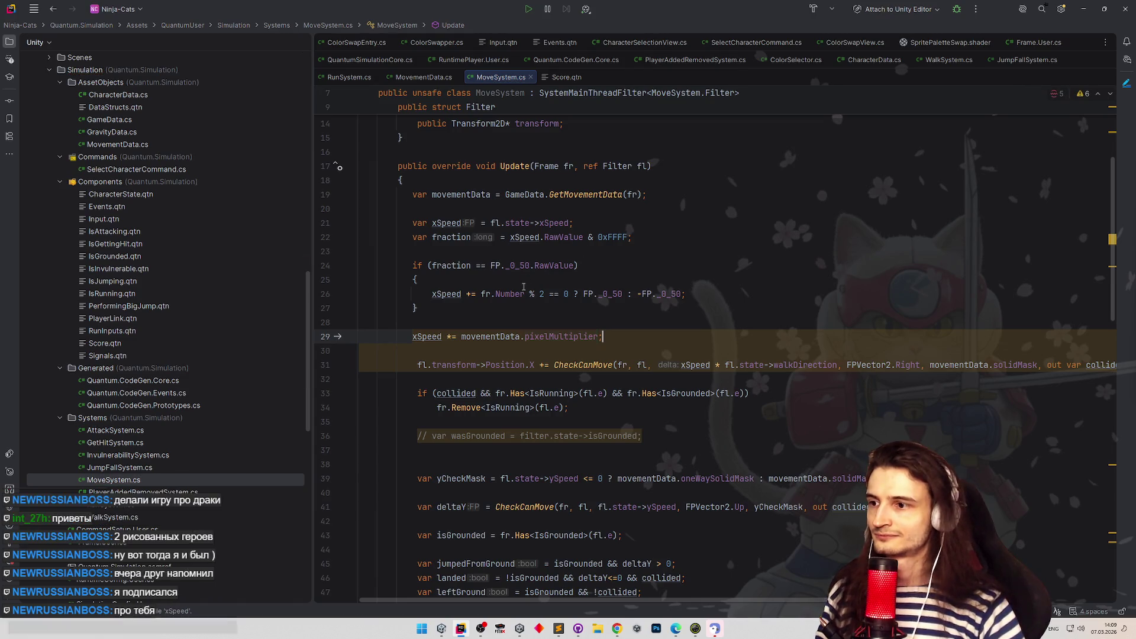
Declare var ySpeed = fl.state->ySpeed * movementData.pixelMultiplier below the wasGrounded comment.
{"action": "scroll", "coordinate": [521, 300], "scroll_direction": "down", "scroll_amount": 2}
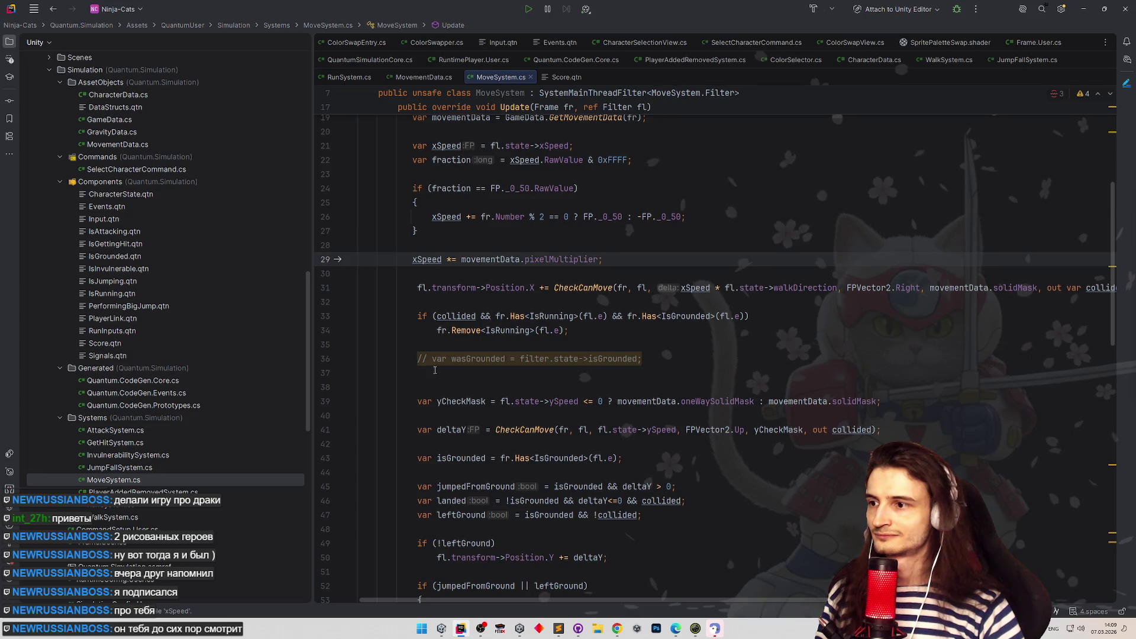
{"action": "left_click", "coordinate": [417, 372]}
{"action": "type", "text": "var ySpeed ="}
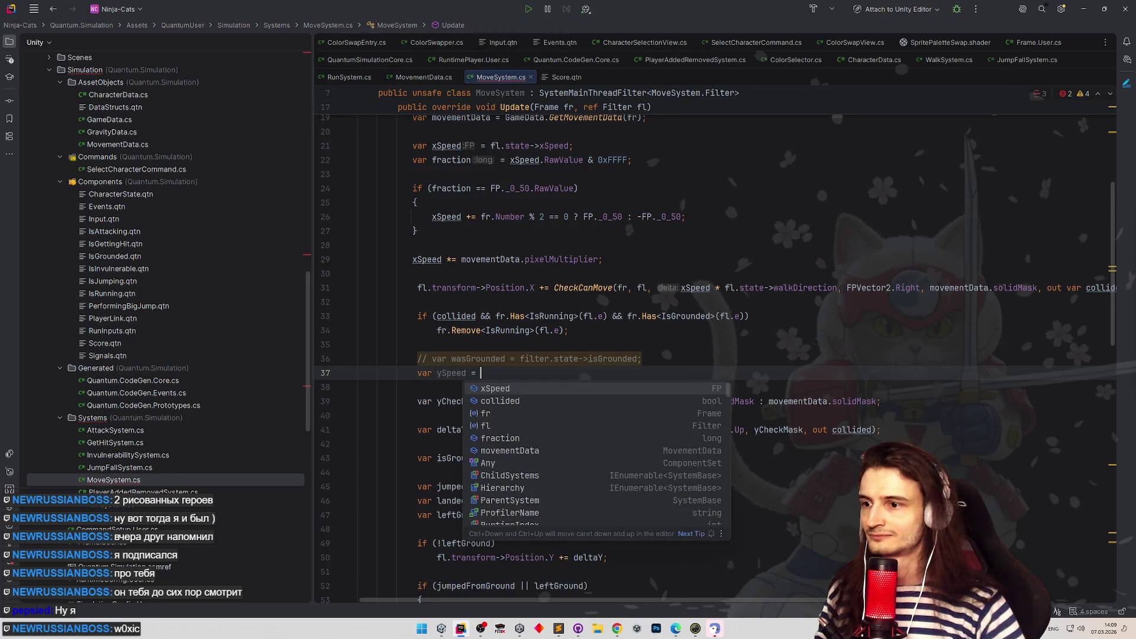
{"action": "left_click", "coordinate": [480, 316]}
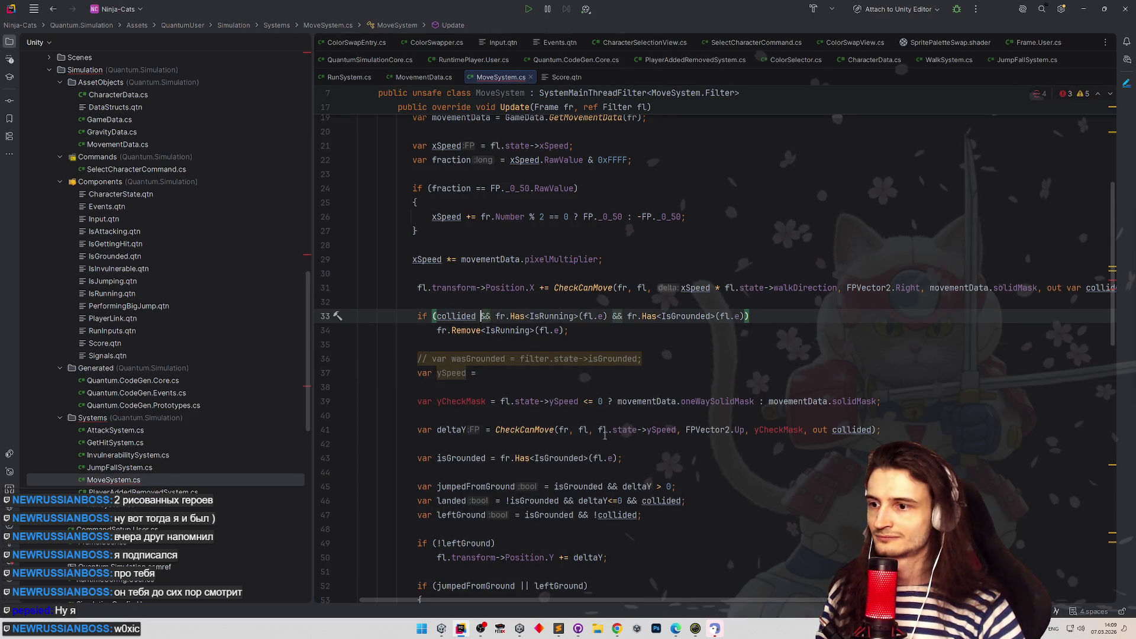
{"action": "left_click_drag", "start_coordinate": [598, 429], "coordinate": [676, 430]}
{"action": "key", "text": "ctrl+c"}
{"action": "left_click", "coordinate": [477, 372]}
{"action": "key", "text": "ctrl+v"}
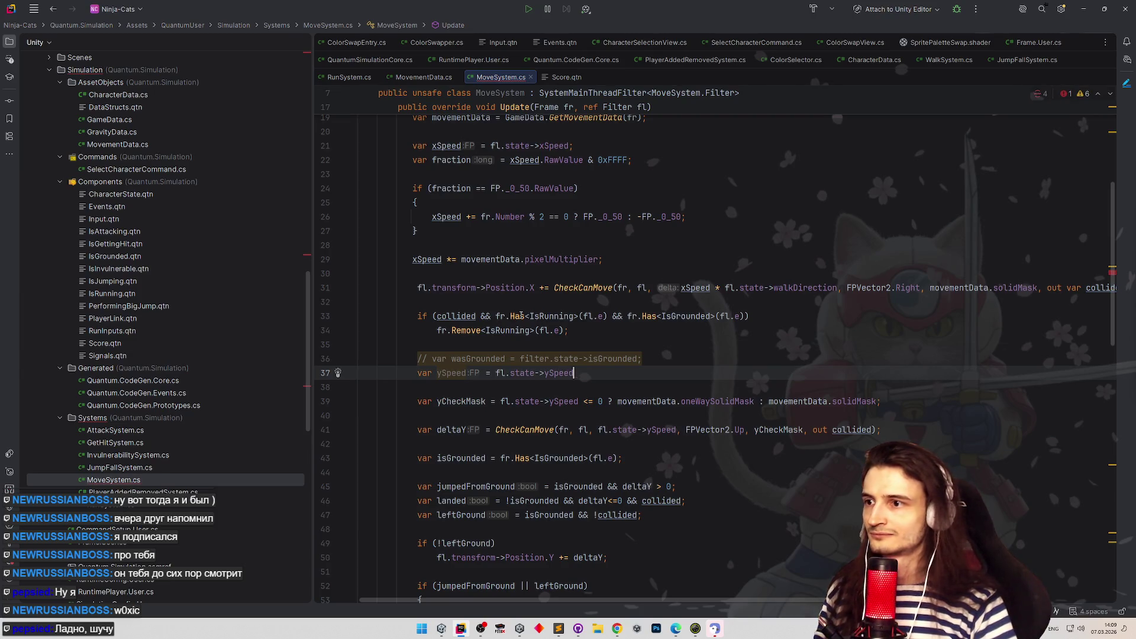
{"action": "type", "text": "*"}
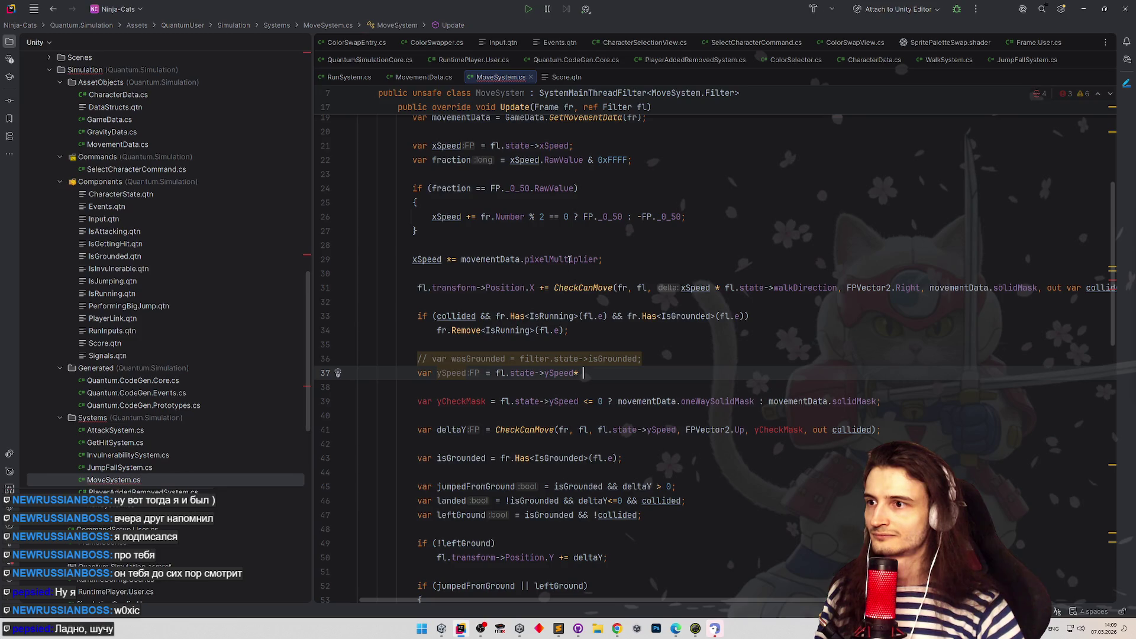
{"action": "left_click_drag", "start_coordinate": [462, 259], "coordinate": [598, 259]}
{"action": "key", "text": "ctrl+c"}
{"action": "left_click", "coordinate": [582, 372]}
{"action": "key", "text": "ctrl+v"}
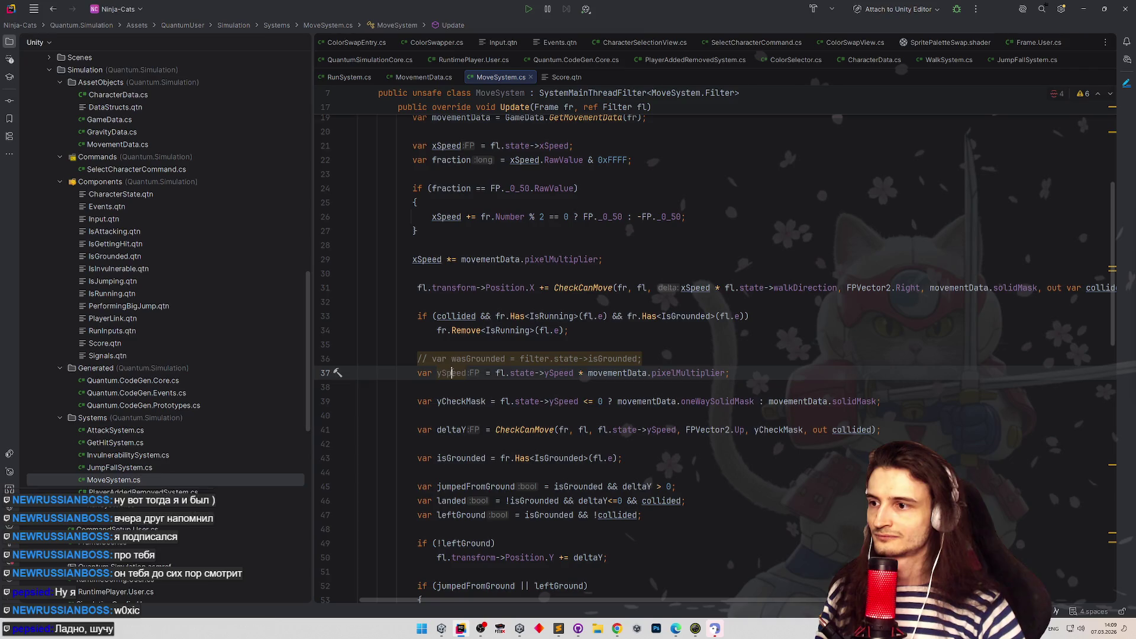
Make the deltaY check use ySpeed, delete the commented wasGrounded line, and minimize Rider.
{"action": "left_click", "coordinate": [598, 429]}
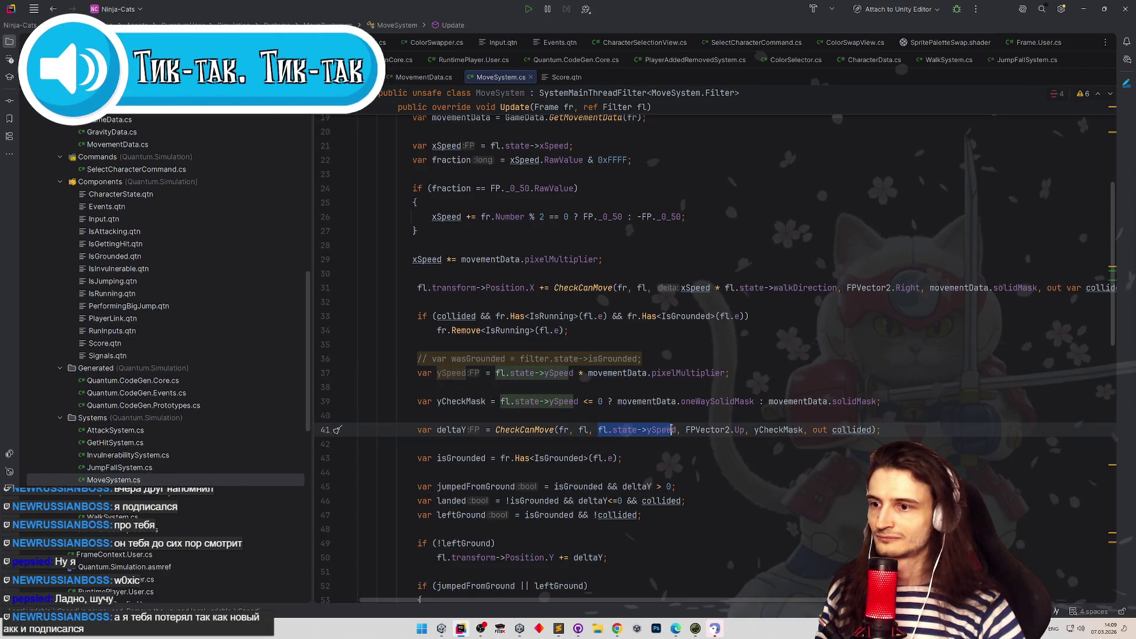
{"action": "left_click_drag", "start_coordinate": [598, 429], "coordinate": [646, 429]}
{"action": "key", "text": "Delete"}
{"action": "left_click_drag", "start_coordinate": [642, 358], "coordinate": [368, 345]}
{"action": "key", "text": "Delete"}
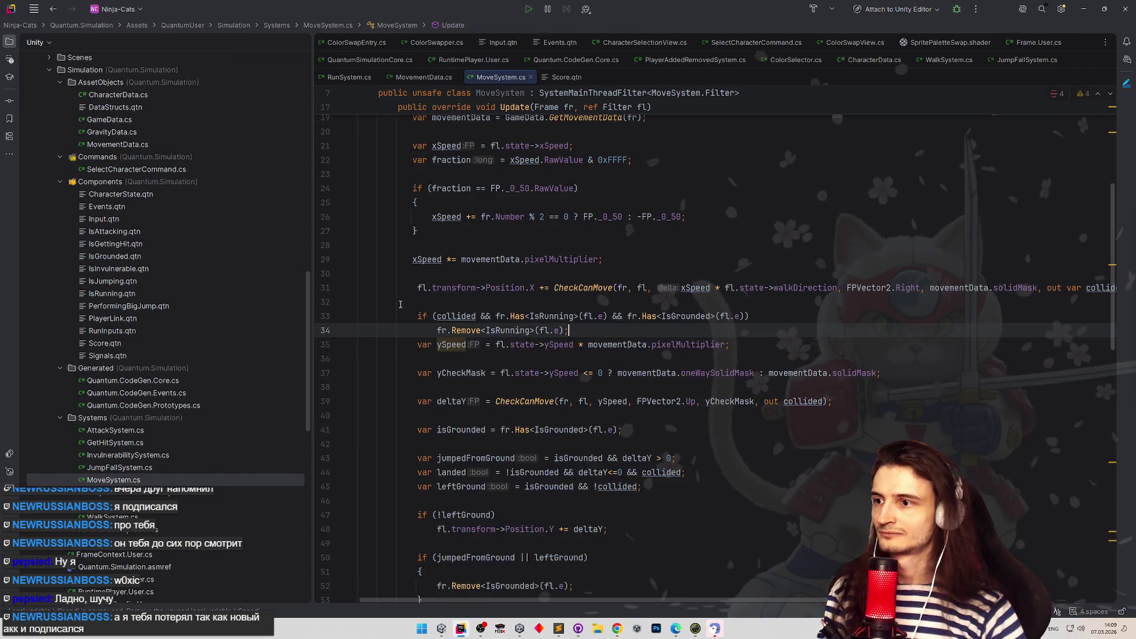
{"action": "left_click", "coordinate": [485, 287]}
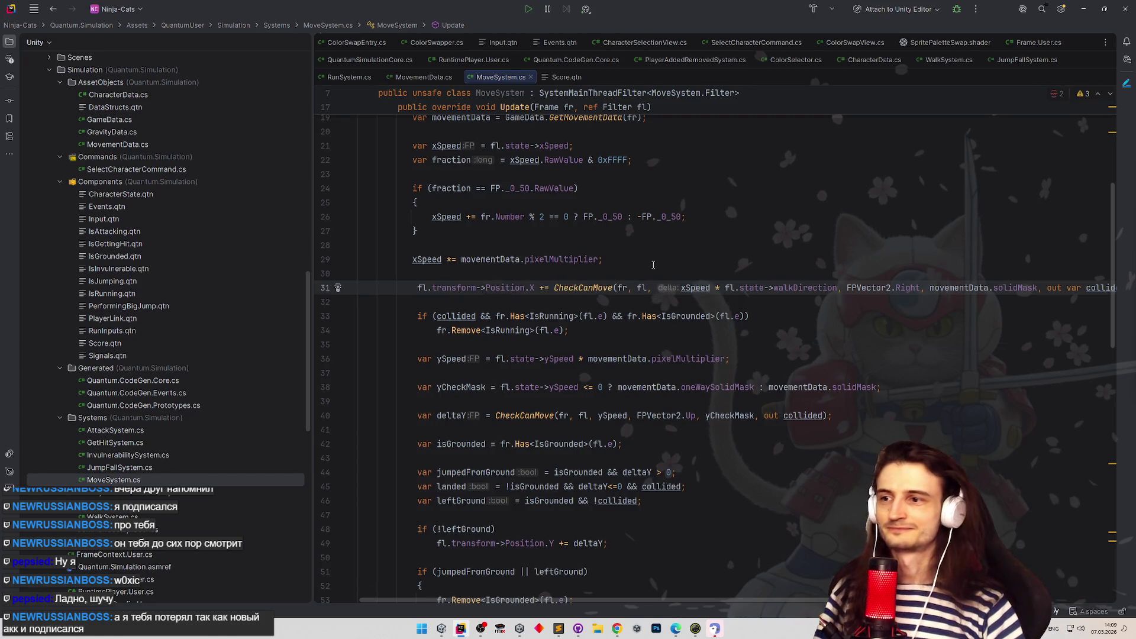
{"action": "left_click", "coordinate": [653, 265]}
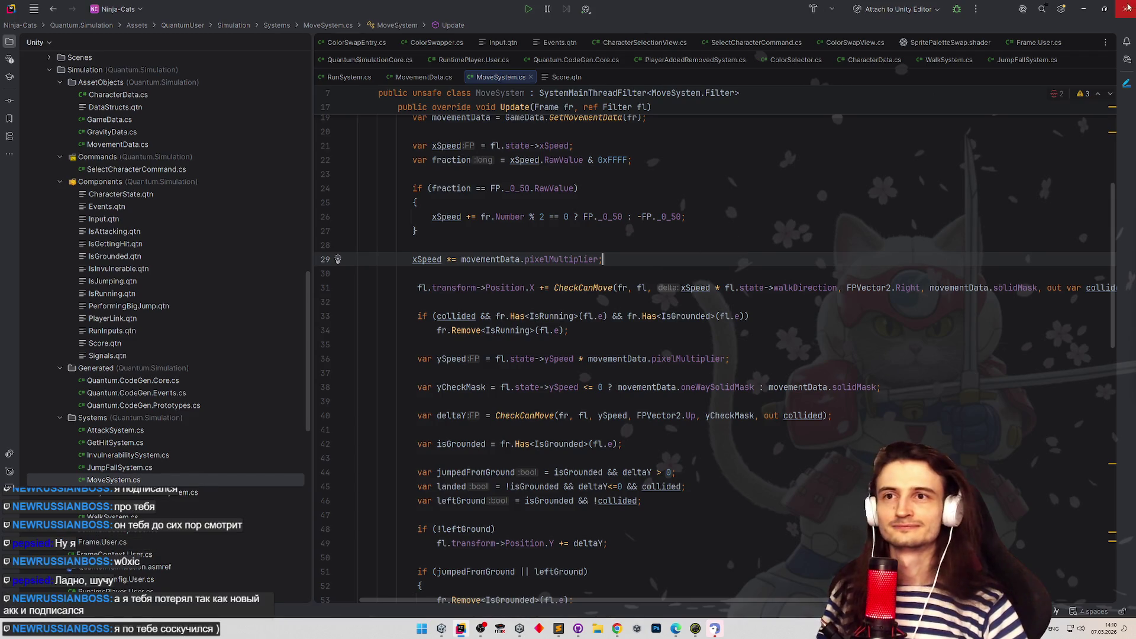
{"action": "left_click", "coordinate": [1089, 7]}
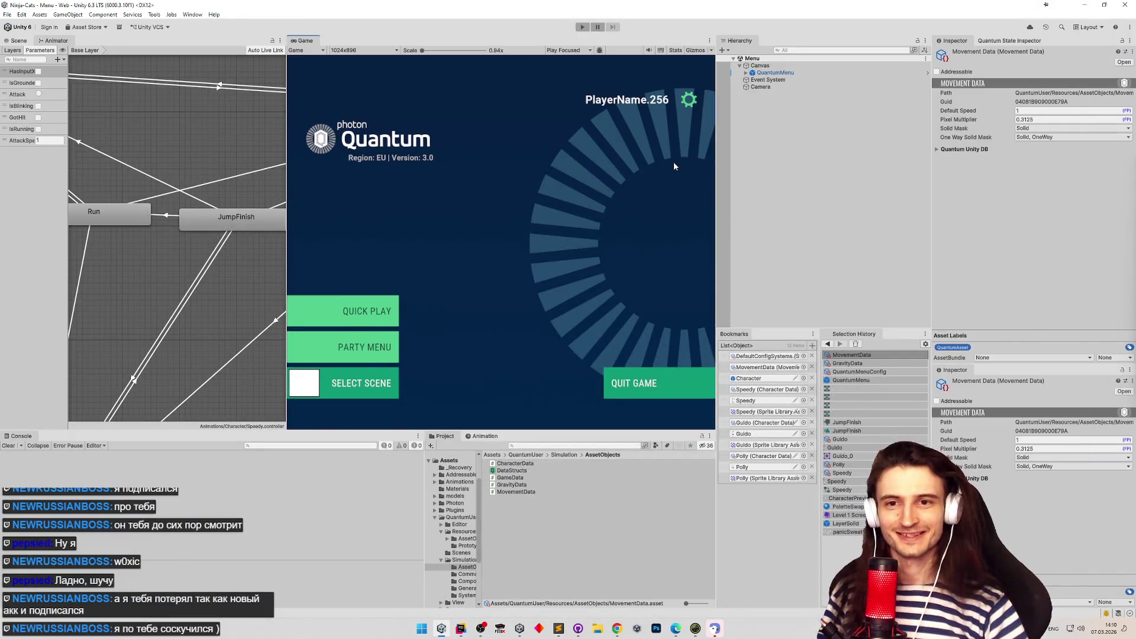